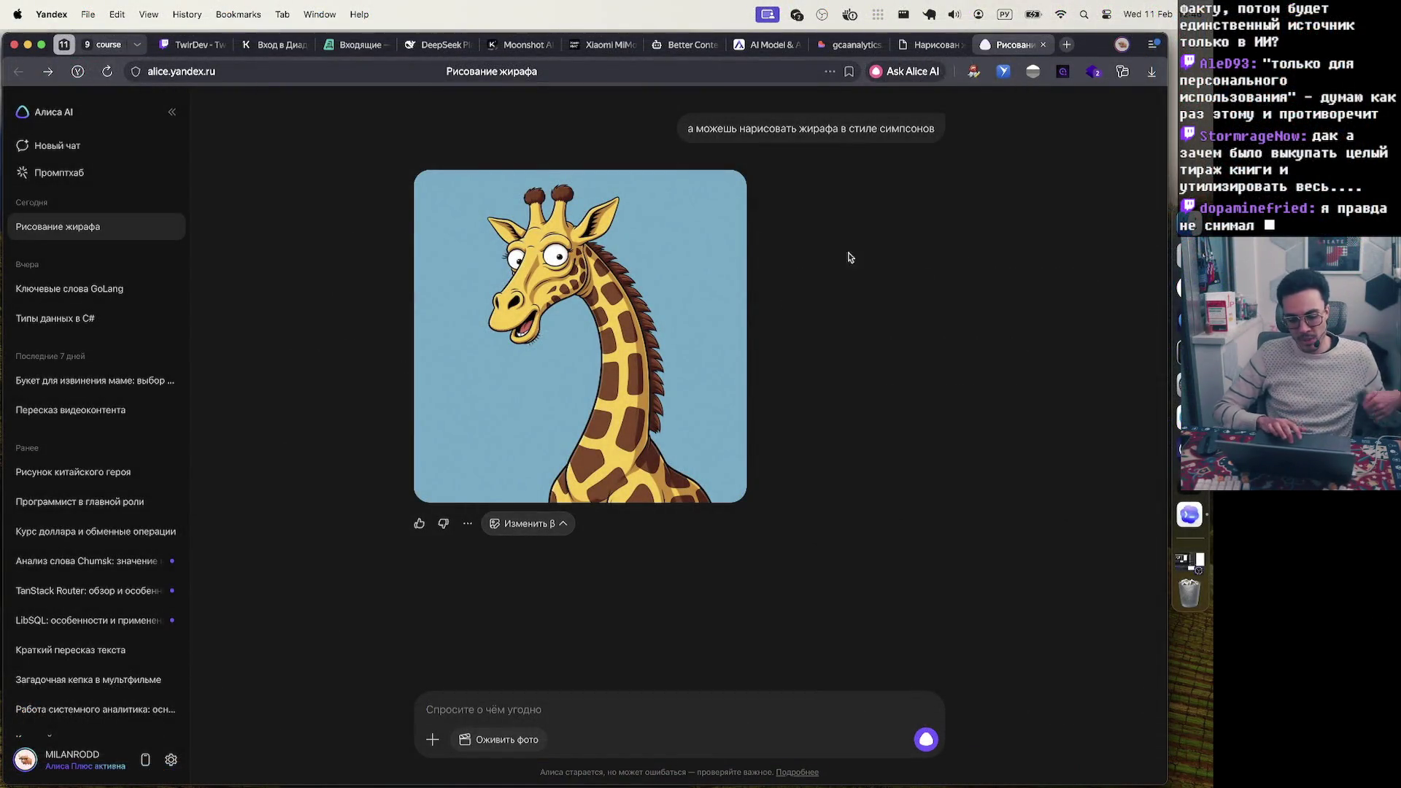
# Find the Simpsons-style giraffe picture in the chat and view it full size
pyautogui.scroll(5, 569, 289)
pyautogui.scroll(-3, 620, 270)
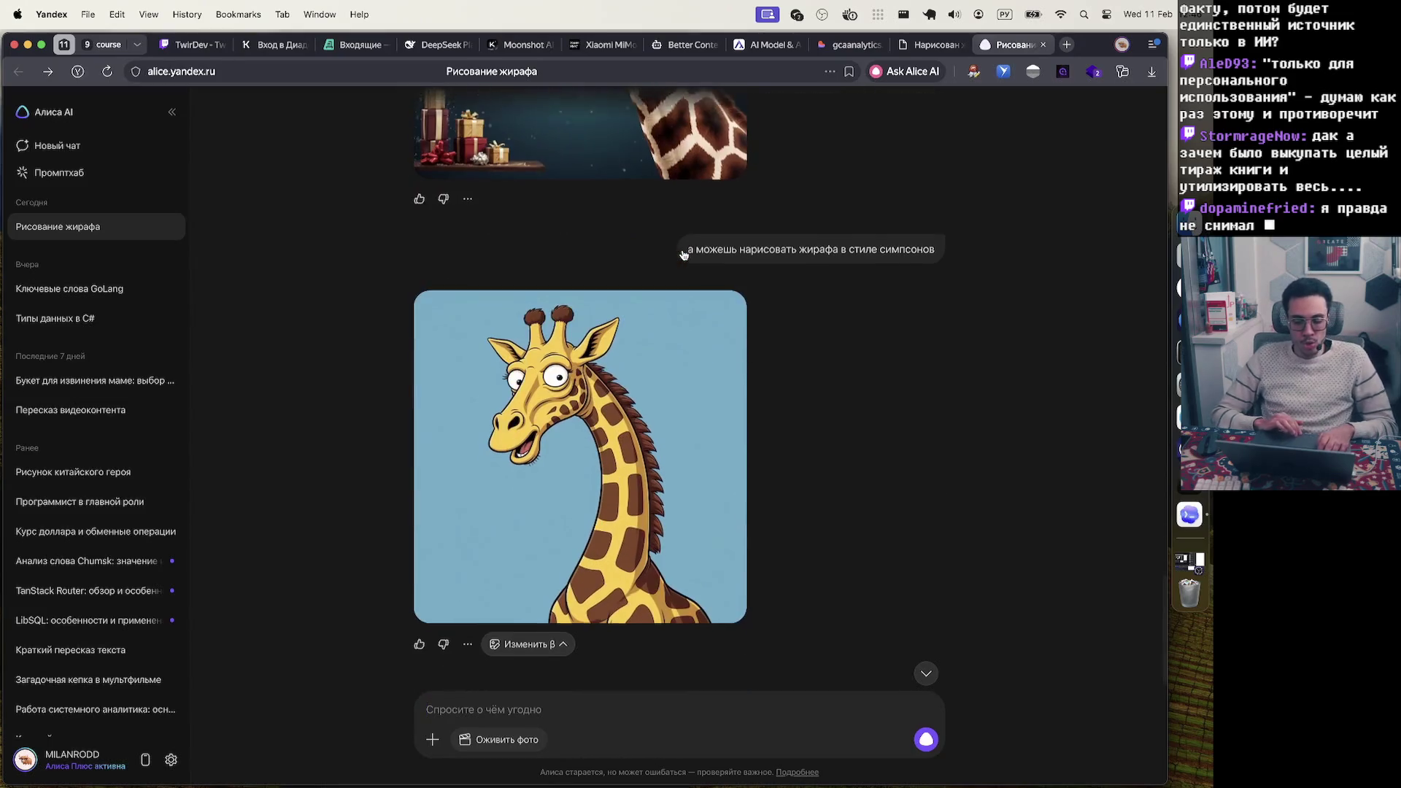
pyautogui.moveTo(902, 48)
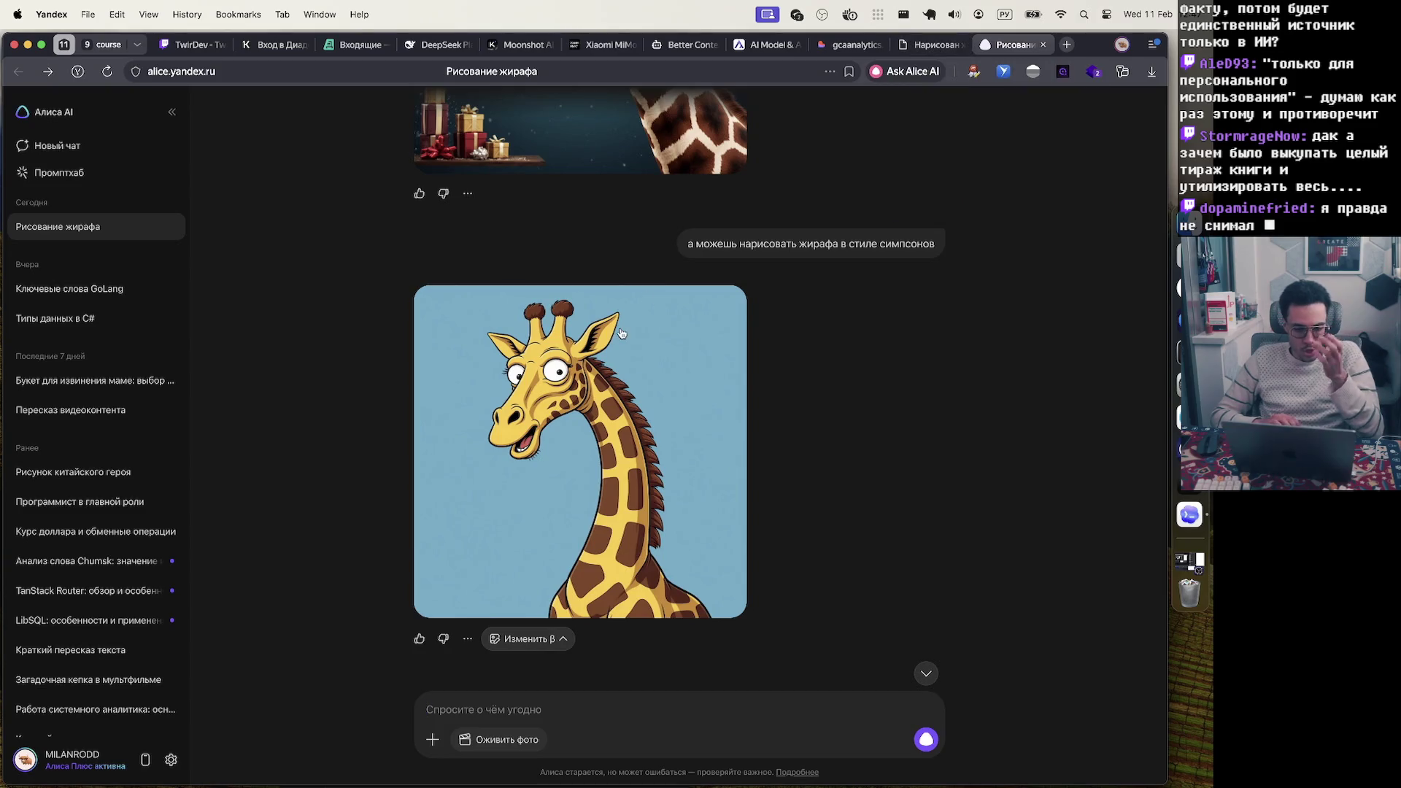
pyautogui.scroll(5, 621, 334)
pyautogui.scroll(-5, 611, 547)
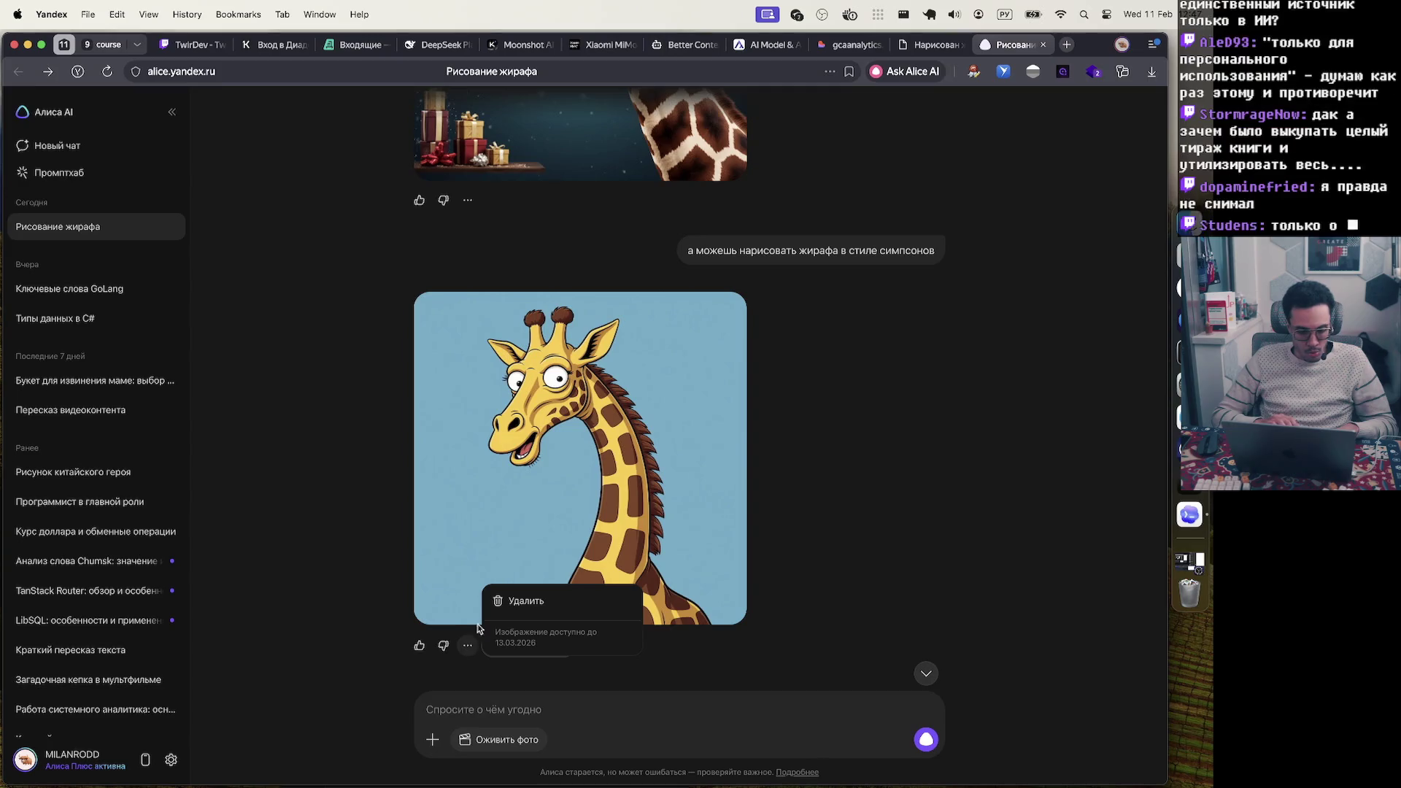
pyautogui.click(570, 469)
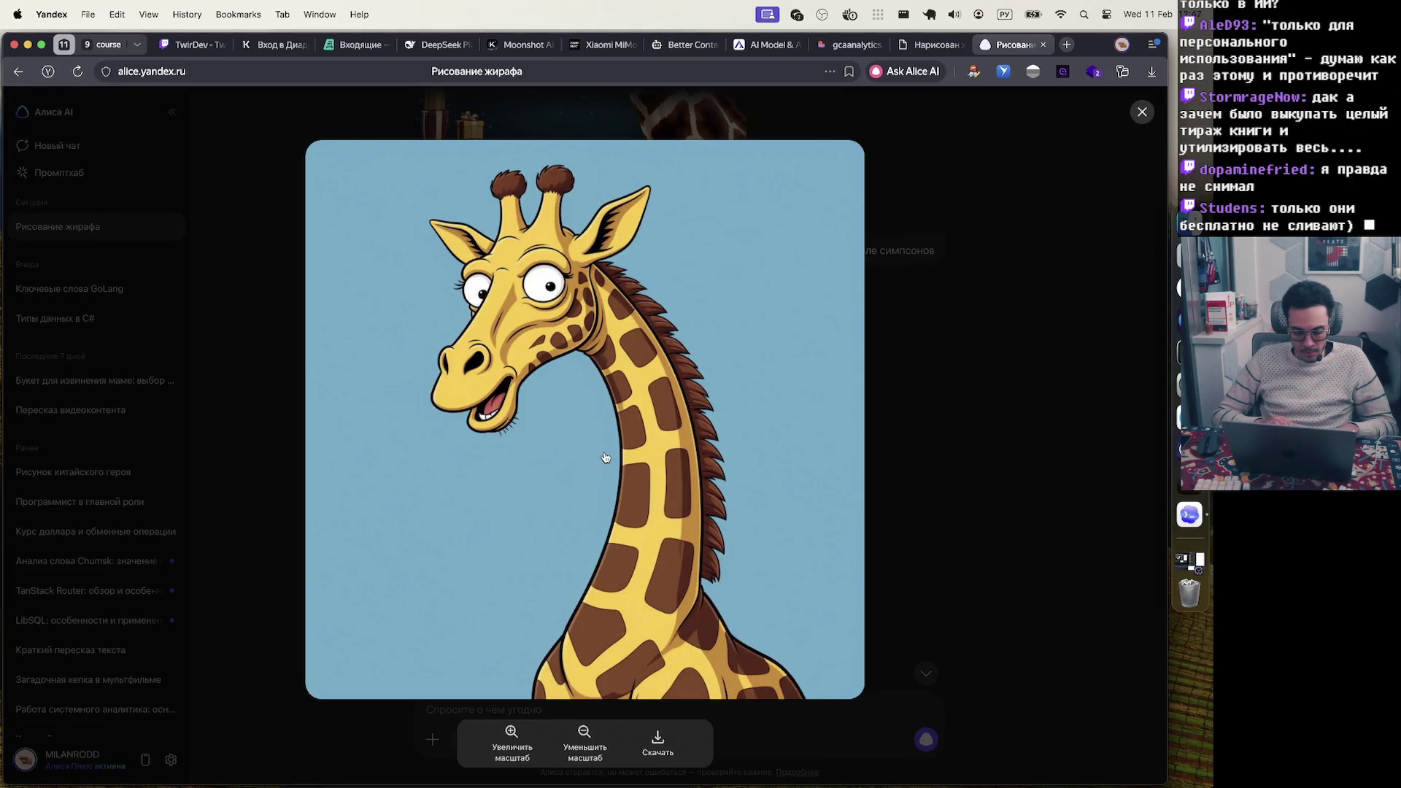
pyautogui.click(960, 419)
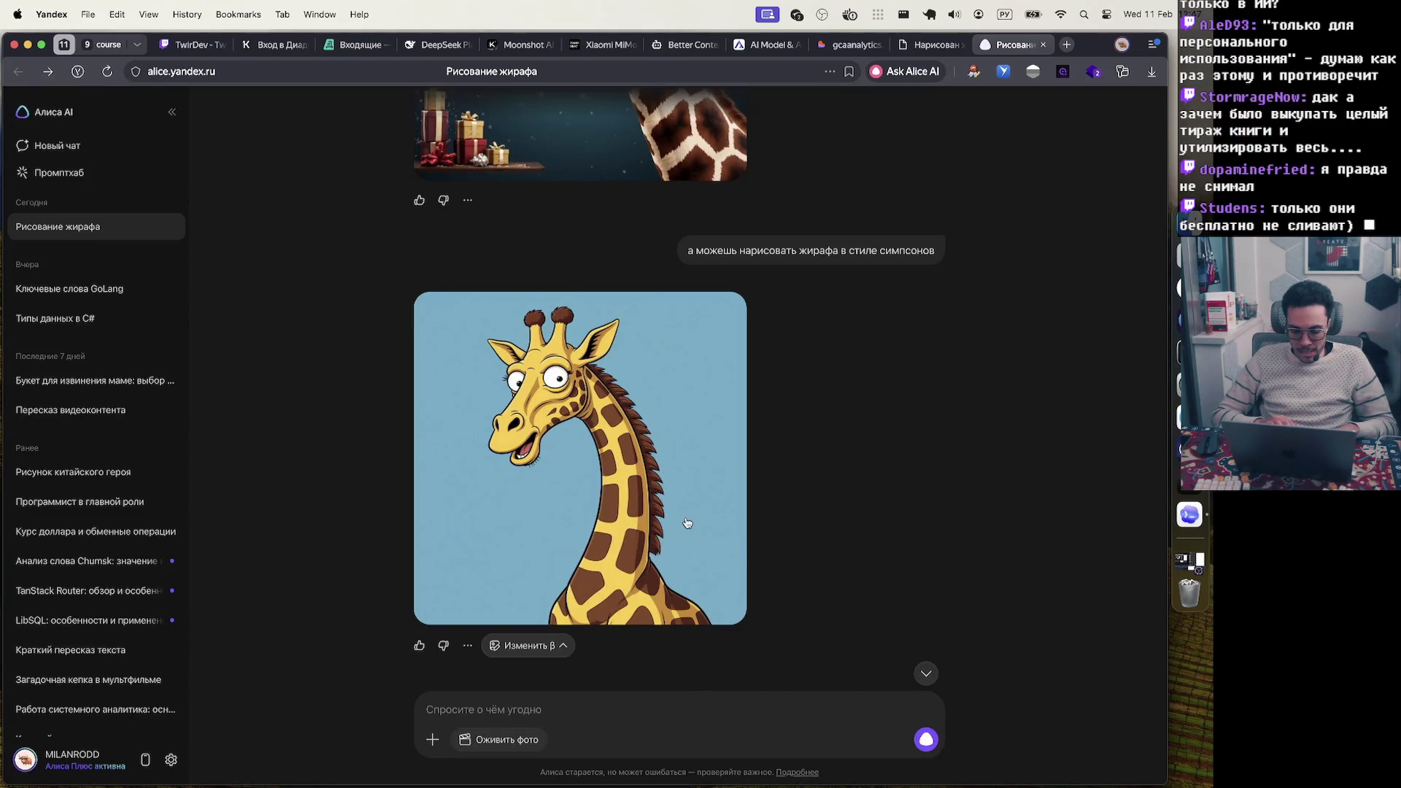
# Save the Simpsons giraffe picture to the computer as a JPEG
pyautogui.rightClick(687, 522)
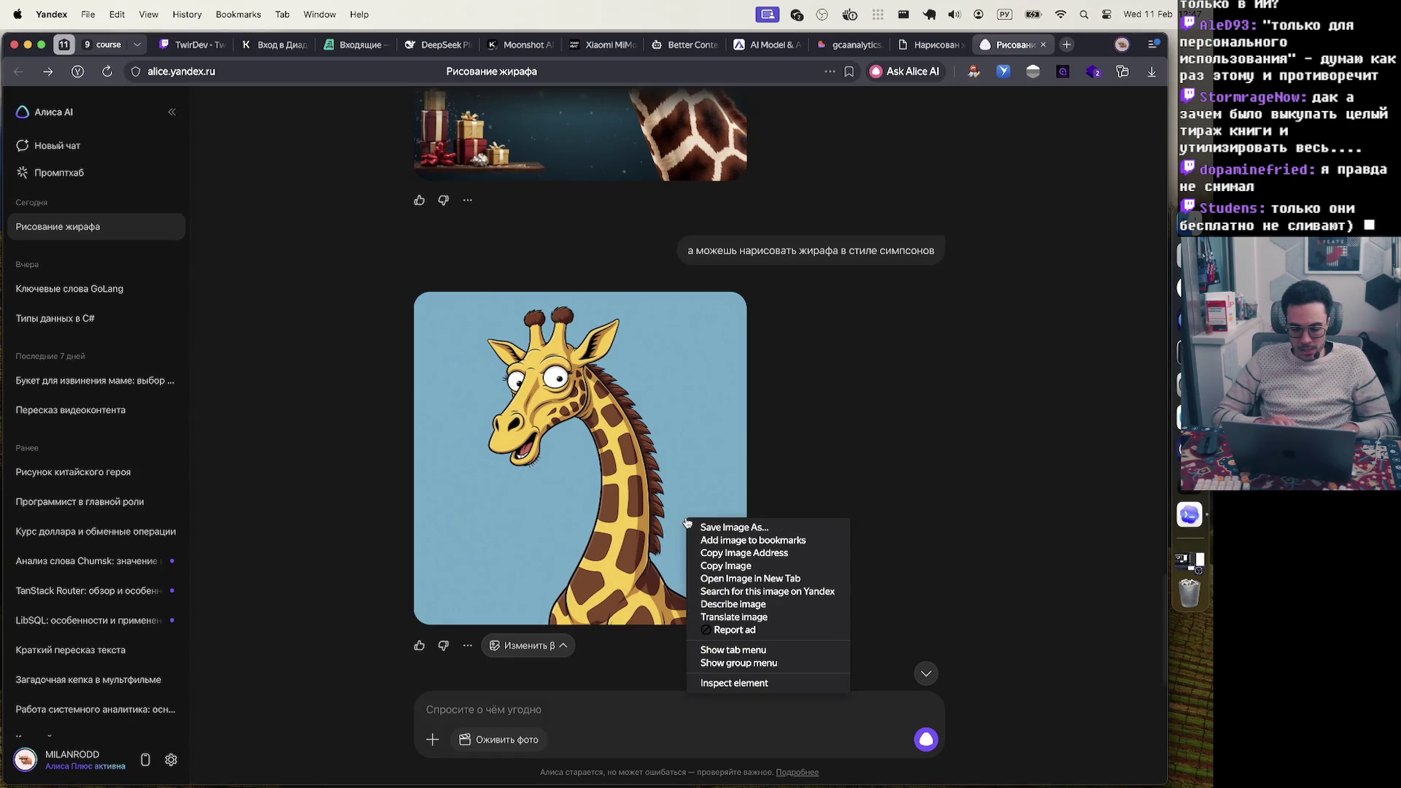
pyautogui.click(778, 528)
pyautogui.click(808, 544)
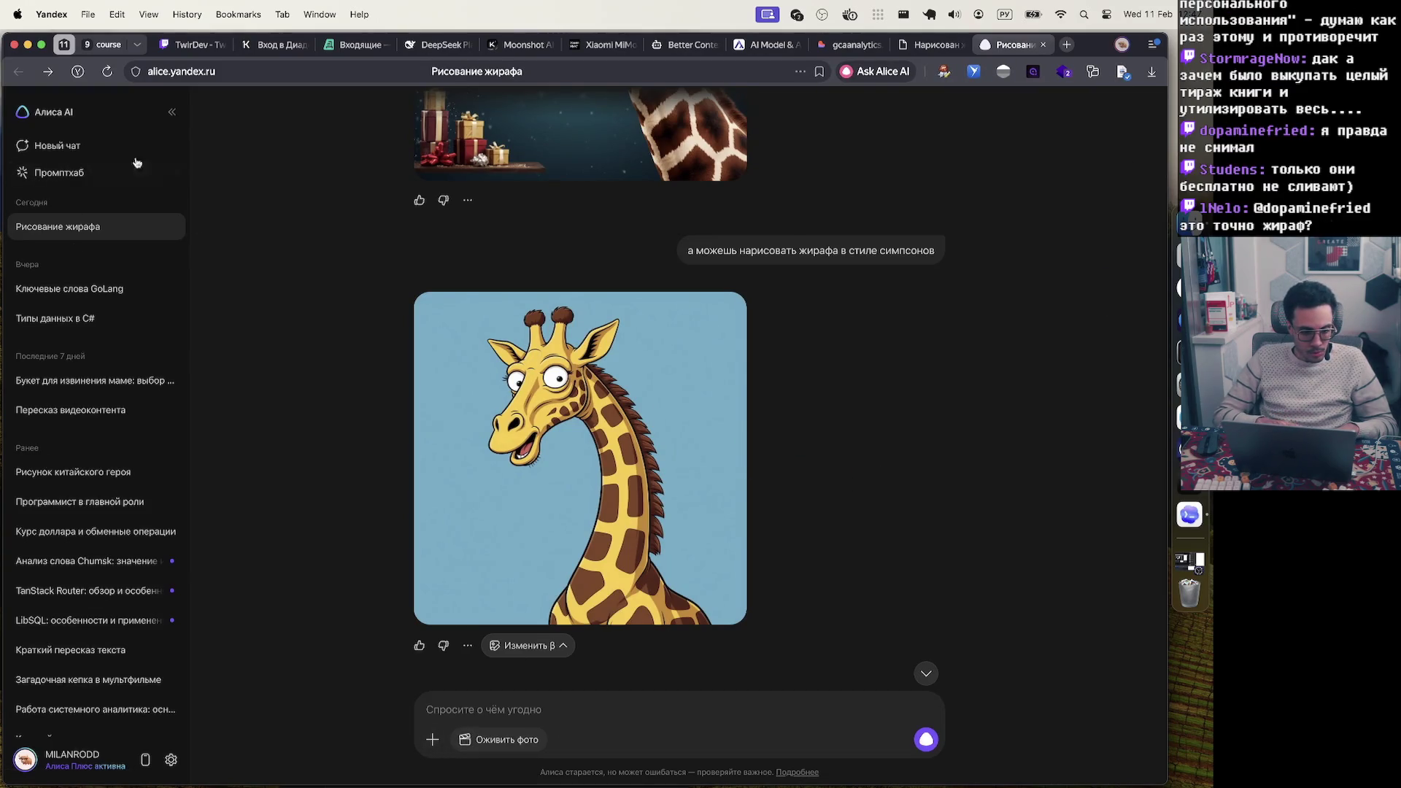
pyautogui.click(133, 138)
# Load the downloaded giraffe JPEG from the Downloads folder into the Оживить фото upload area
pyautogui.click(513, 440)
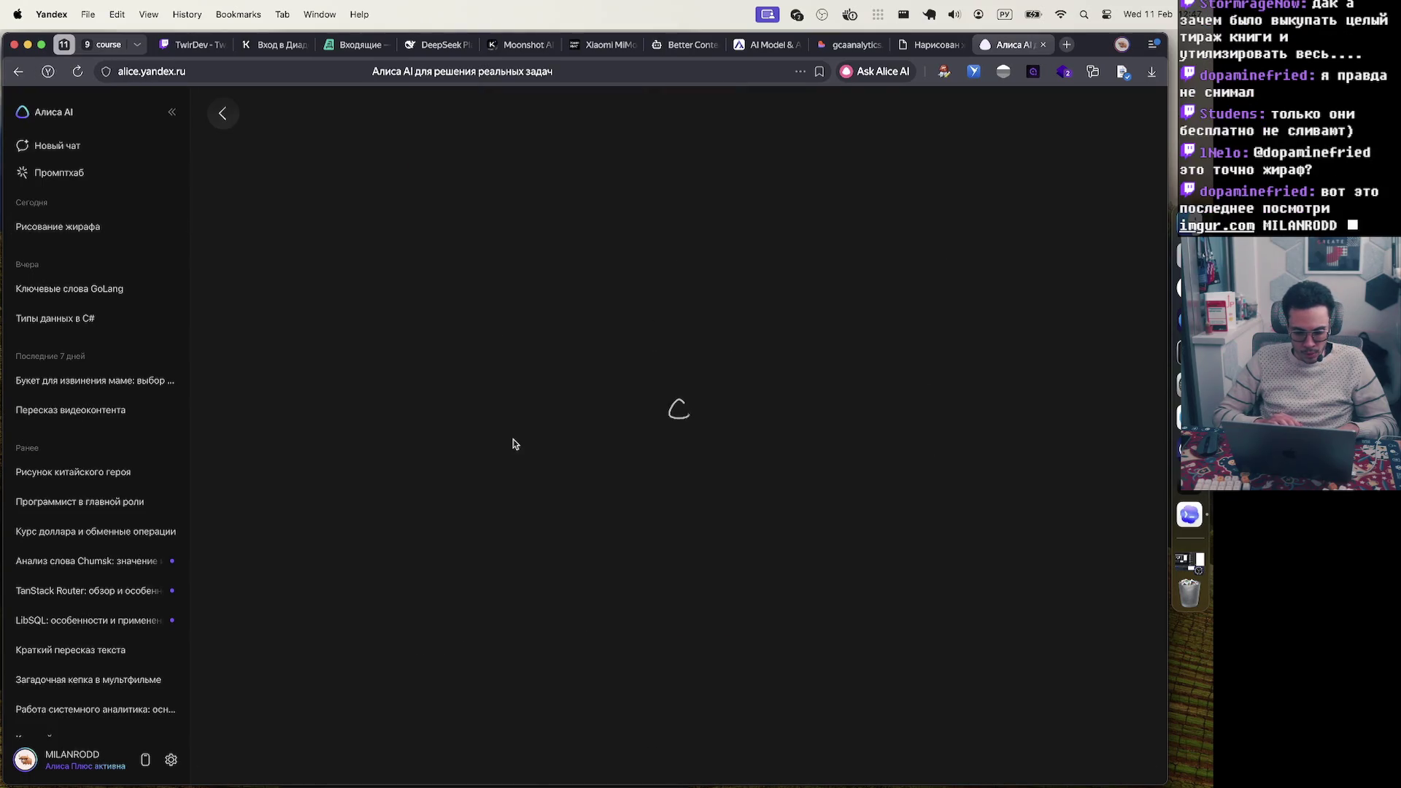
pyautogui.click(1152, 72)
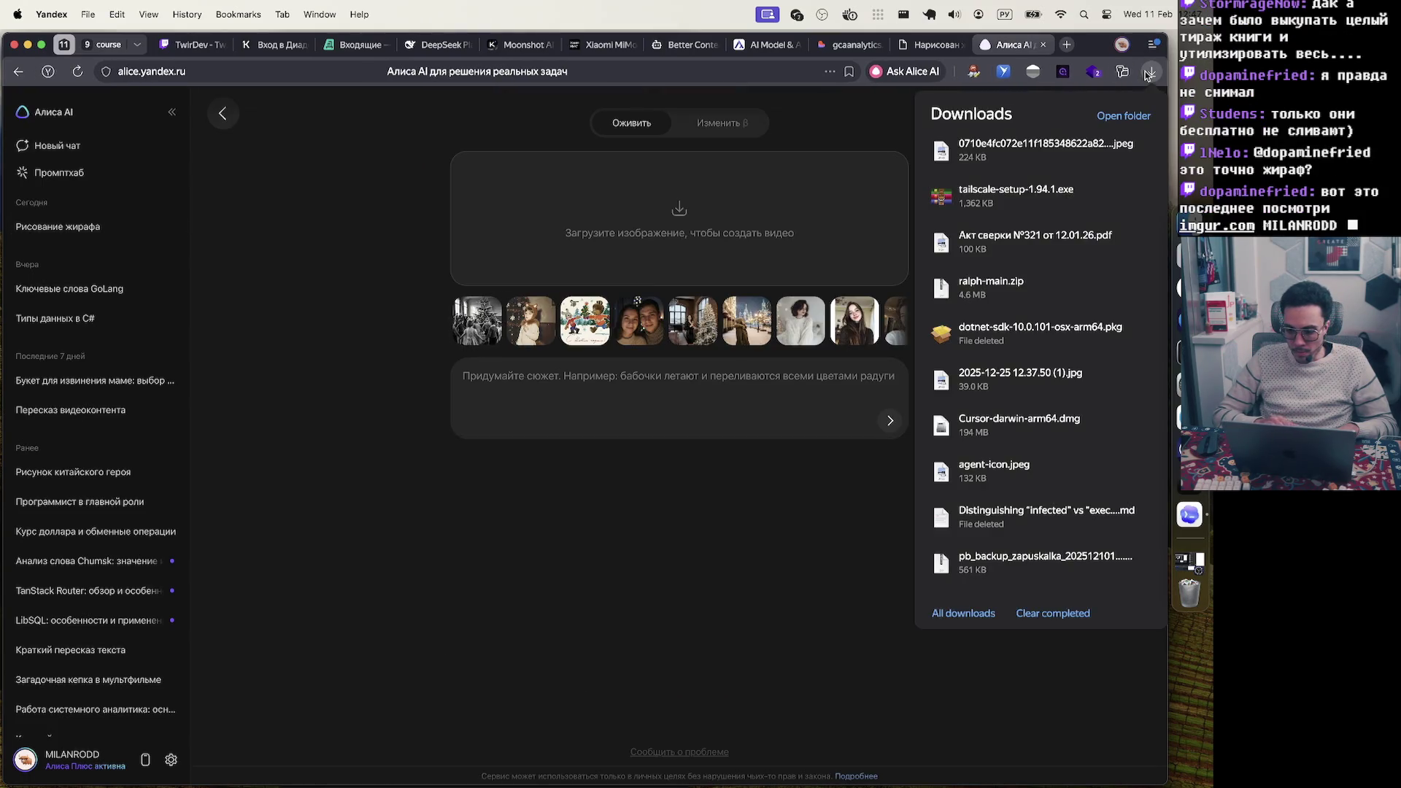
pyautogui.click(993, 173)
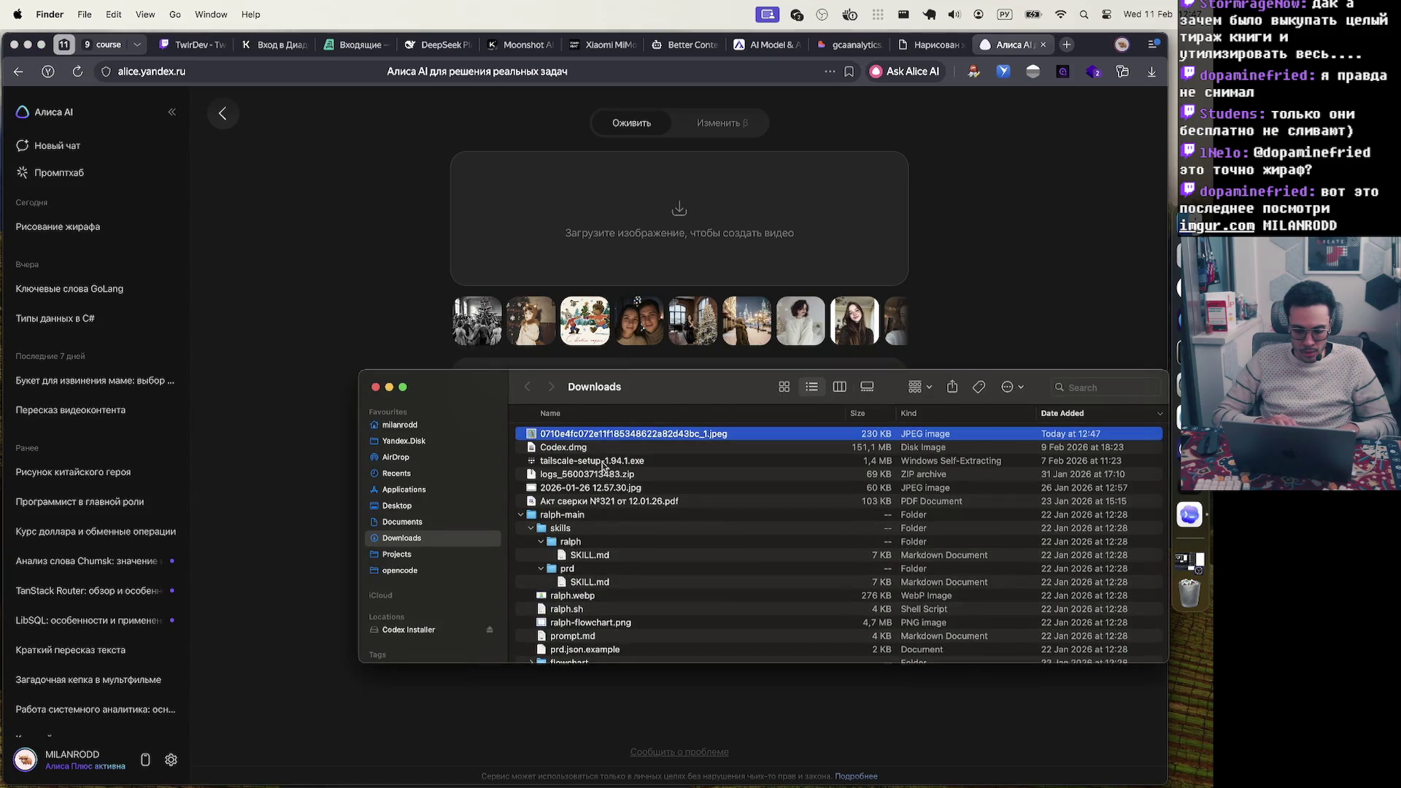
pyautogui.moveTo(603, 436)
pyautogui.mouseDown()
pyautogui.moveTo(685, 195)
pyautogui.moveTo(666, 241)
pyautogui.mouseUp()
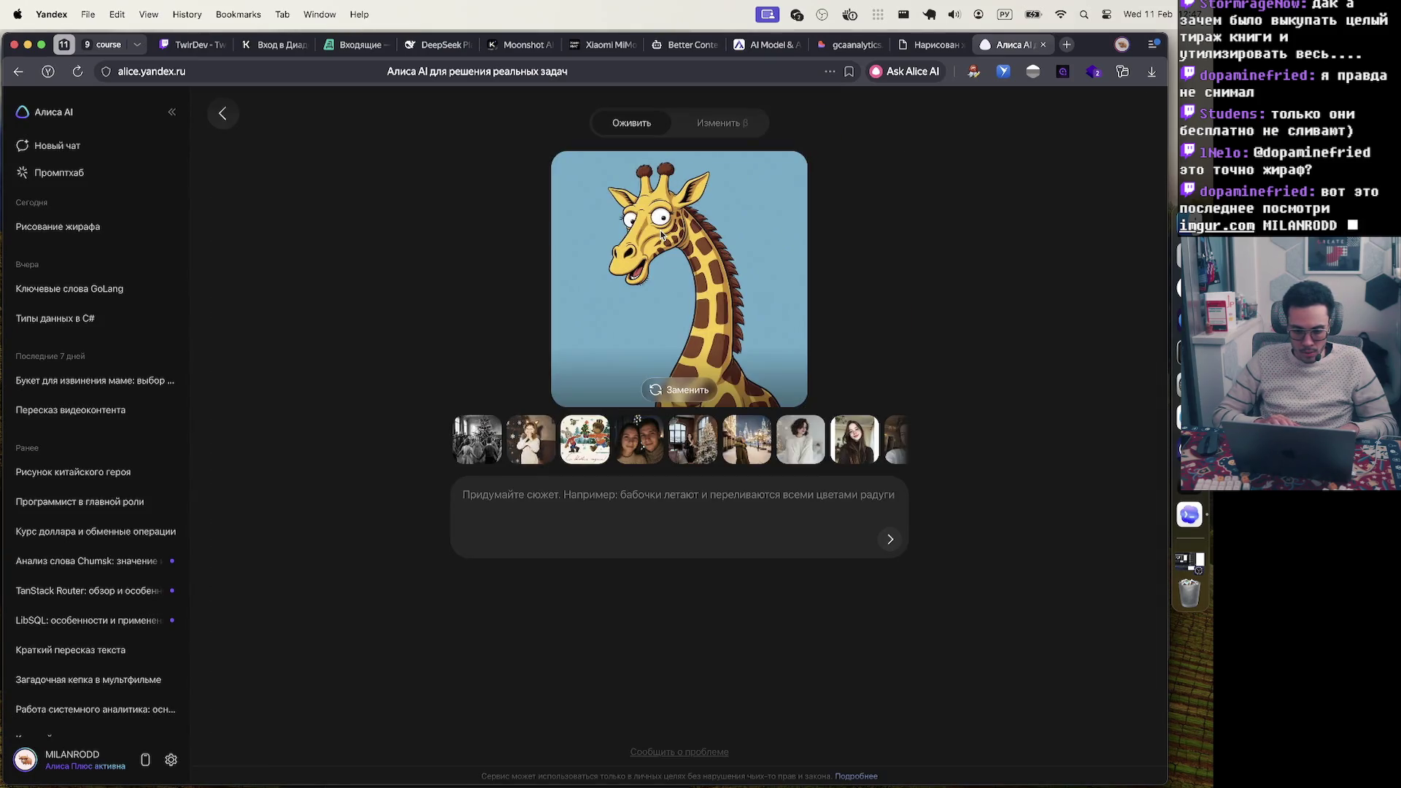
pyautogui.click(674, 509)
# Submit the prompt 'Персонаж смотри себя на спину и пугается от того что на ней сидит эльф с деньгами'
pyautogui.write('Ж')
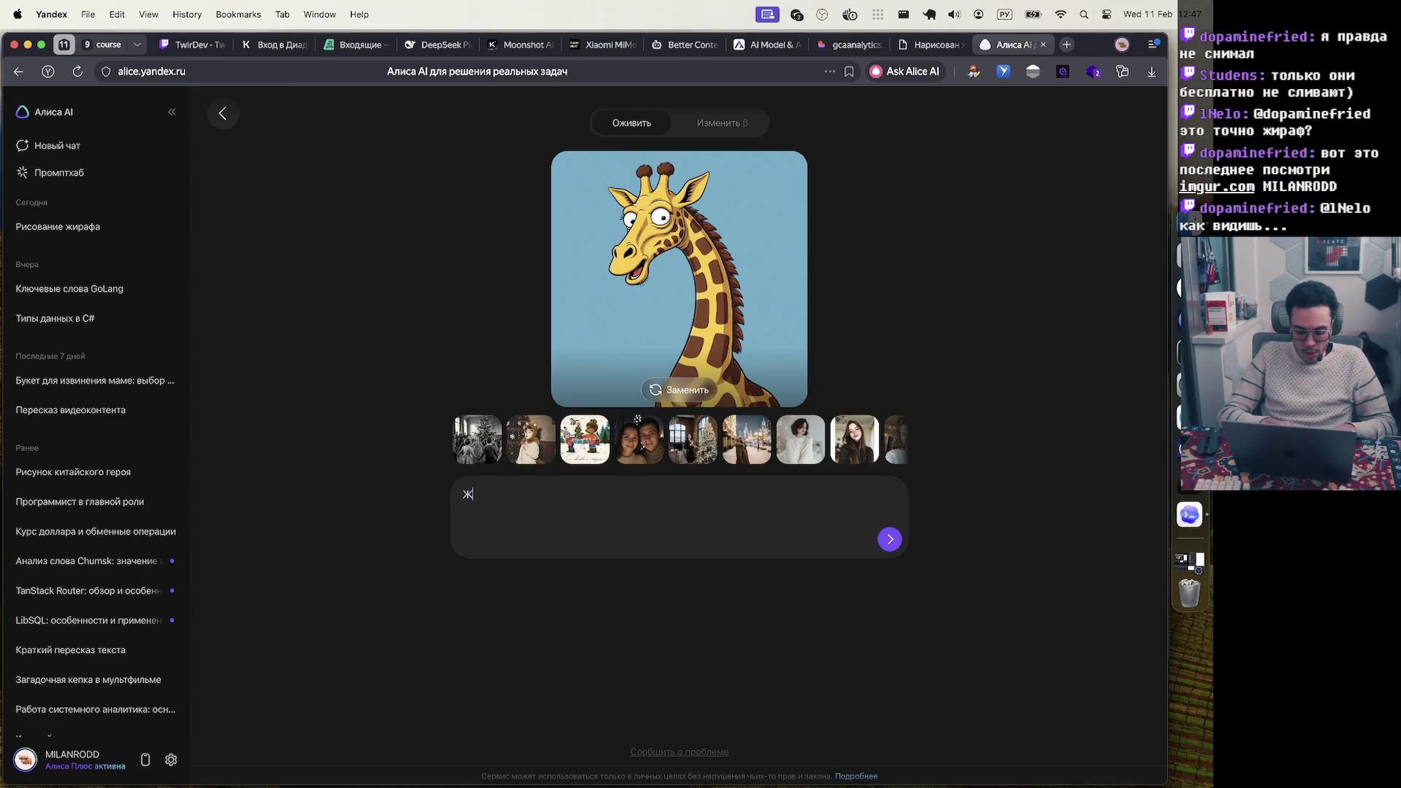
pyautogui.press('BackSpace')
pyautogui.write('Персонад')
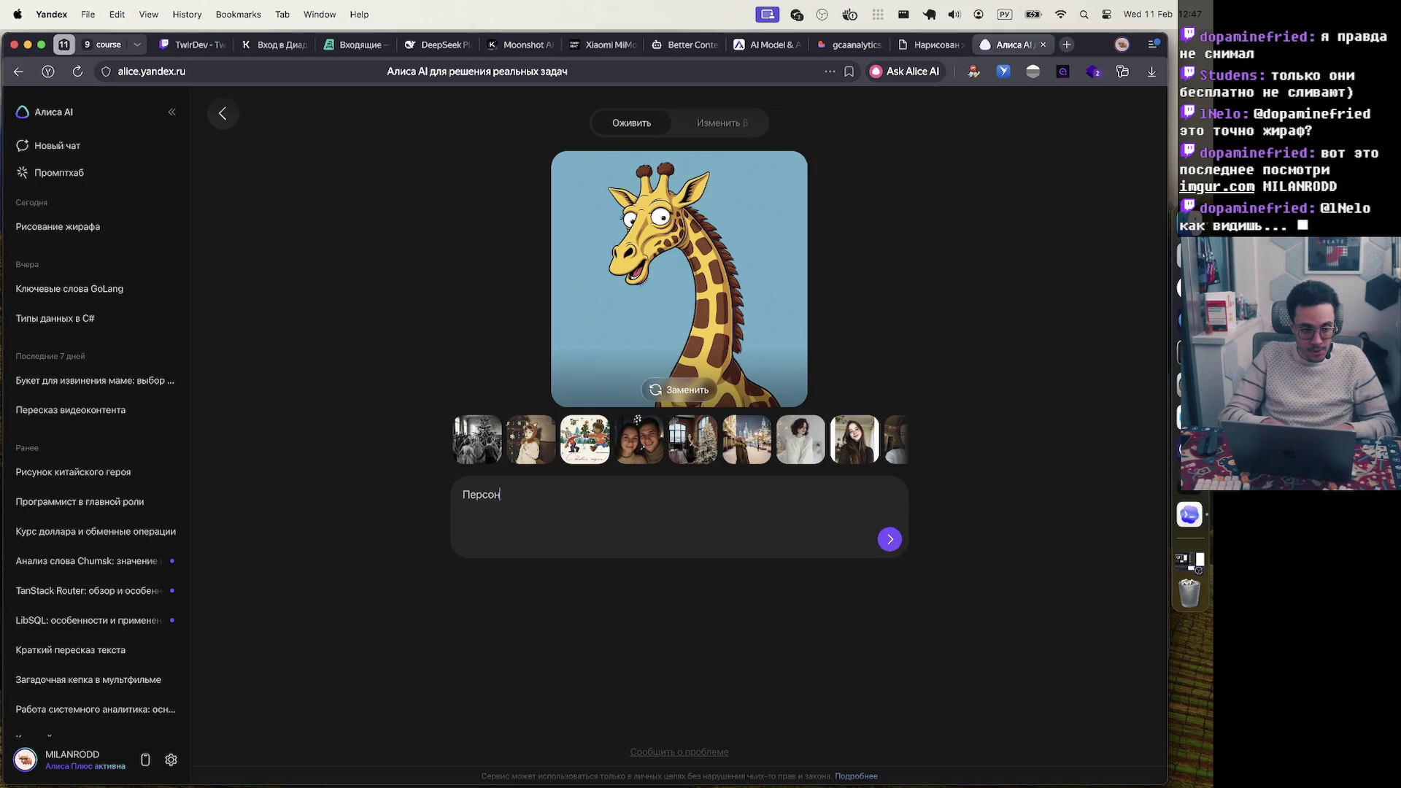
pyautogui.press('BackSpace')
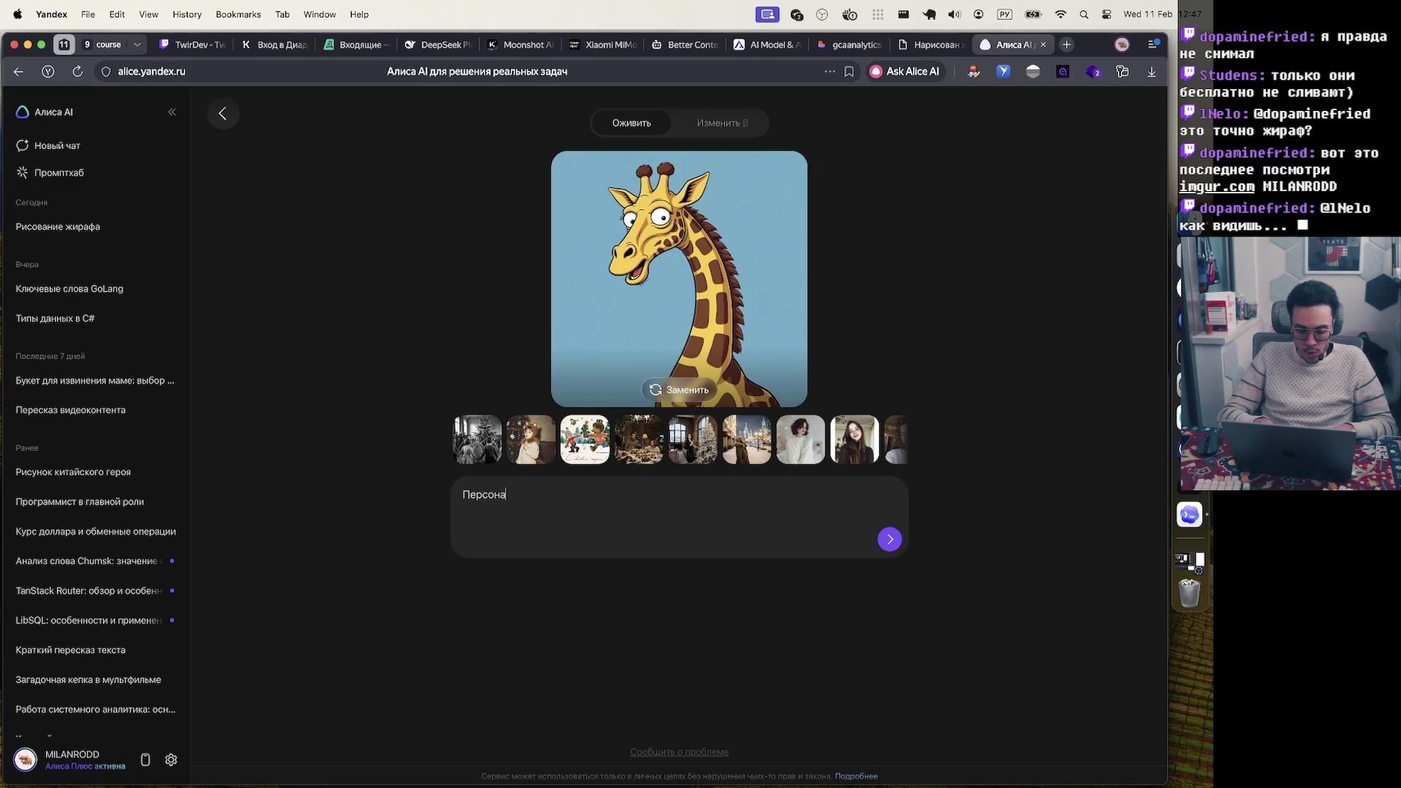
pyautogui.write('ж смотри')
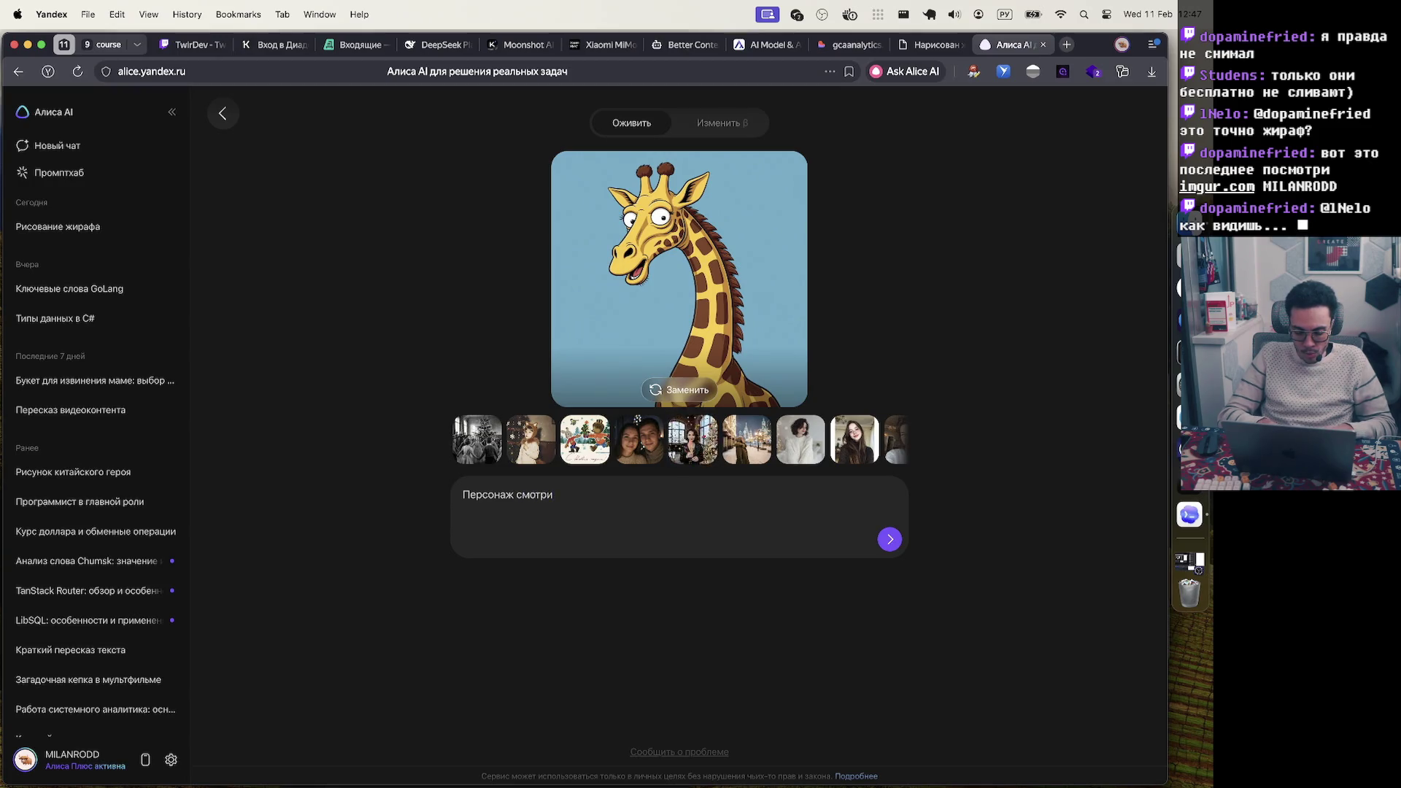
pyautogui.write(' себя на сп')
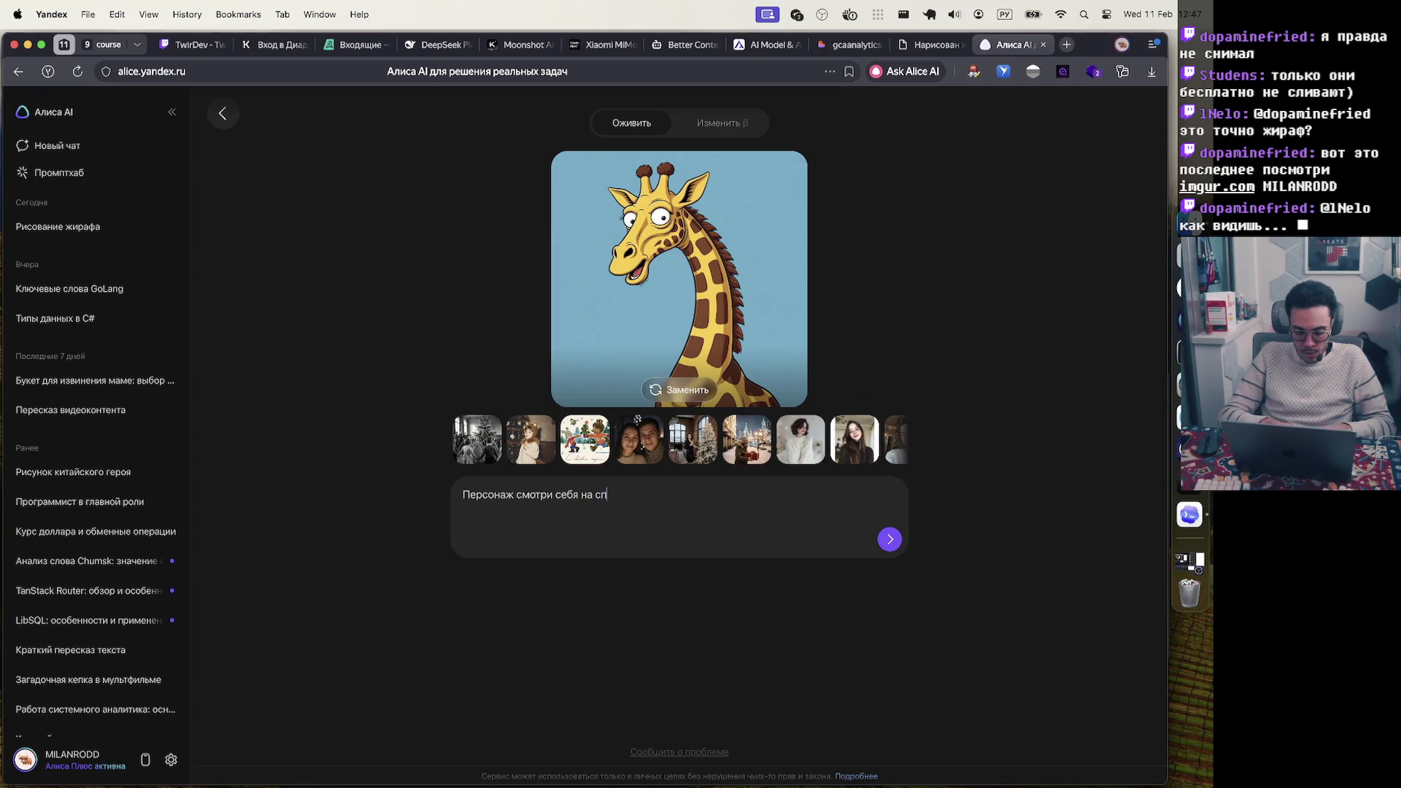
pyautogui.write('ину и пугаетс')
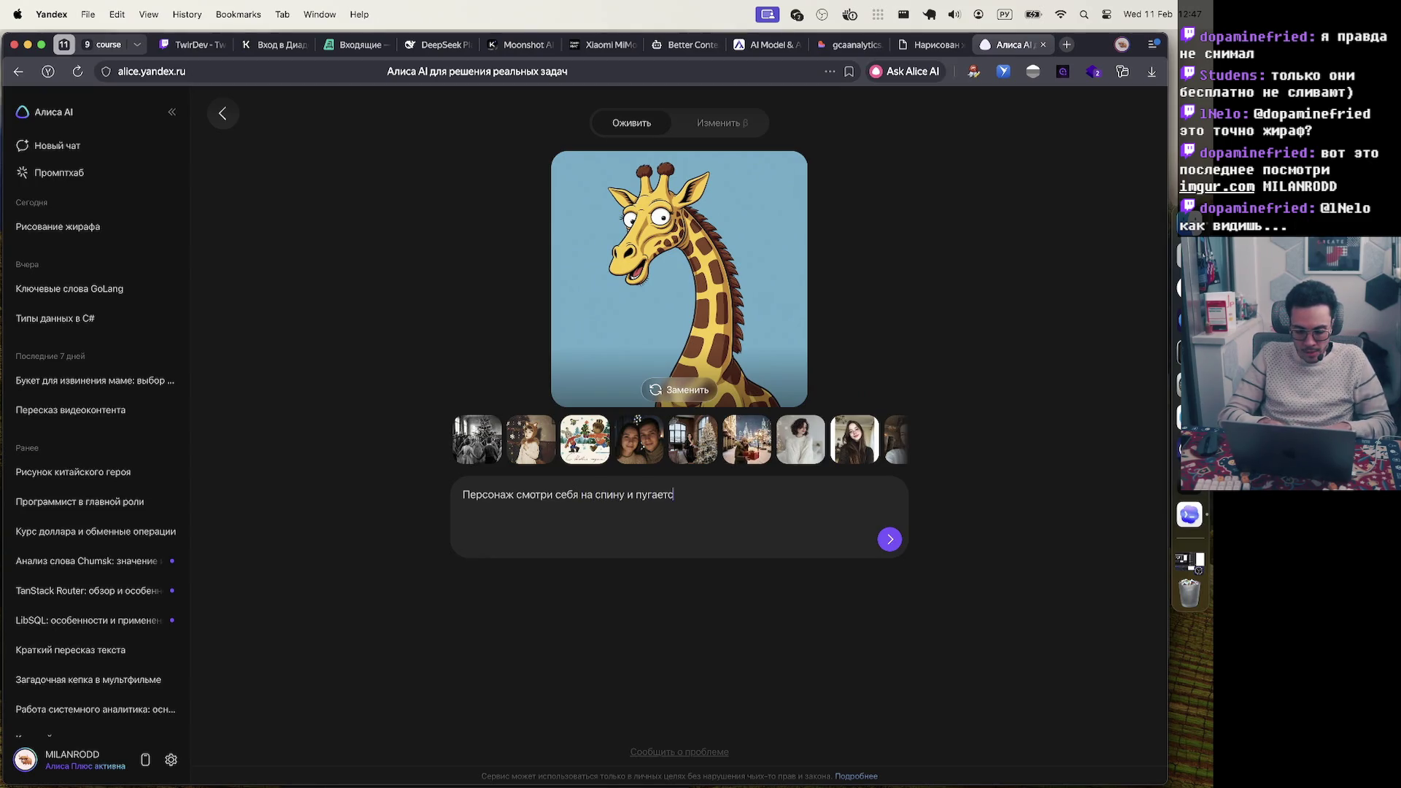
pyautogui.write('я от то')
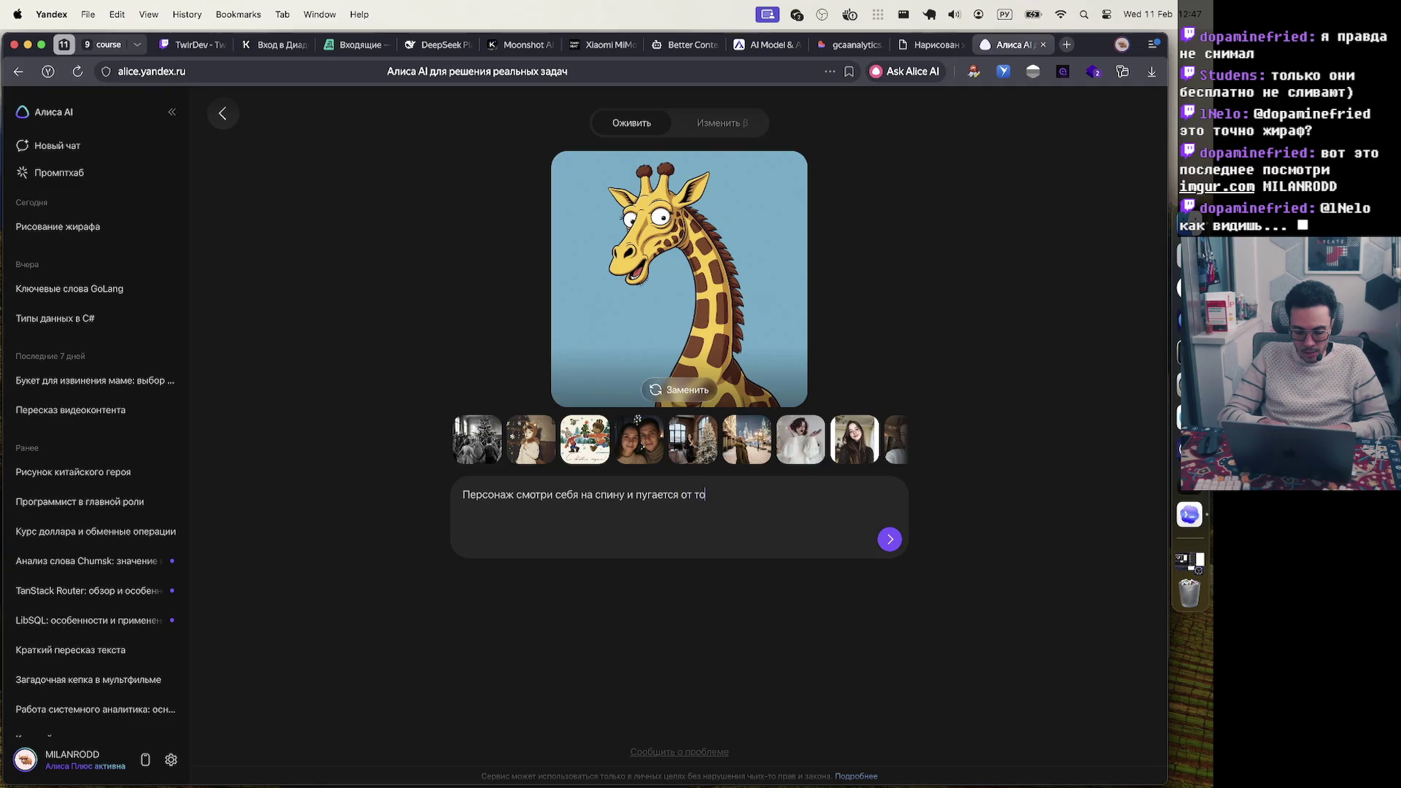
pyautogui.write('го что на ней си')
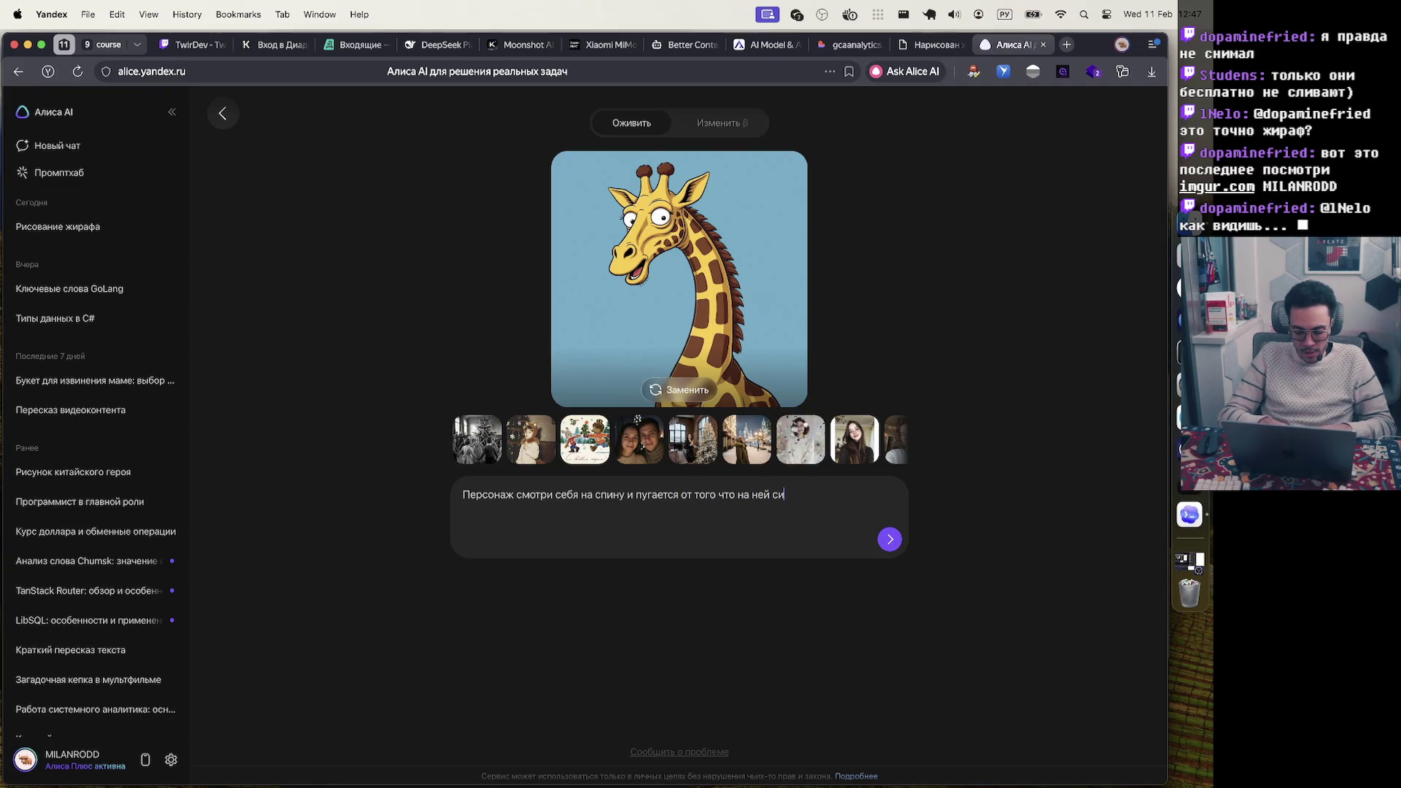
pyautogui.write('дит')
pyautogui.write(' эль')
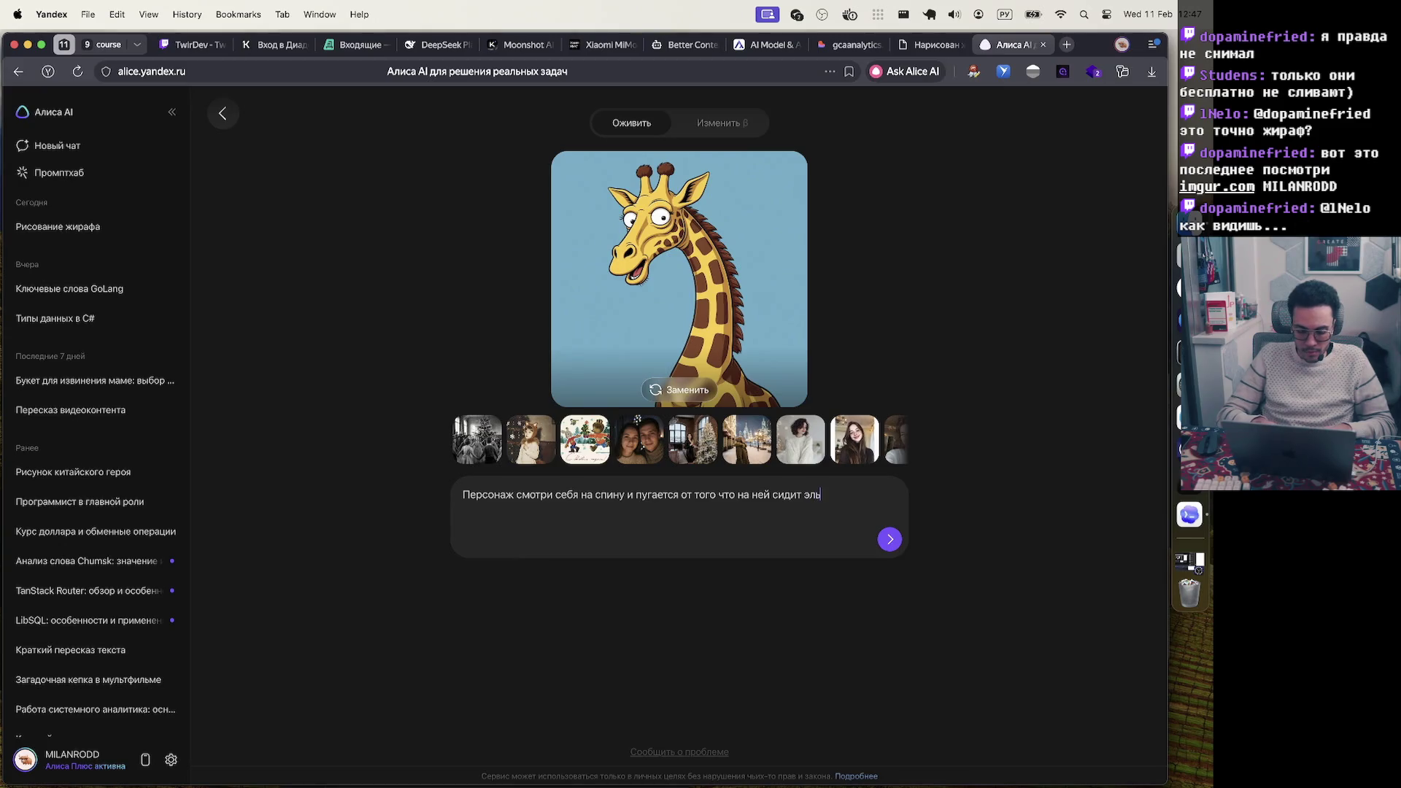
pyautogui.write('ф с деньгами')
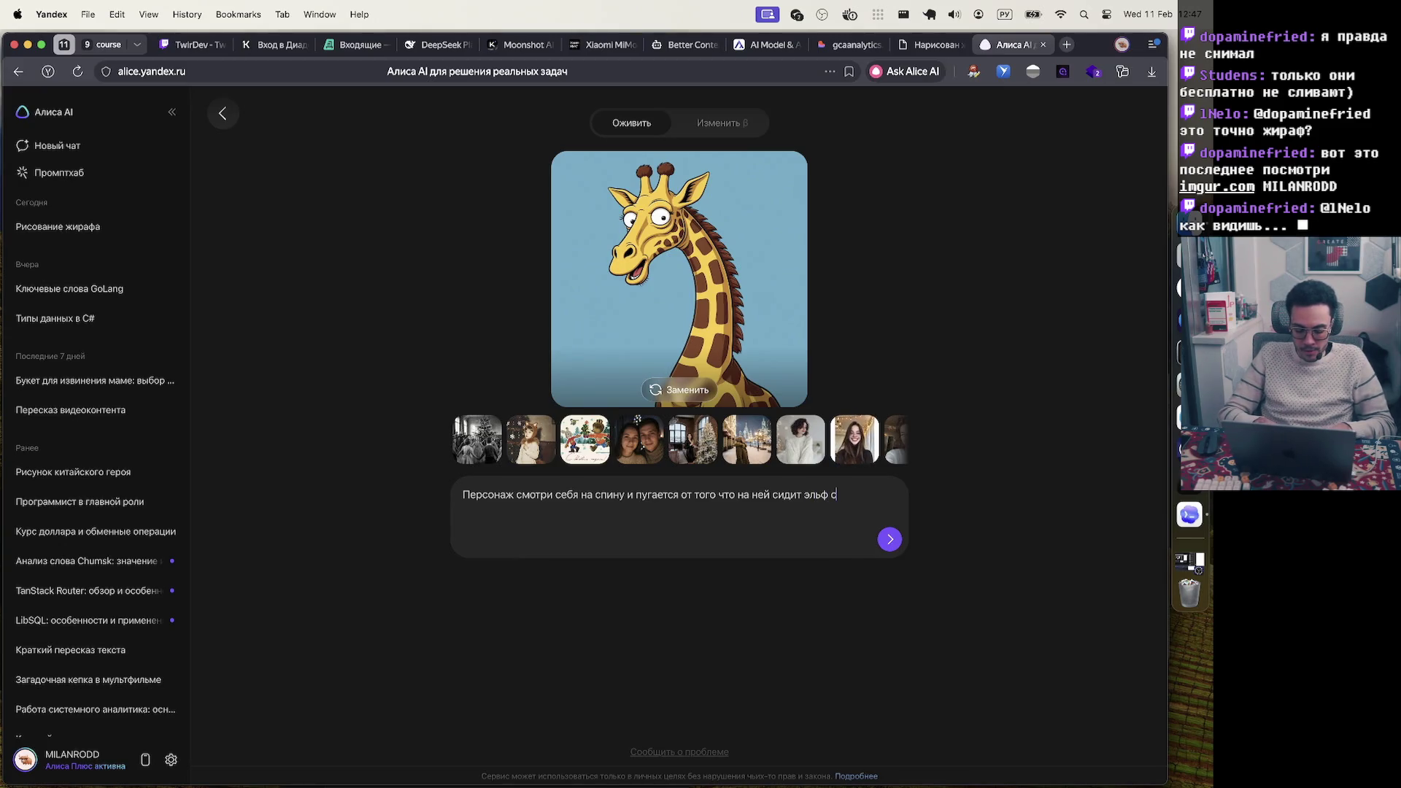
pyautogui.press('Return')
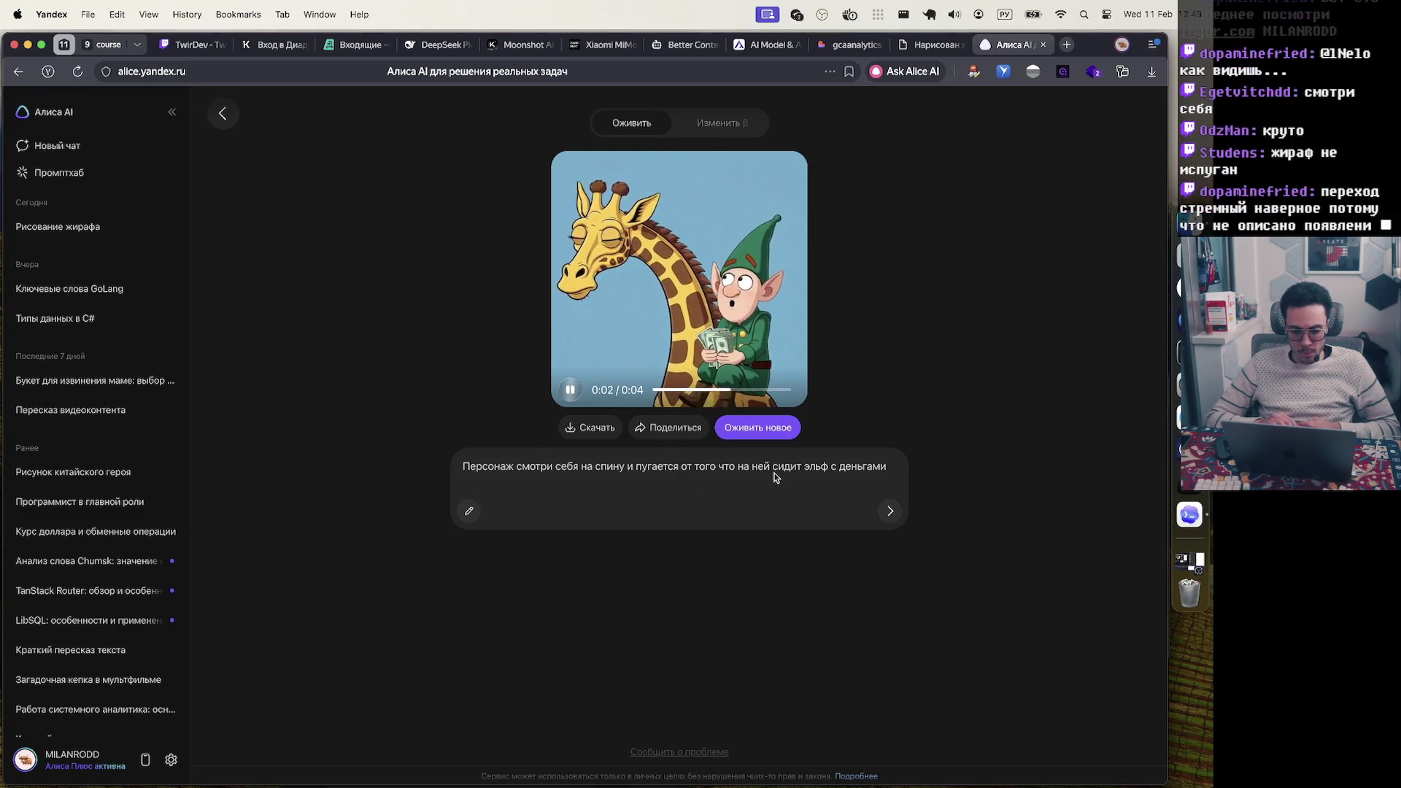
# Once the 4-second giraffe clip has generated, switch to the Изменить editing mode
pyautogui.click(739, 126)
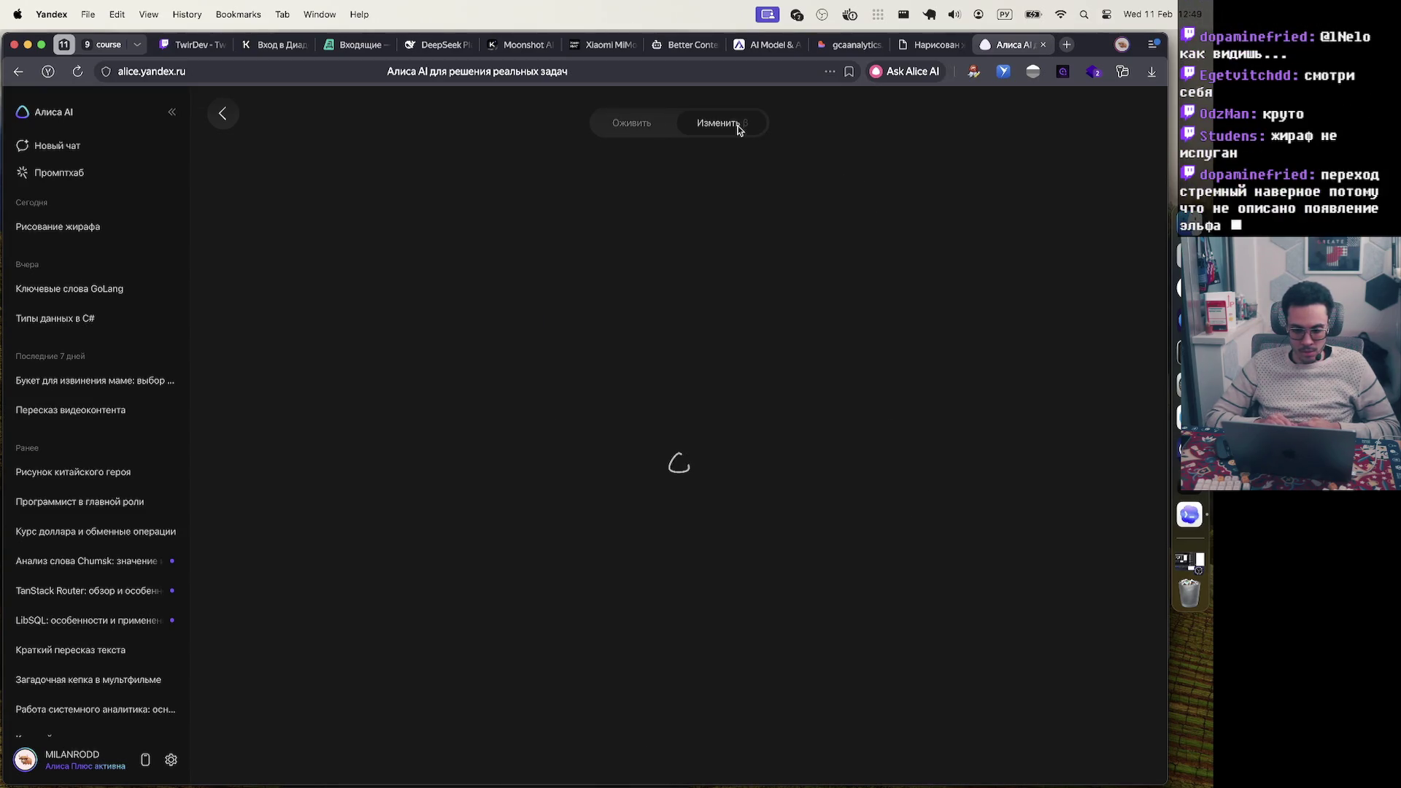
# Return to the Оживить tab and pause the giraffe-and-elf clip at 0:02
pyautogui.click(651, 129)
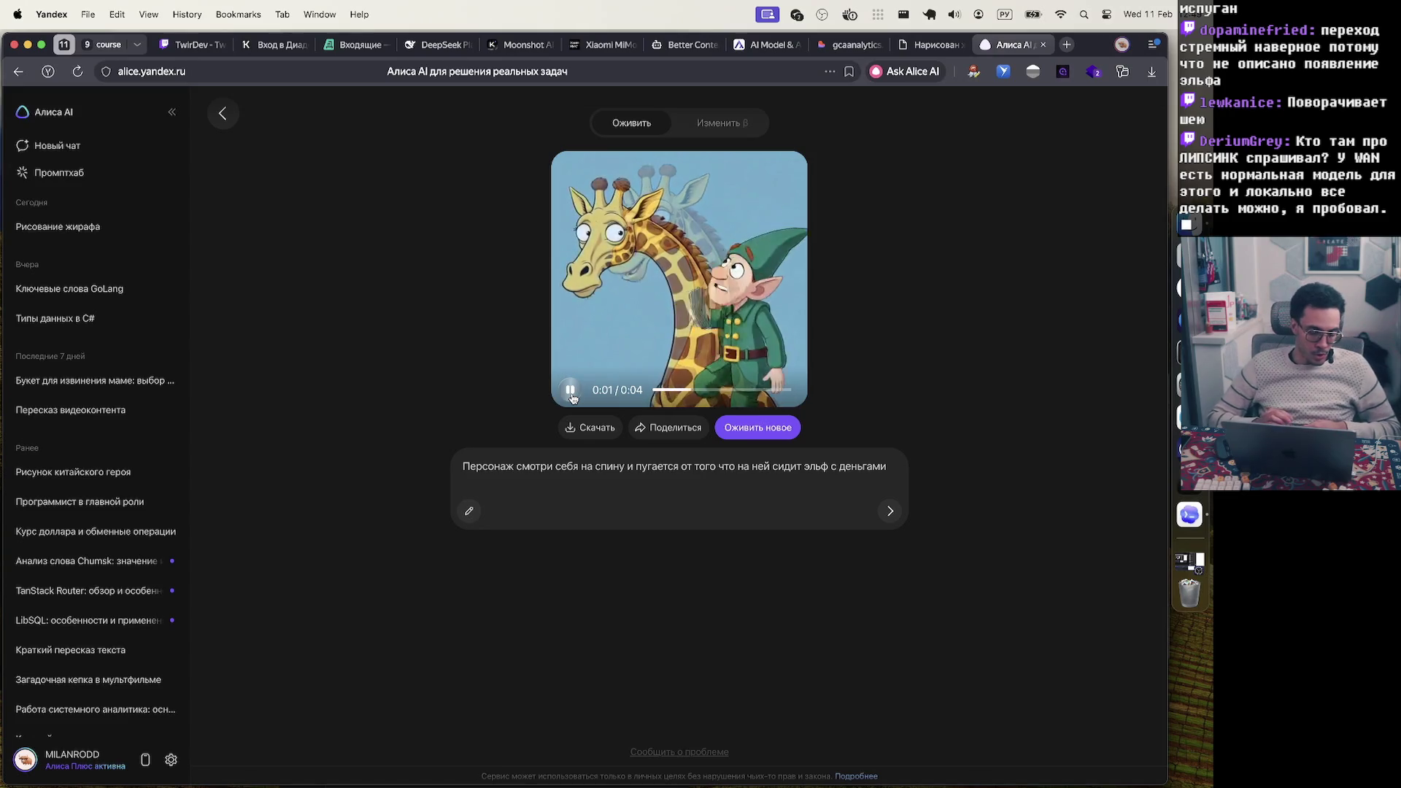
pyautogui.click(572, 396)
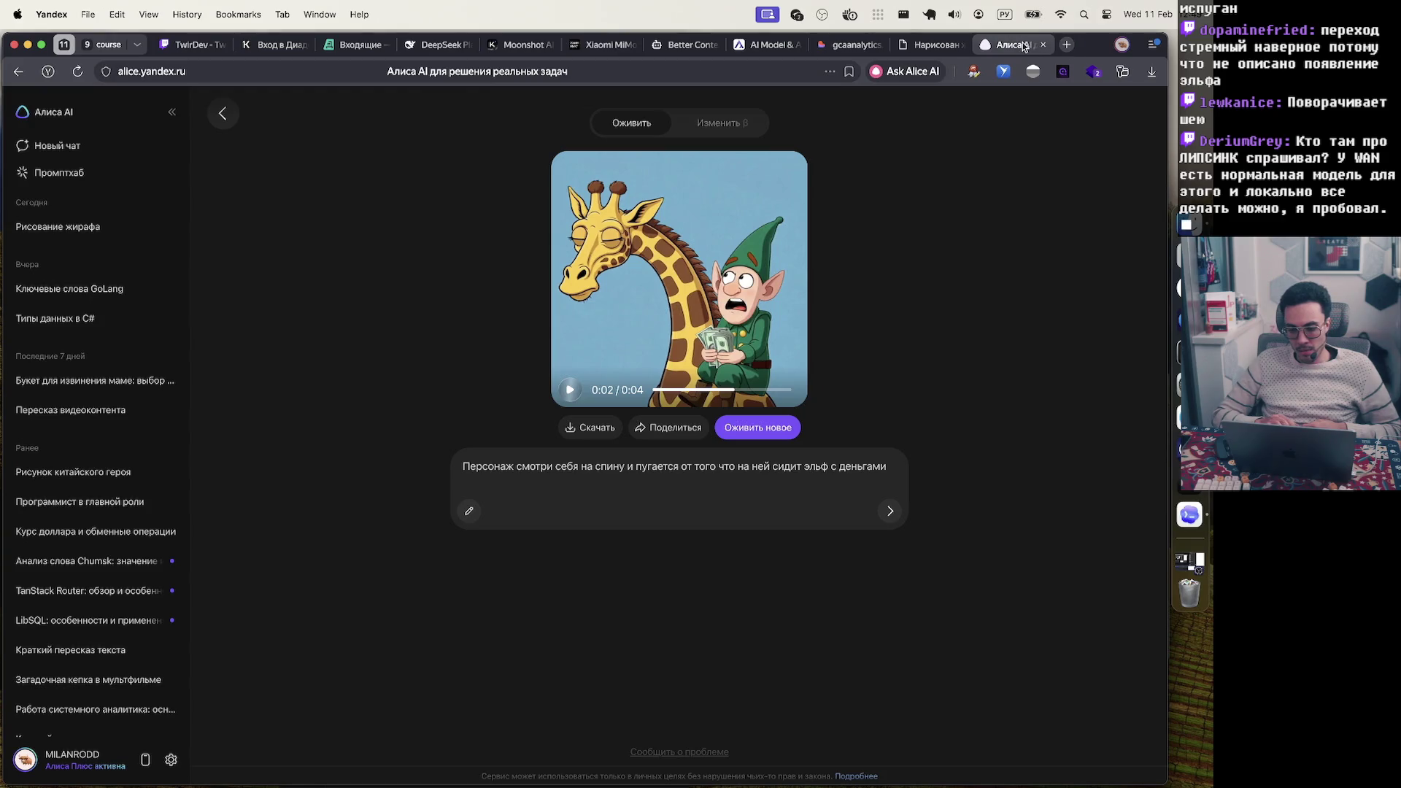
pyautogui.moveTo(930, 42)
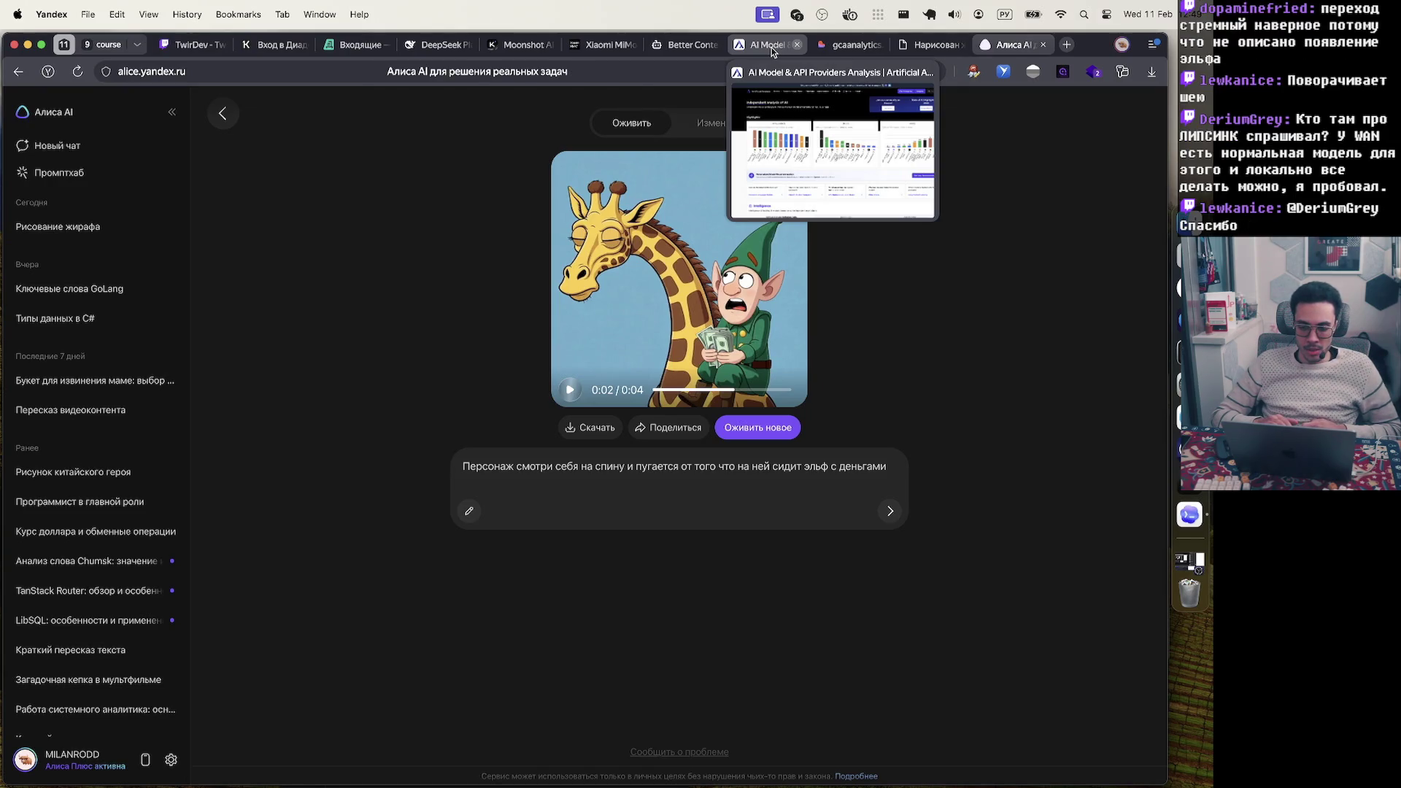
# Scroll Artificial Analysis down to the Intelligence Index chart showing 28 of 396 models
pyautogui.click(770, 47)
pyautogui.scroll(-5, 704, 253)
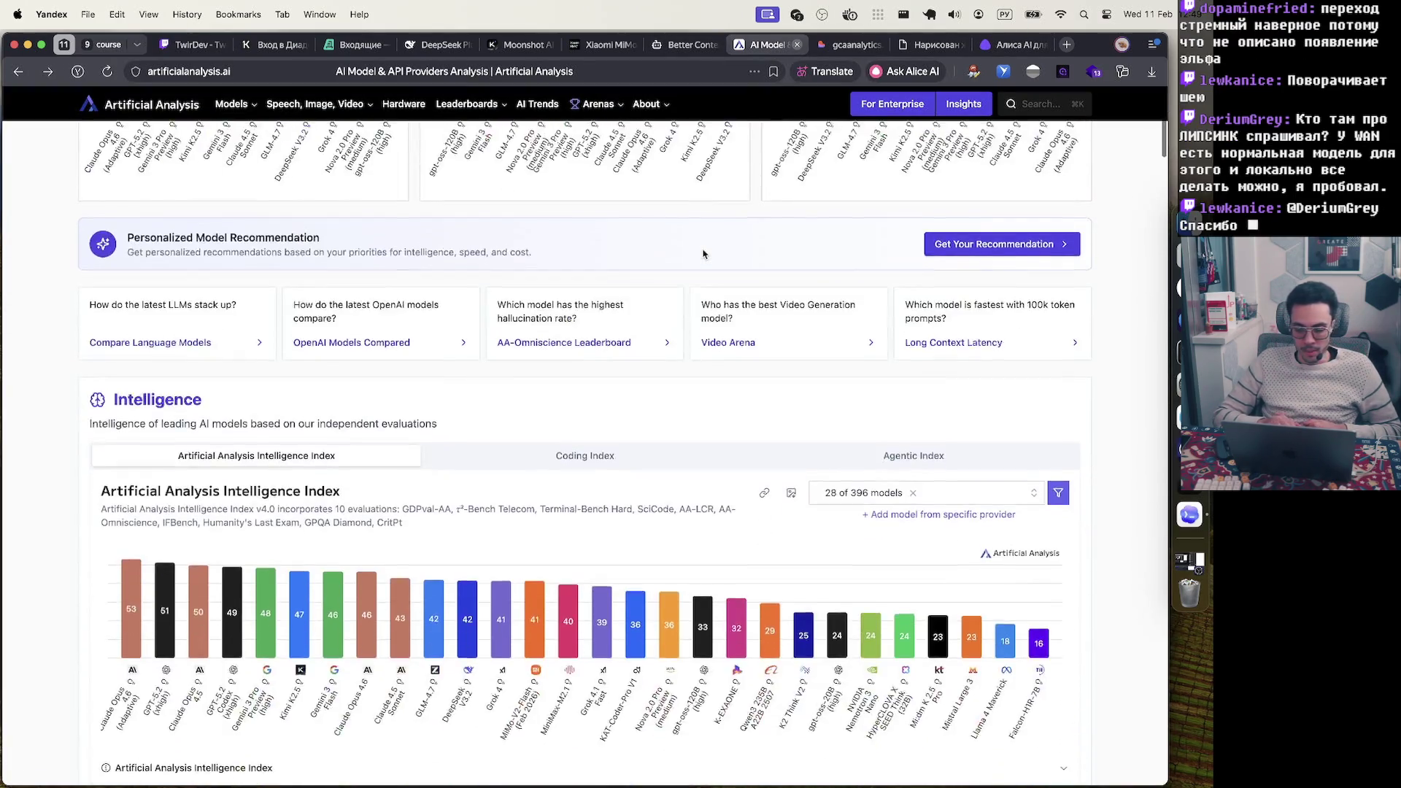
pyautogui.scroll(-10, 704, 254)
pyautogui.scroll(-15, 703, 250)
pyautogui.scroll(-5, 704, 253)
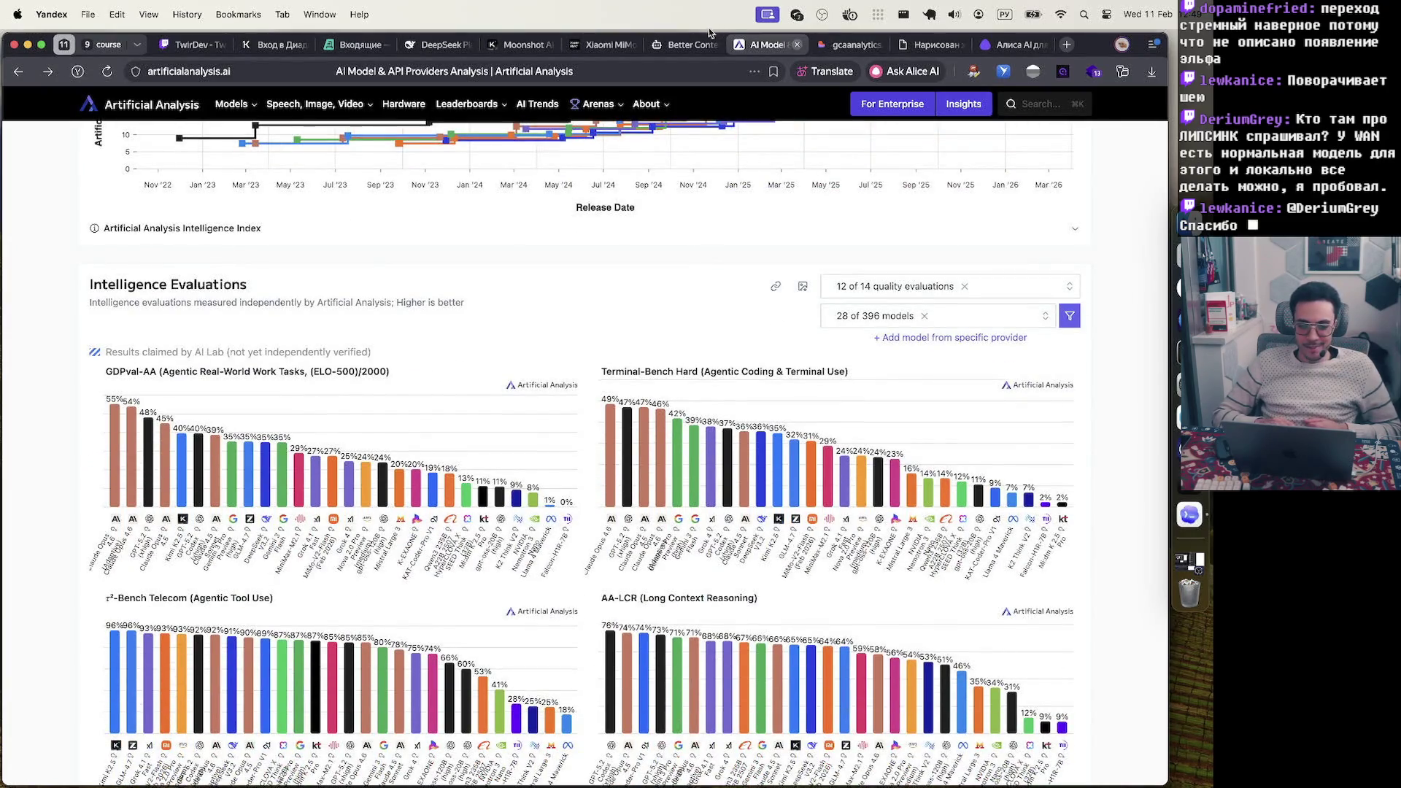
pyautogui.moveTo(694, 48)
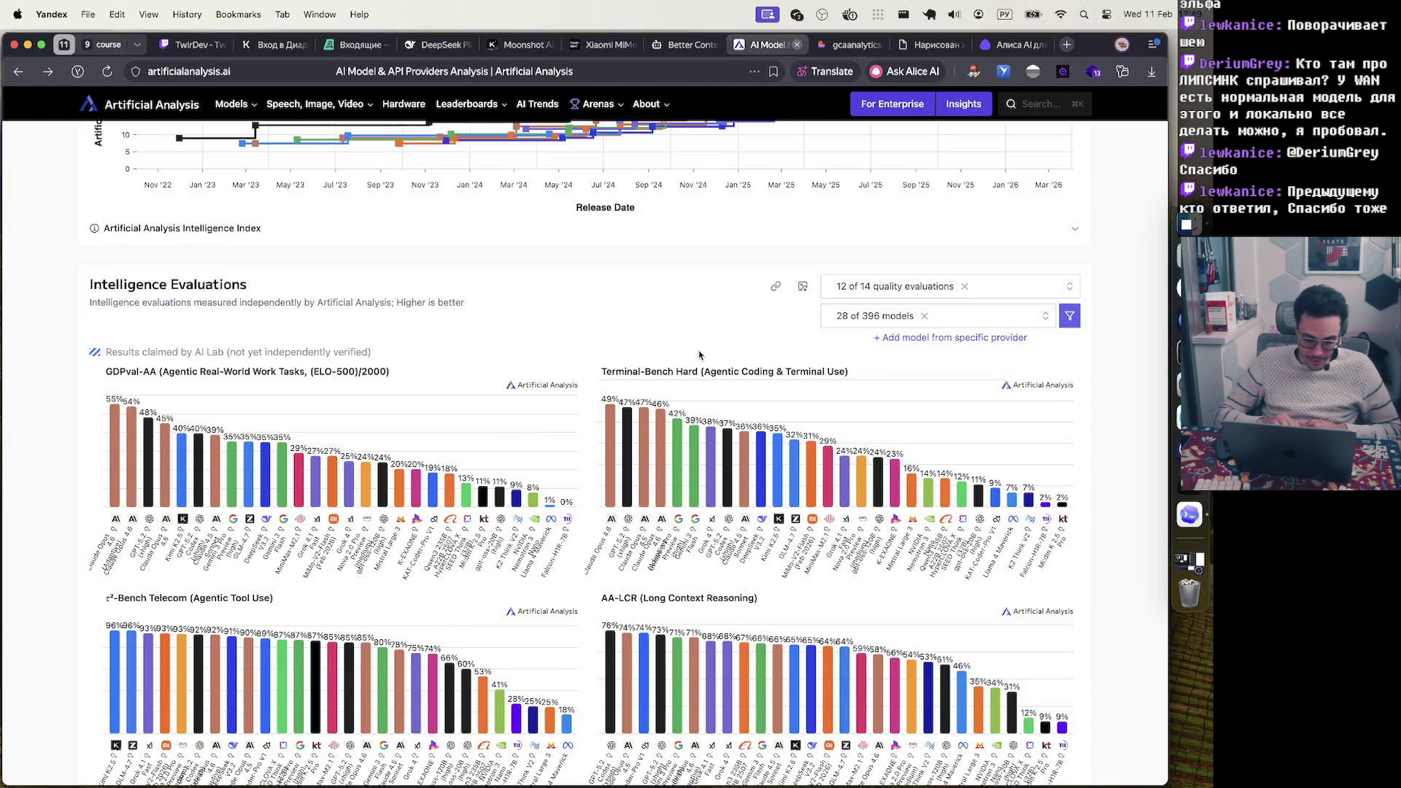
pyautogui.scroll(15, 697, 355)
pyautogui.scroll(-3, 248, 469)
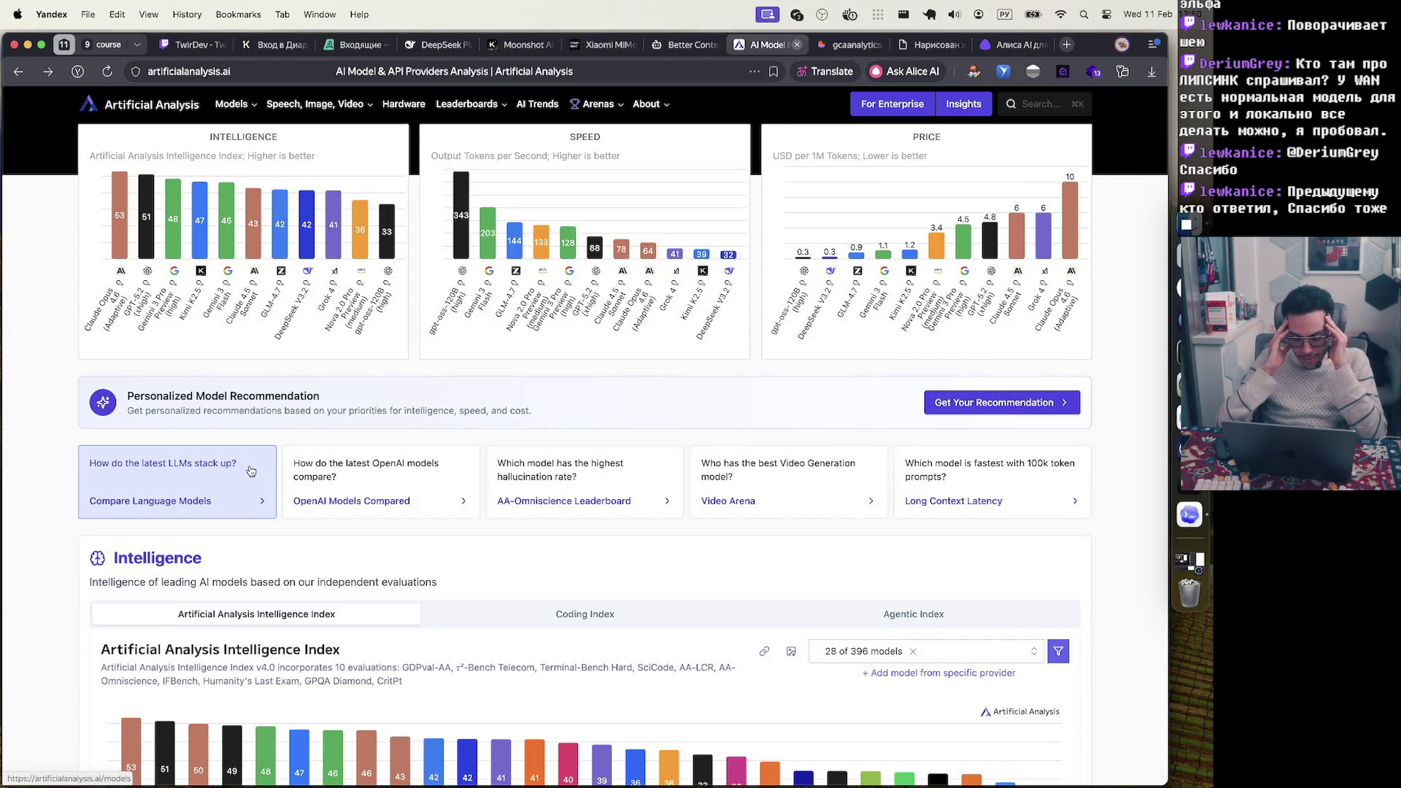
pyautogui.scroll(1, 544, 615)
pyautogui.scroll(2, 544, 616)
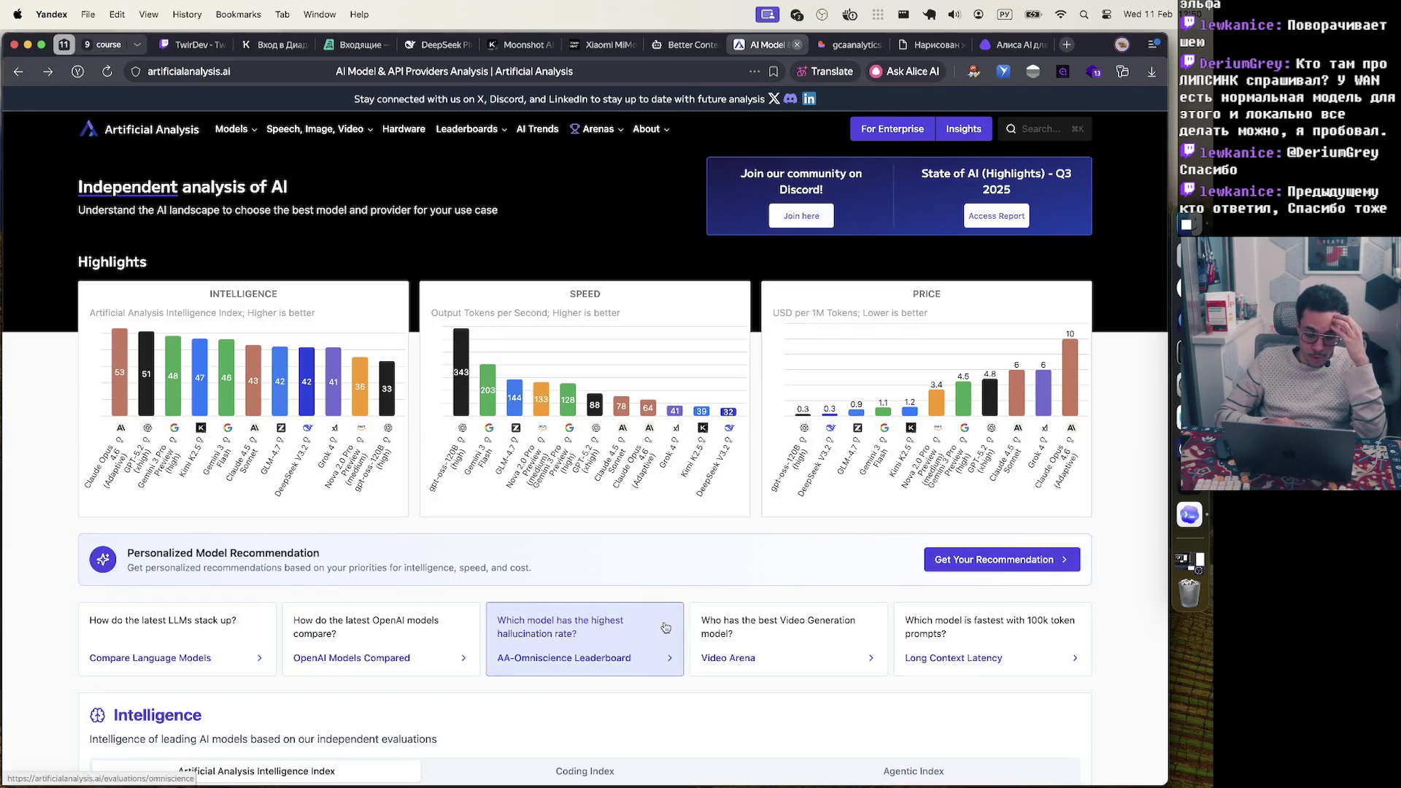
pyautogui.scroll(-2, 665, 626)
pyautogui.scroll(1, 665, 626)
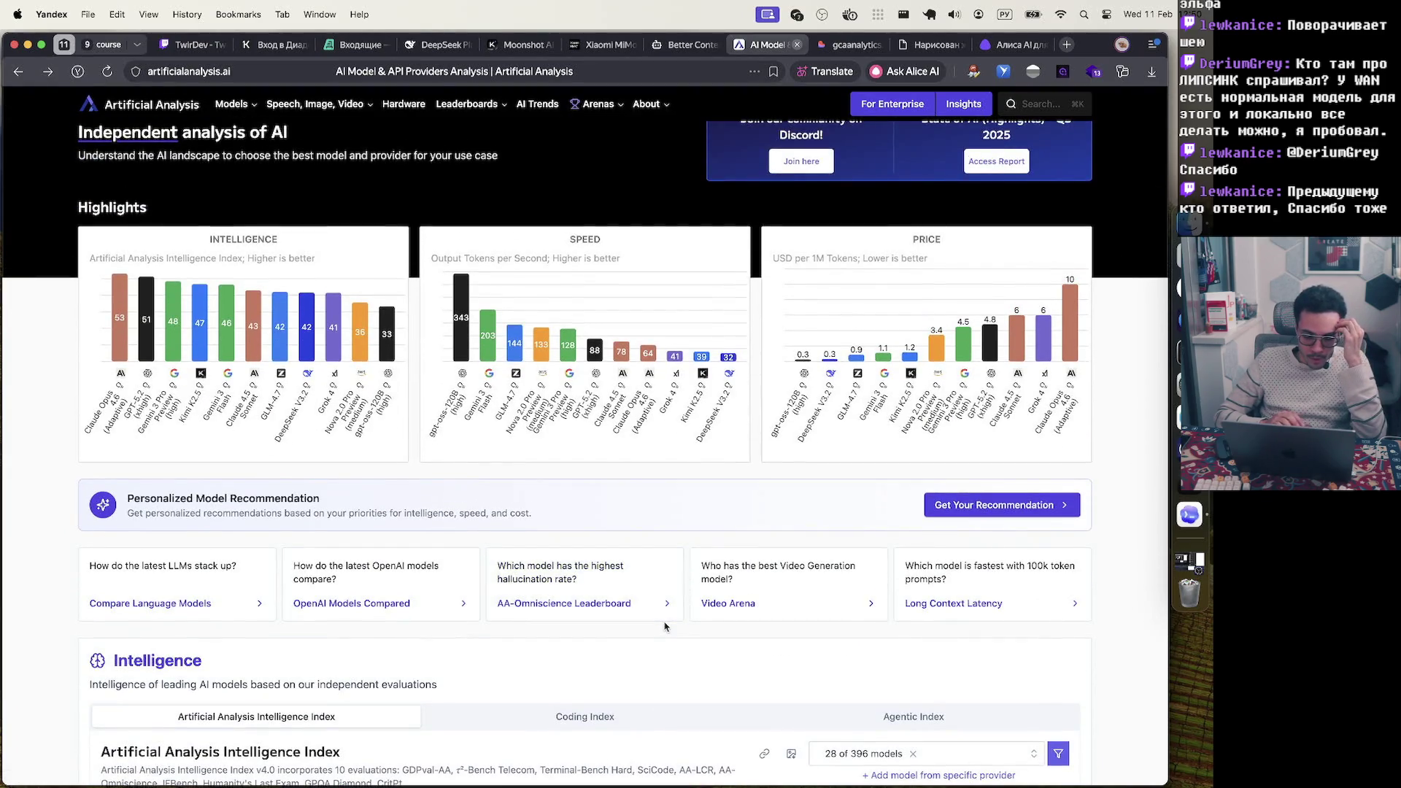
pyautogui.scroll(-5, 573, 344)
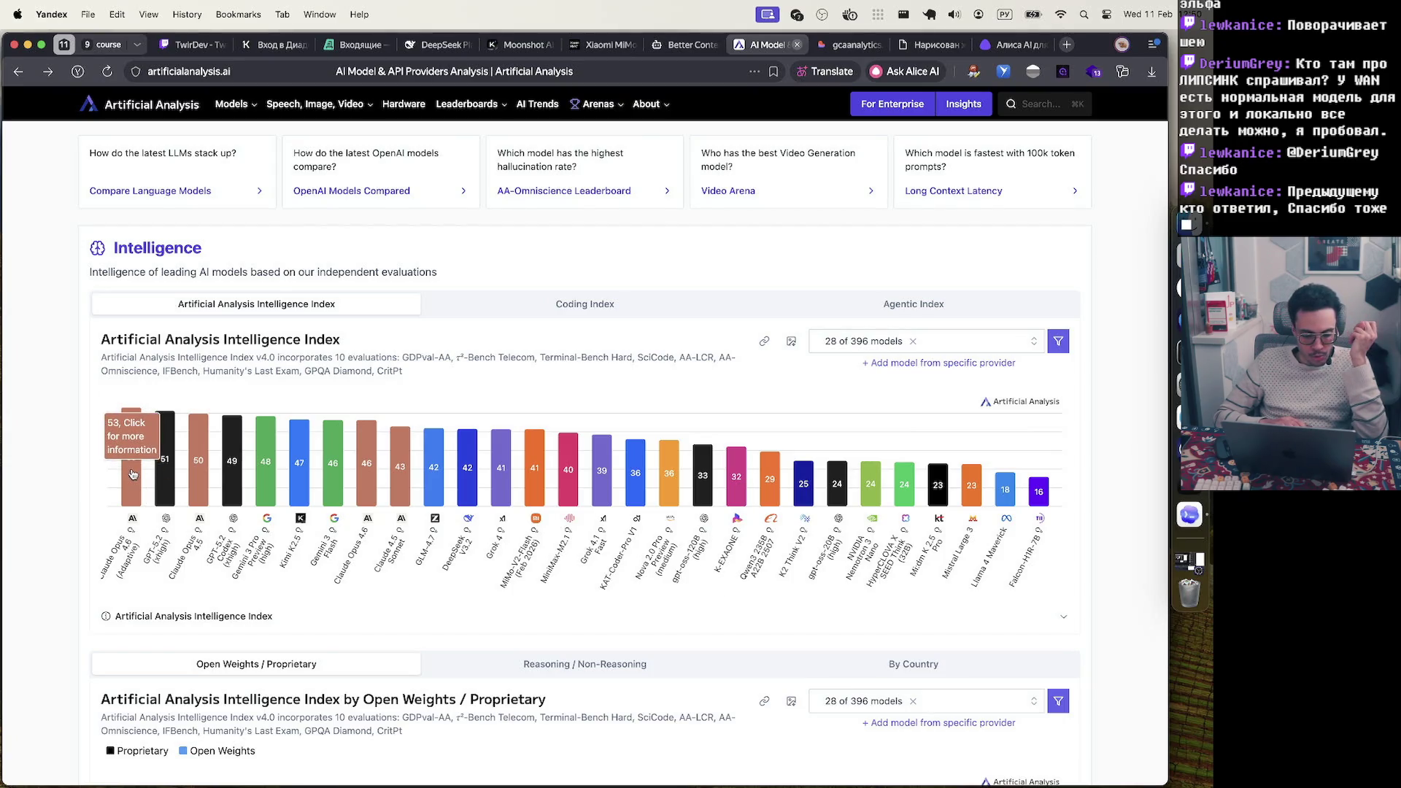
# Search the chart's model selector for 'gpt-5.3', then close it unchanged
pyautogui.click(946, 341)
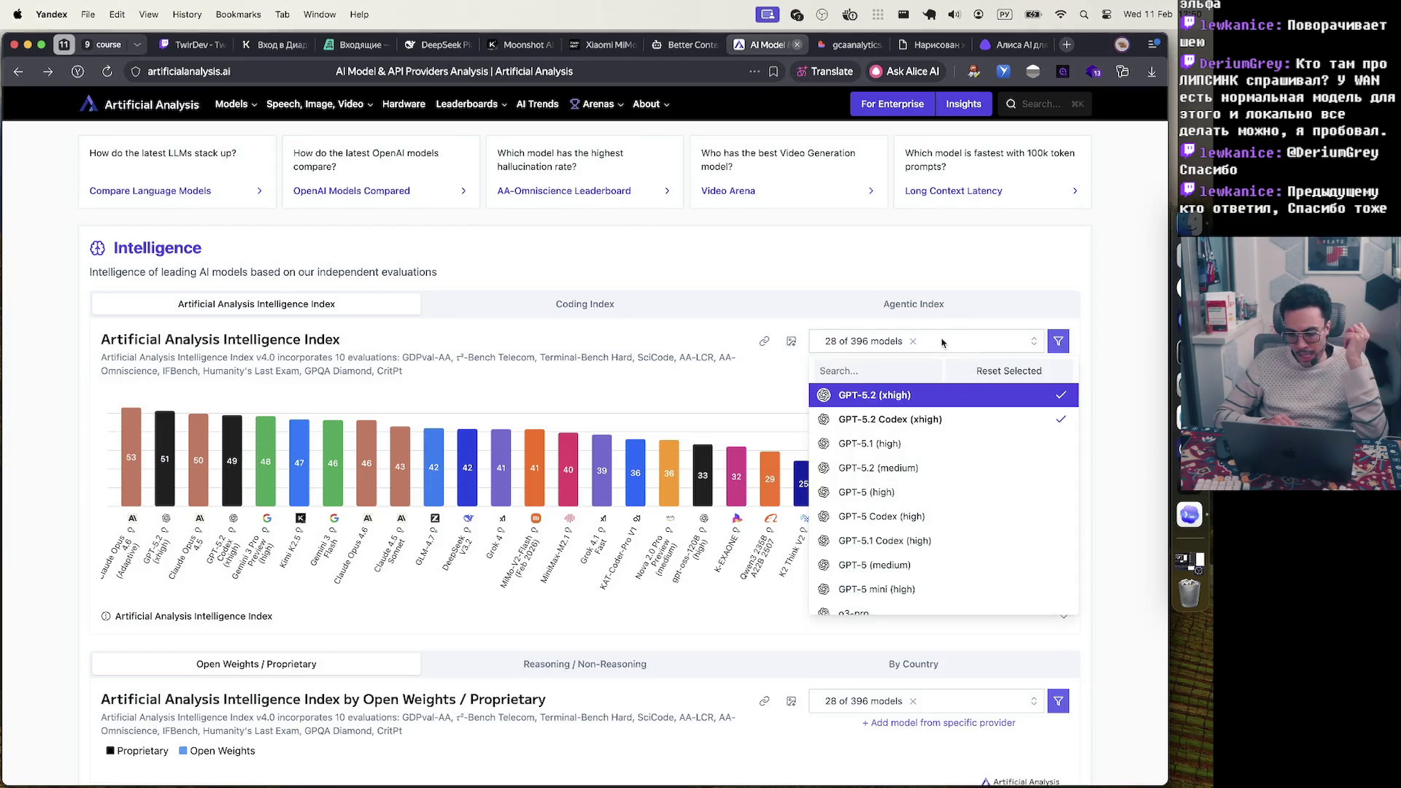
pyautogui.click(896, 368)
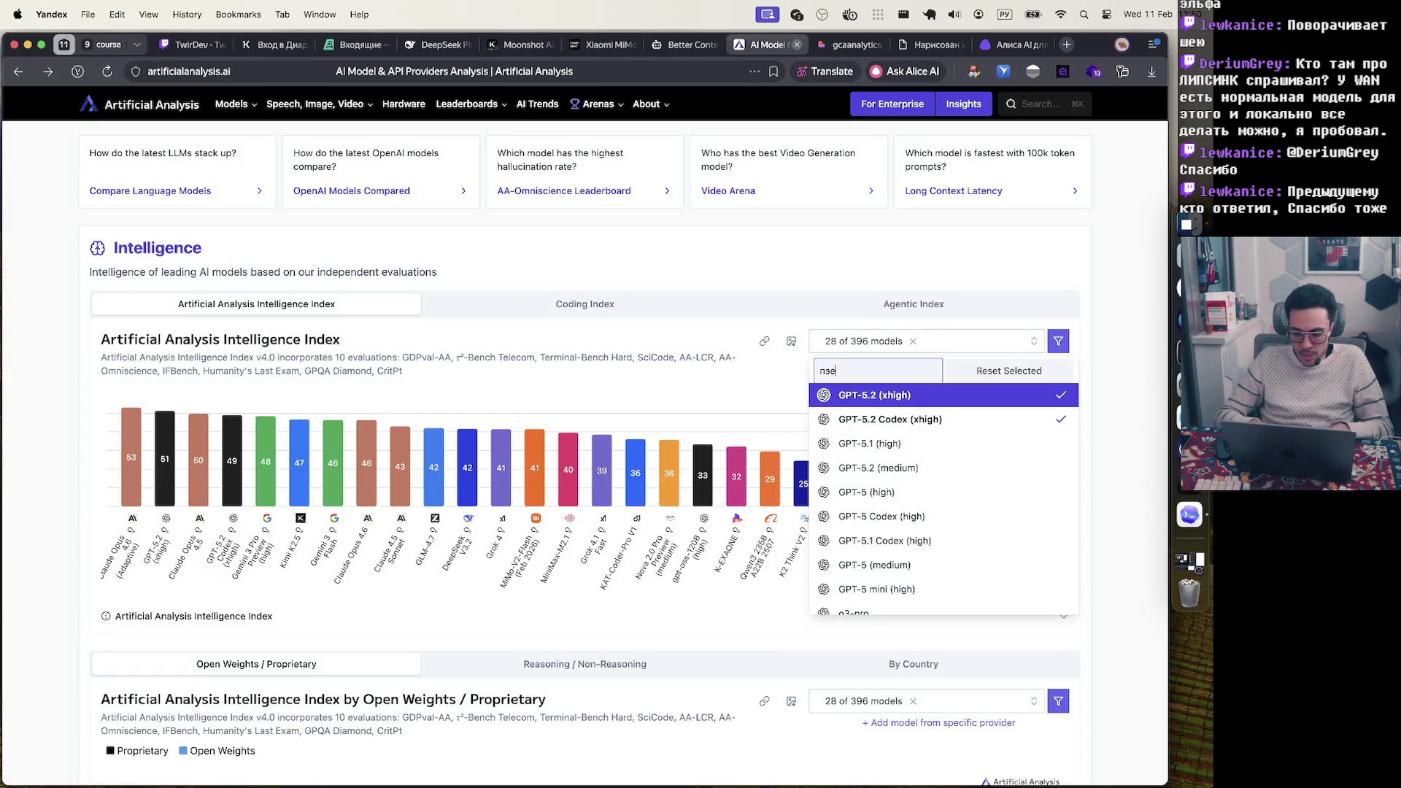
pyautogui.hotkey('ctrl', 'space')
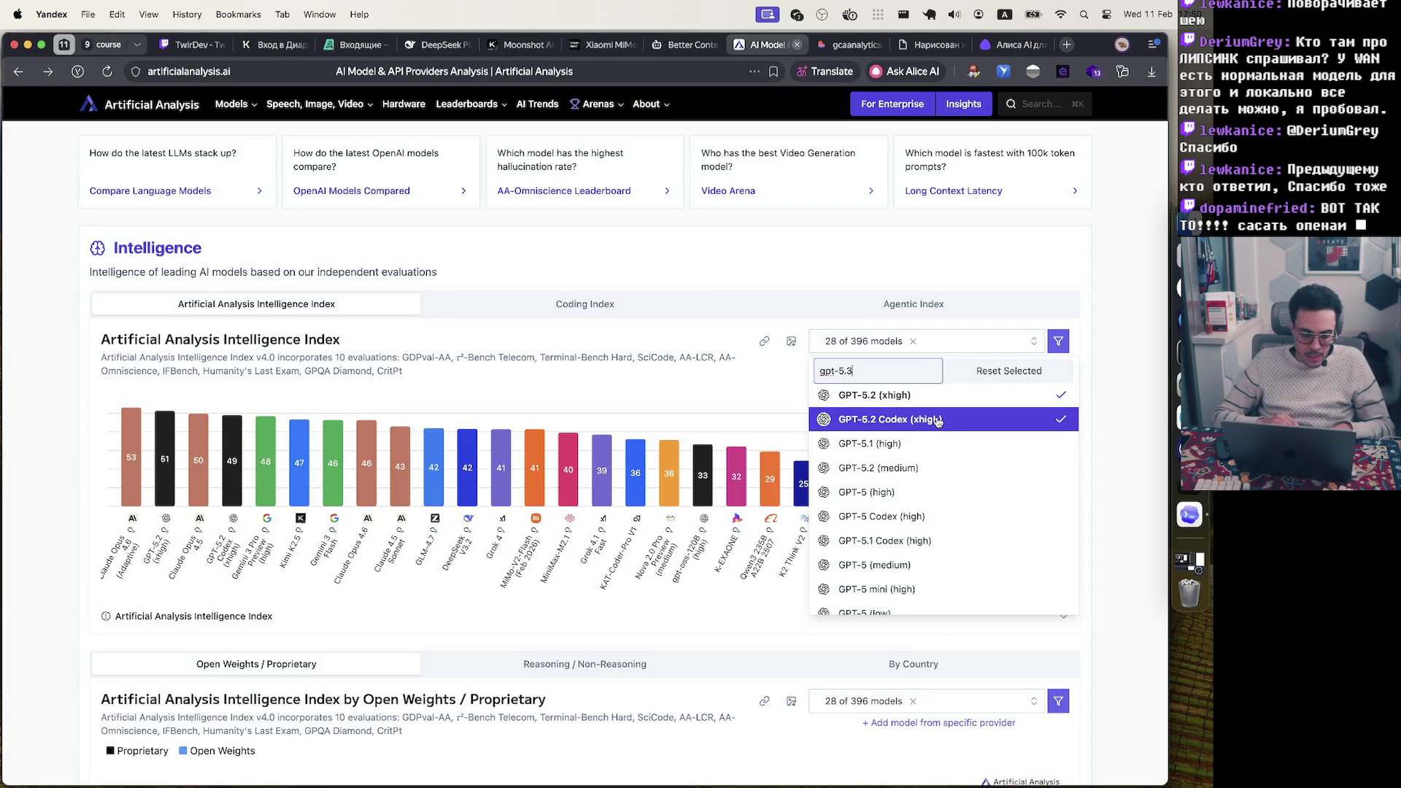
pyautogui.click(992, 260)
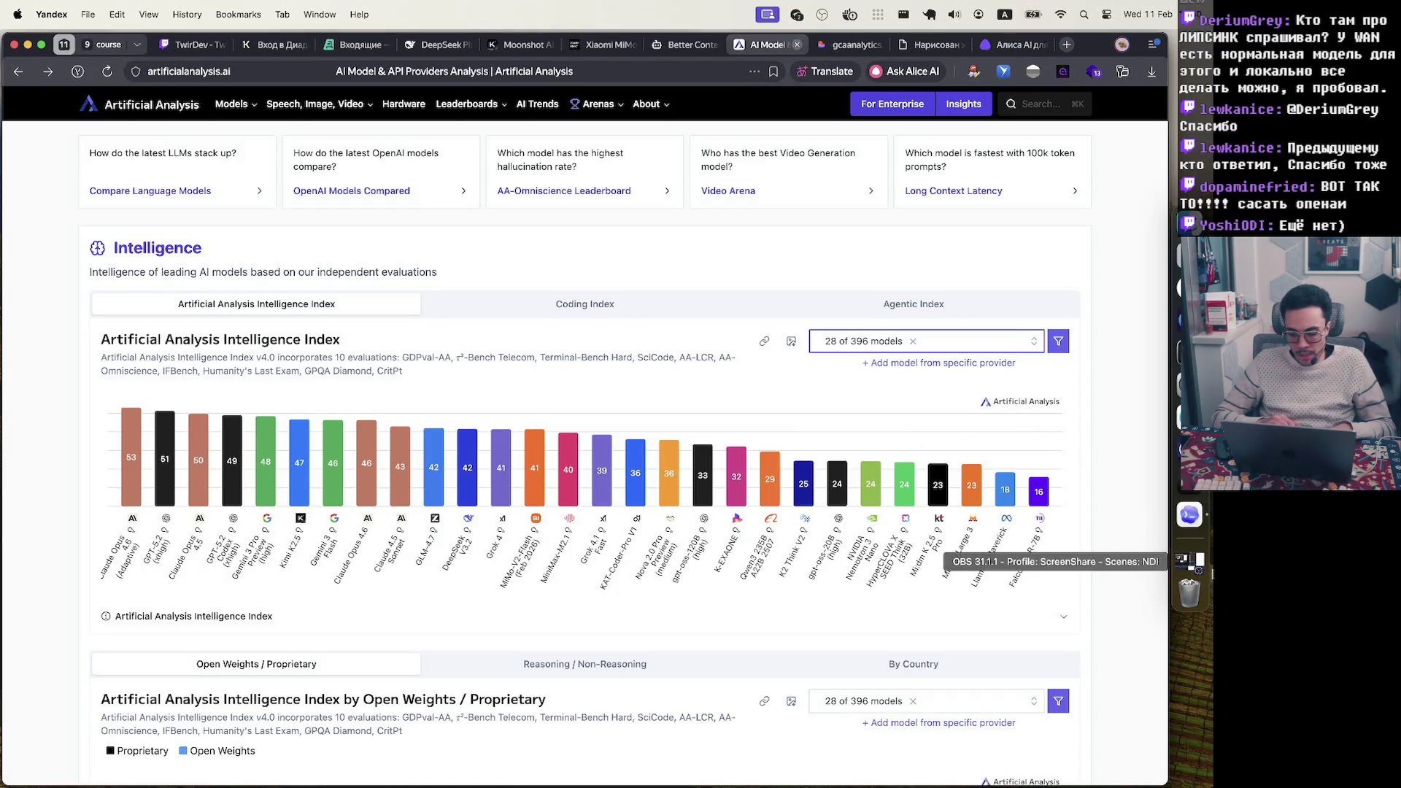
# Check the Codex app's model list, keeping GPT-5.2, then bring Zed forward
pyautogui.click(1189, 514)
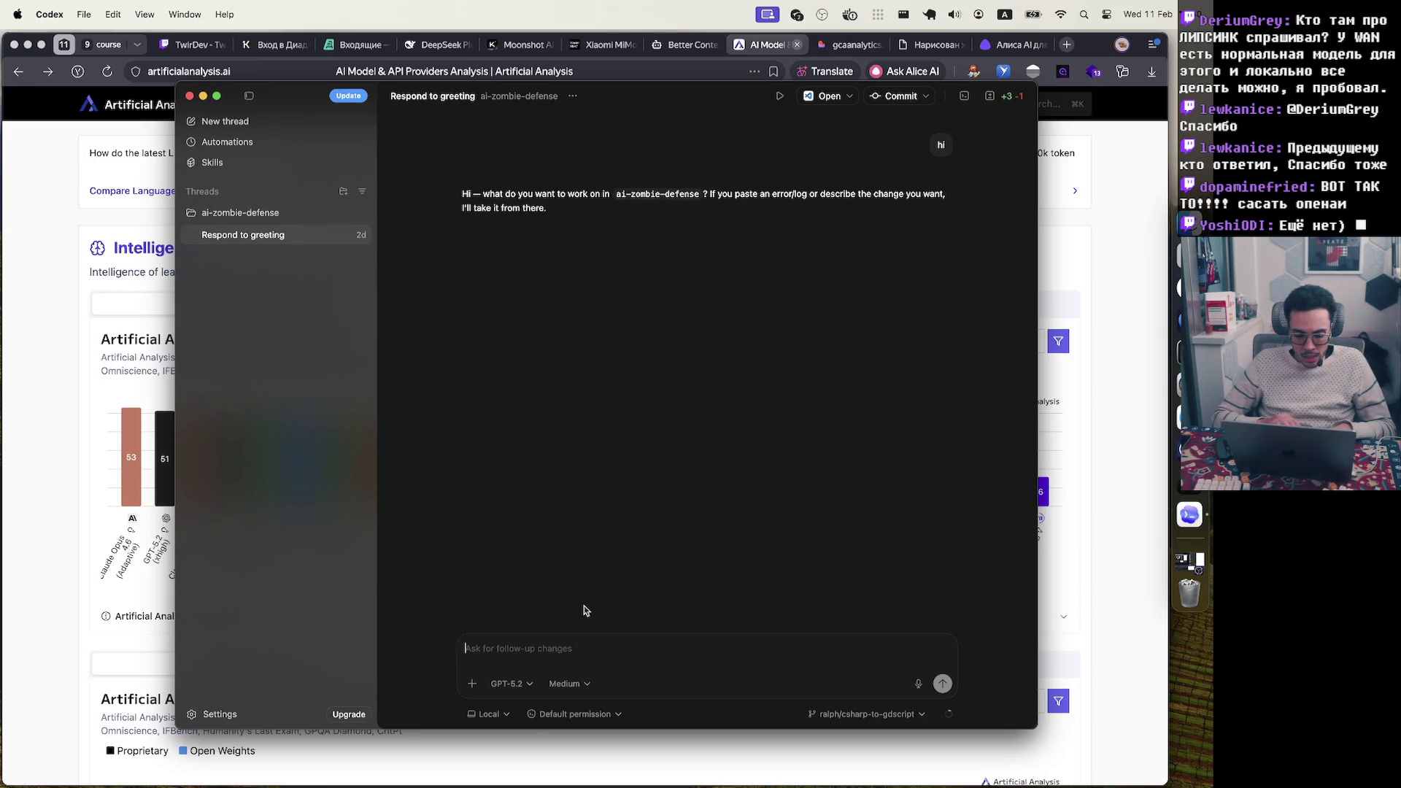
pyautogui.click(511, 684)
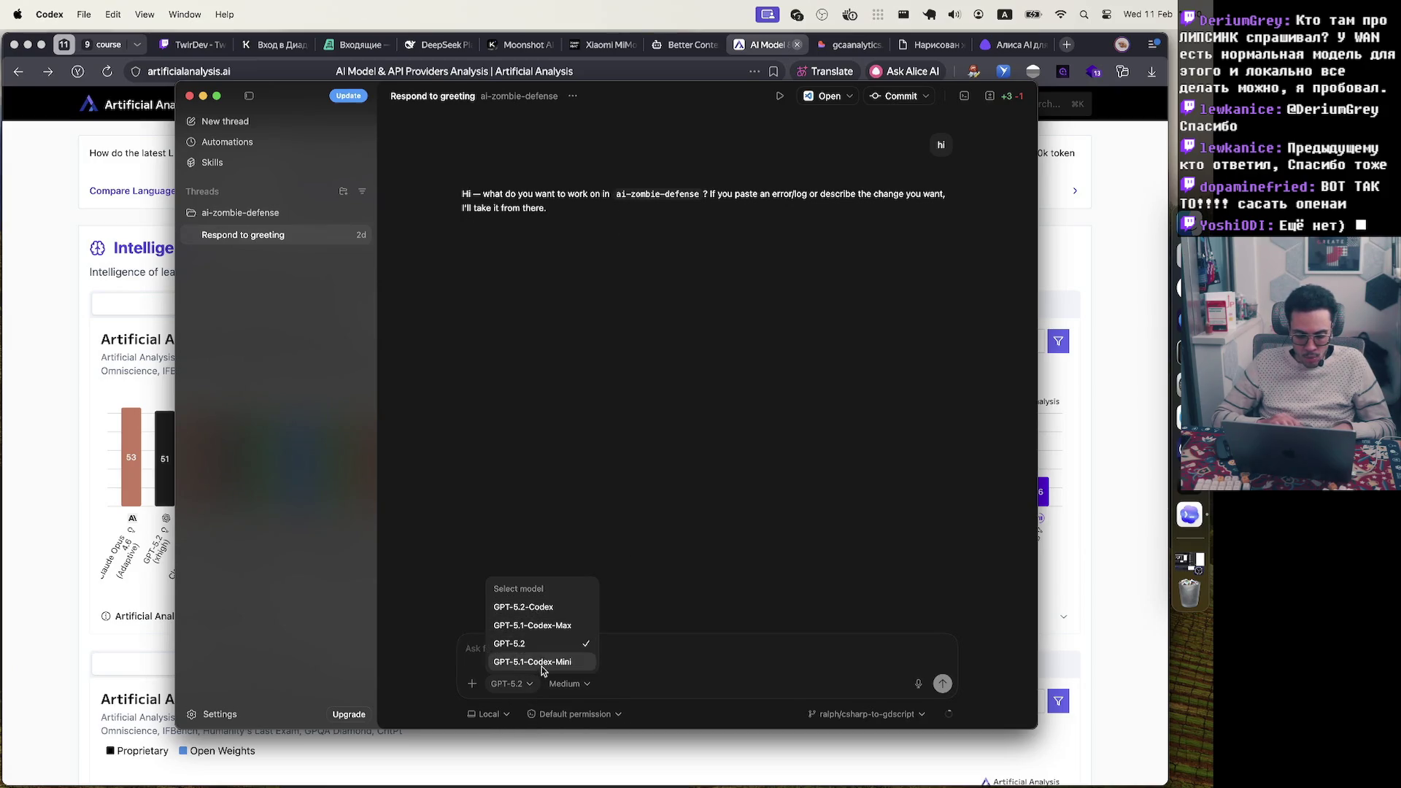
pyautogui.click(686, 572)
pyautogui.click(1189, 482)
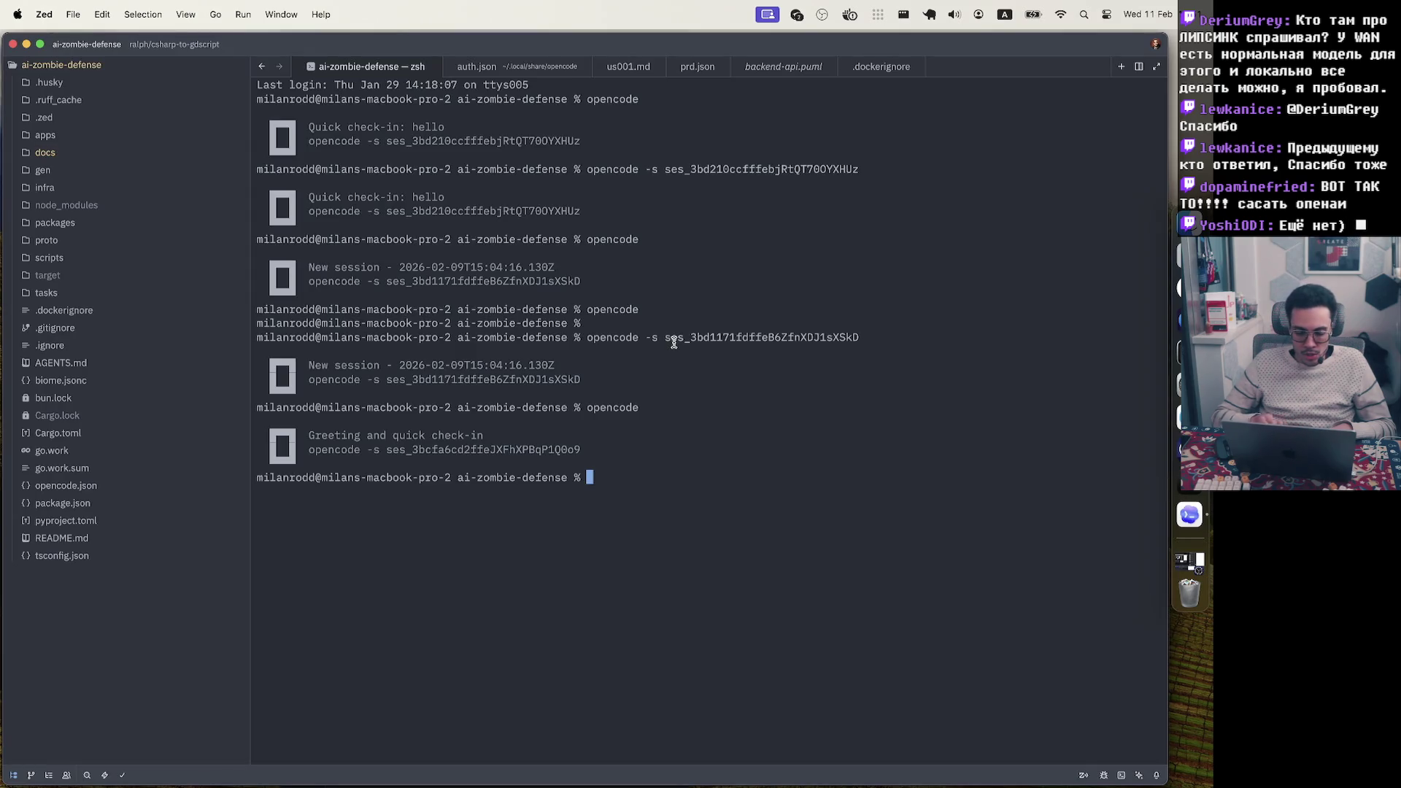
# Launch opencode in the terminal, connect Tailscale, and toggle the console log off
pyautogui.write('opencode')
pyautogui.press('Return')
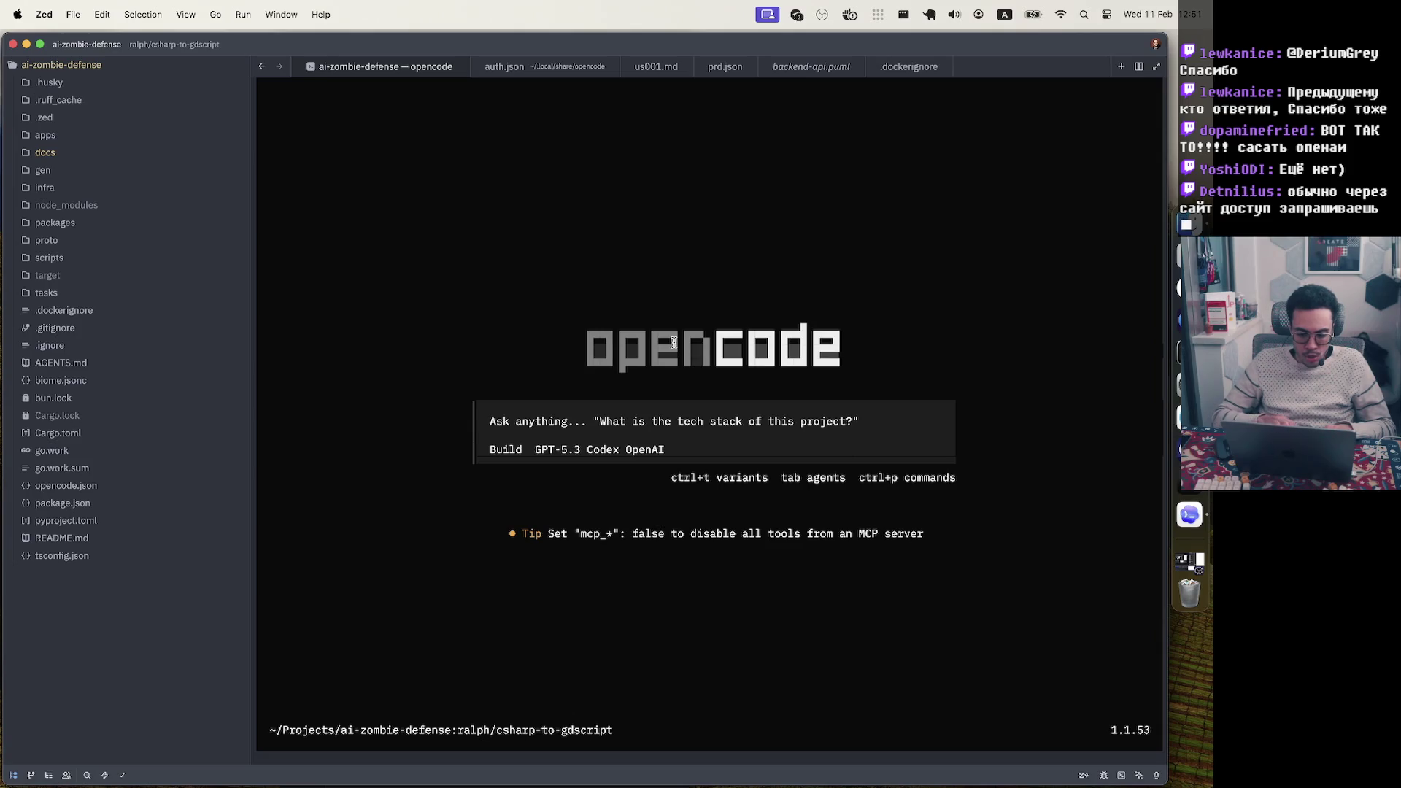
pyautogui.click(548, 473)
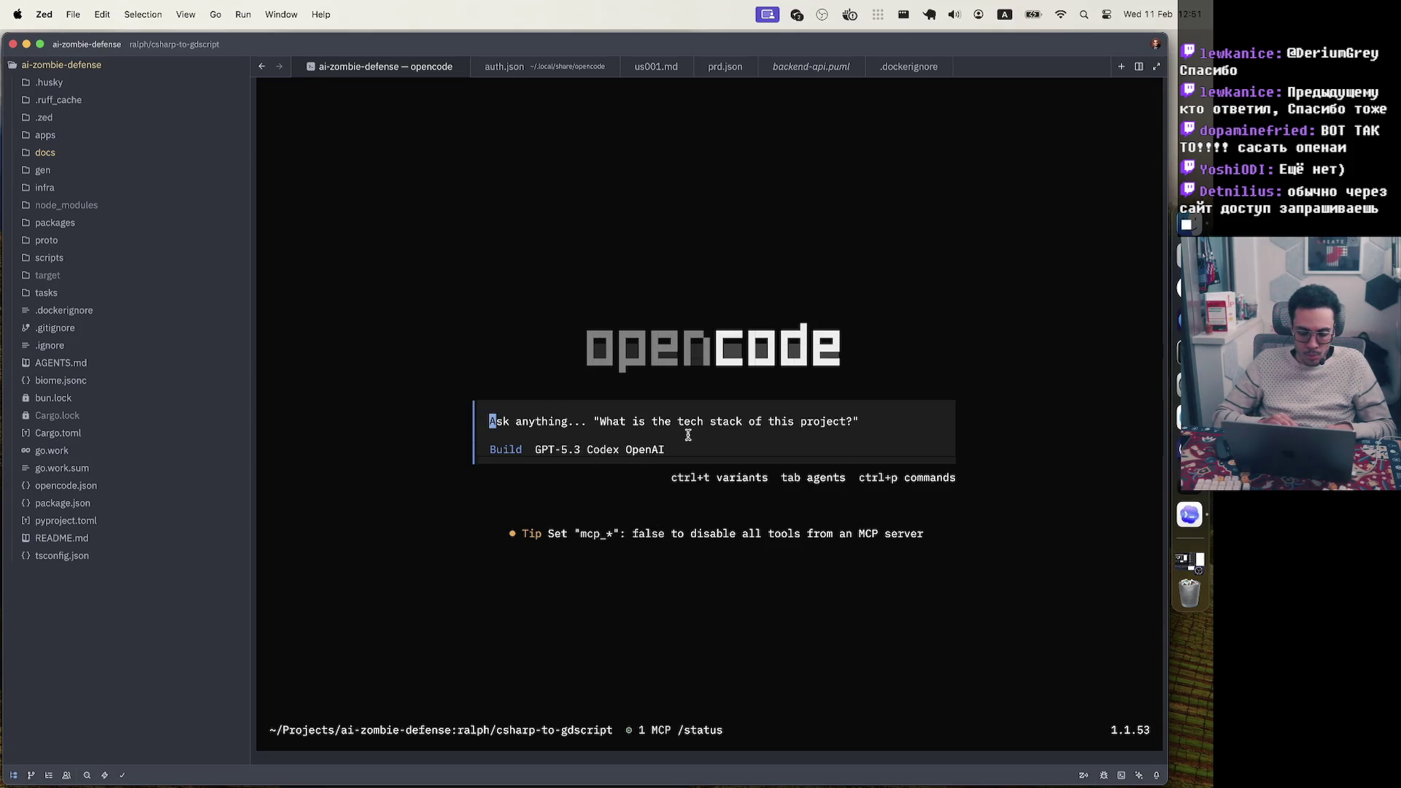
pyautogui.click(887, 13)
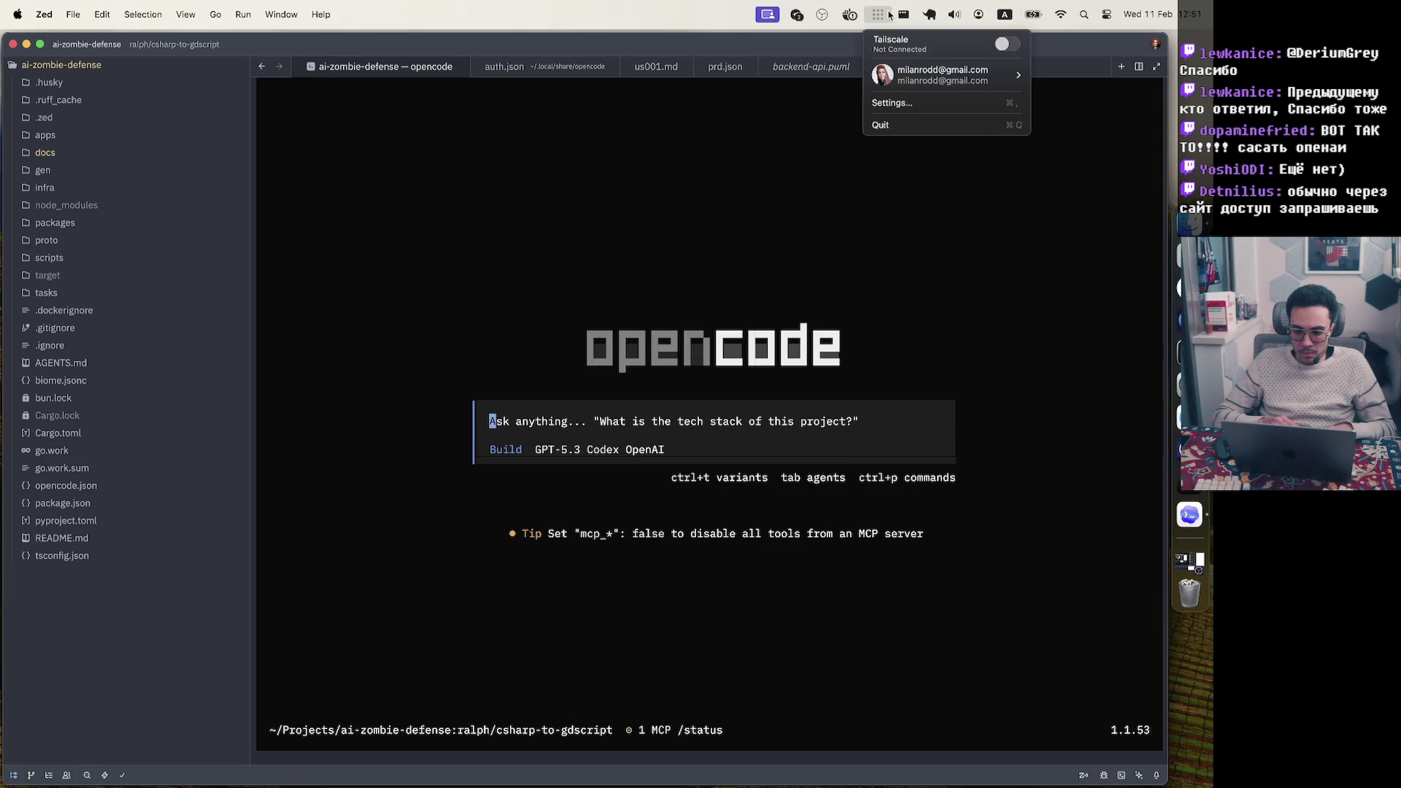
pyautogui.click(891, 44)
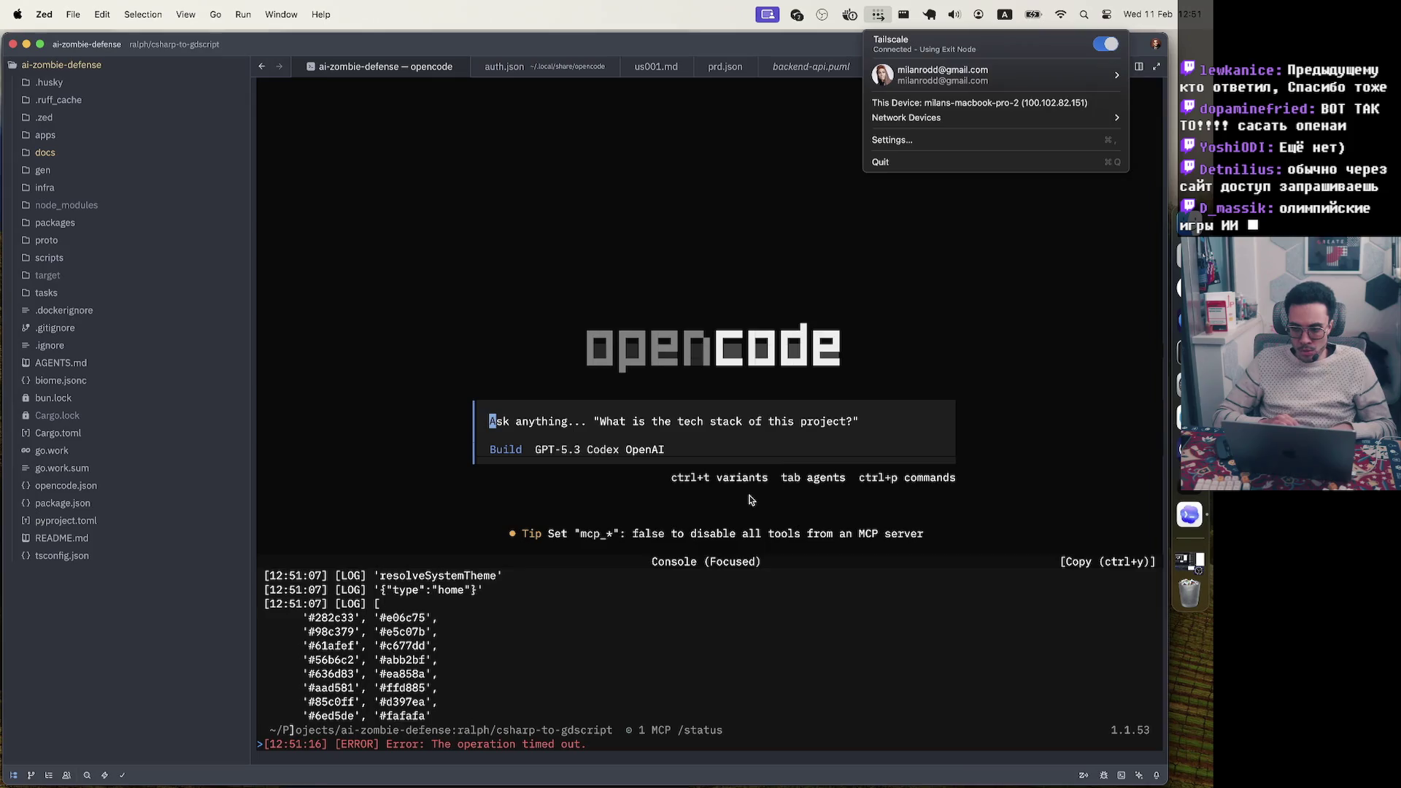
pyautogui.click(716, 431)
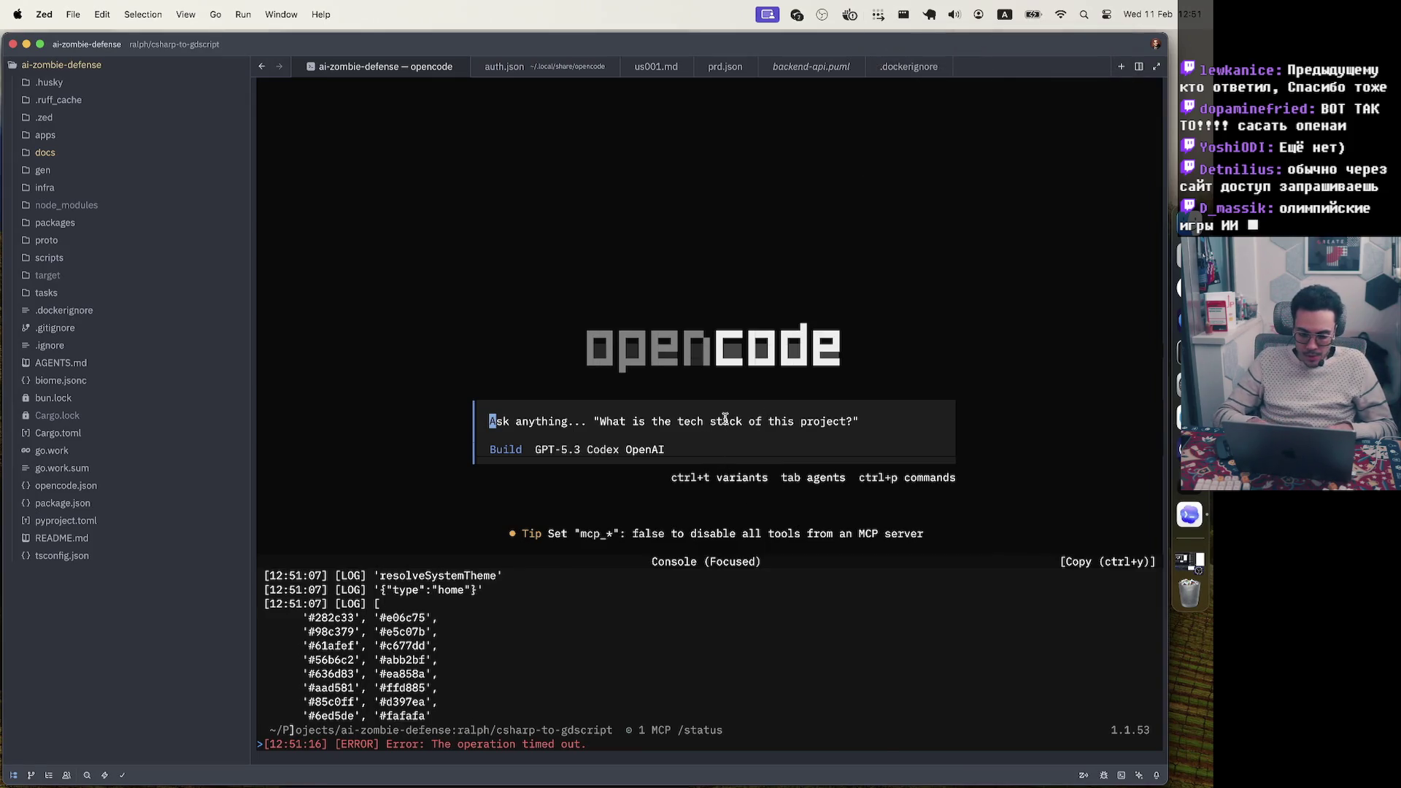
pyautogui.hotkey('ctrl', 'p')
pyautogui.write('cons')
pyautogui.press('Return')
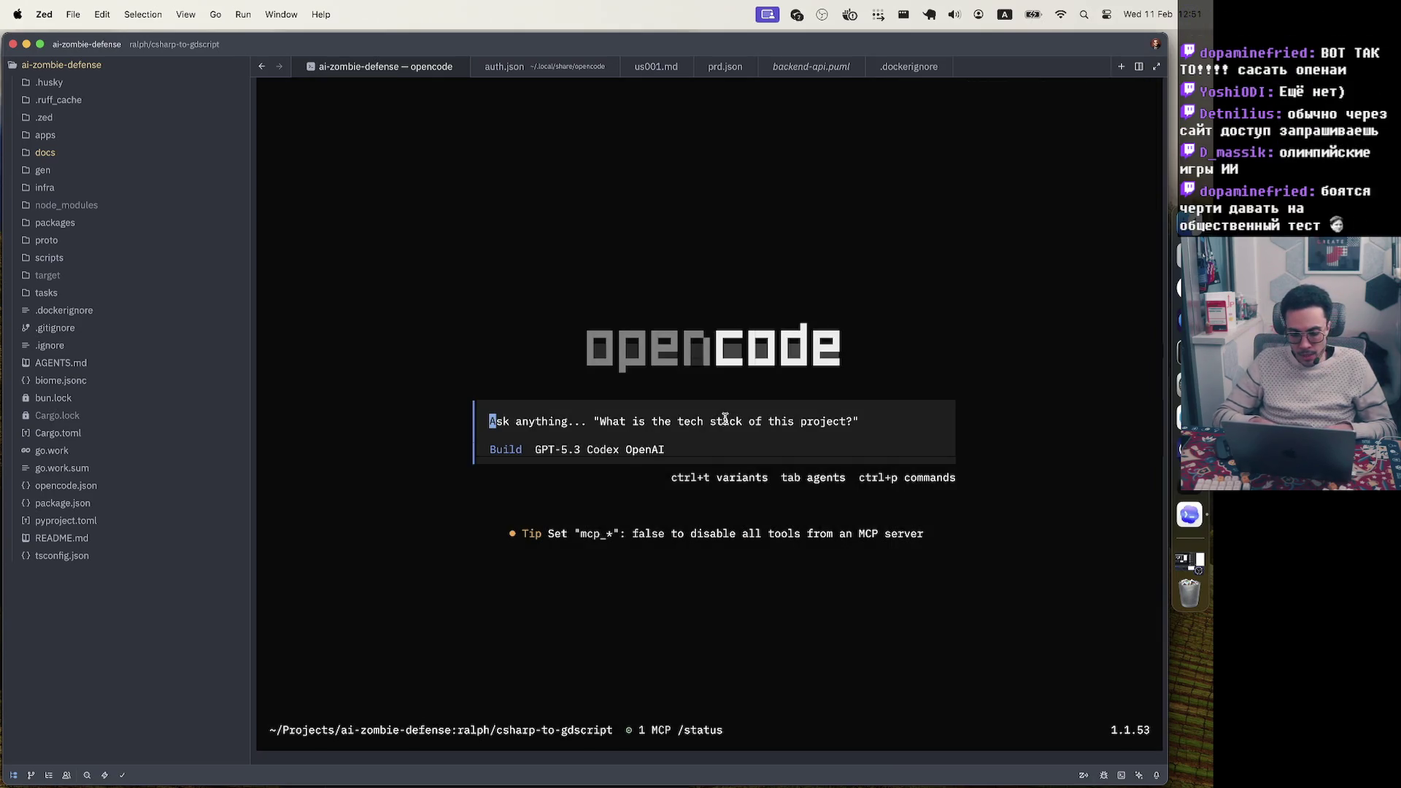
# Switch opencode to GPT-5.2 Codex, send 'hi', then revert it with /undo
pyautogui.hotkey('ctrl', 'x')
pyautogui.press('m')
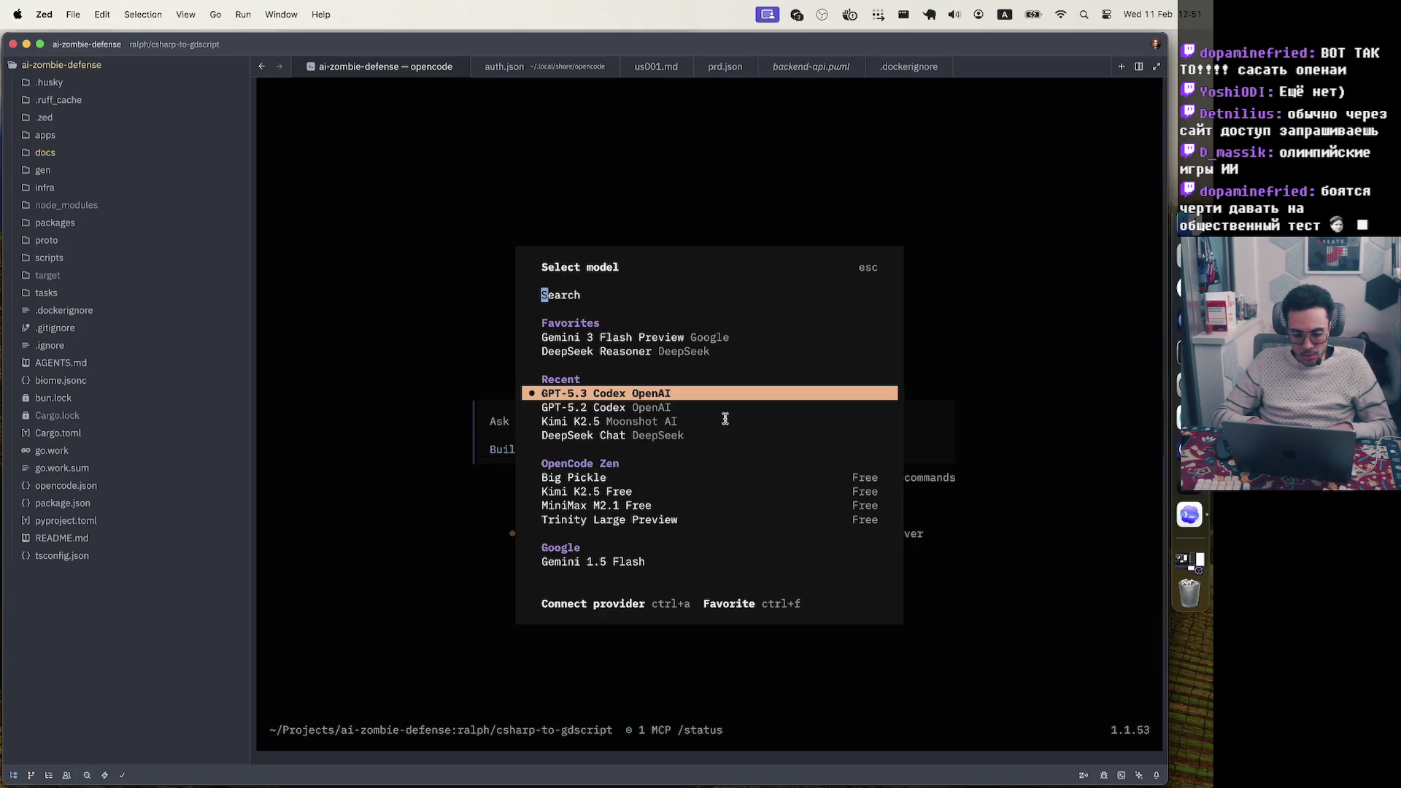
pyautogui.press('Down')
pyautogui.press('Return')
pyautogui.write('hi')
pyautogui.press('Return')
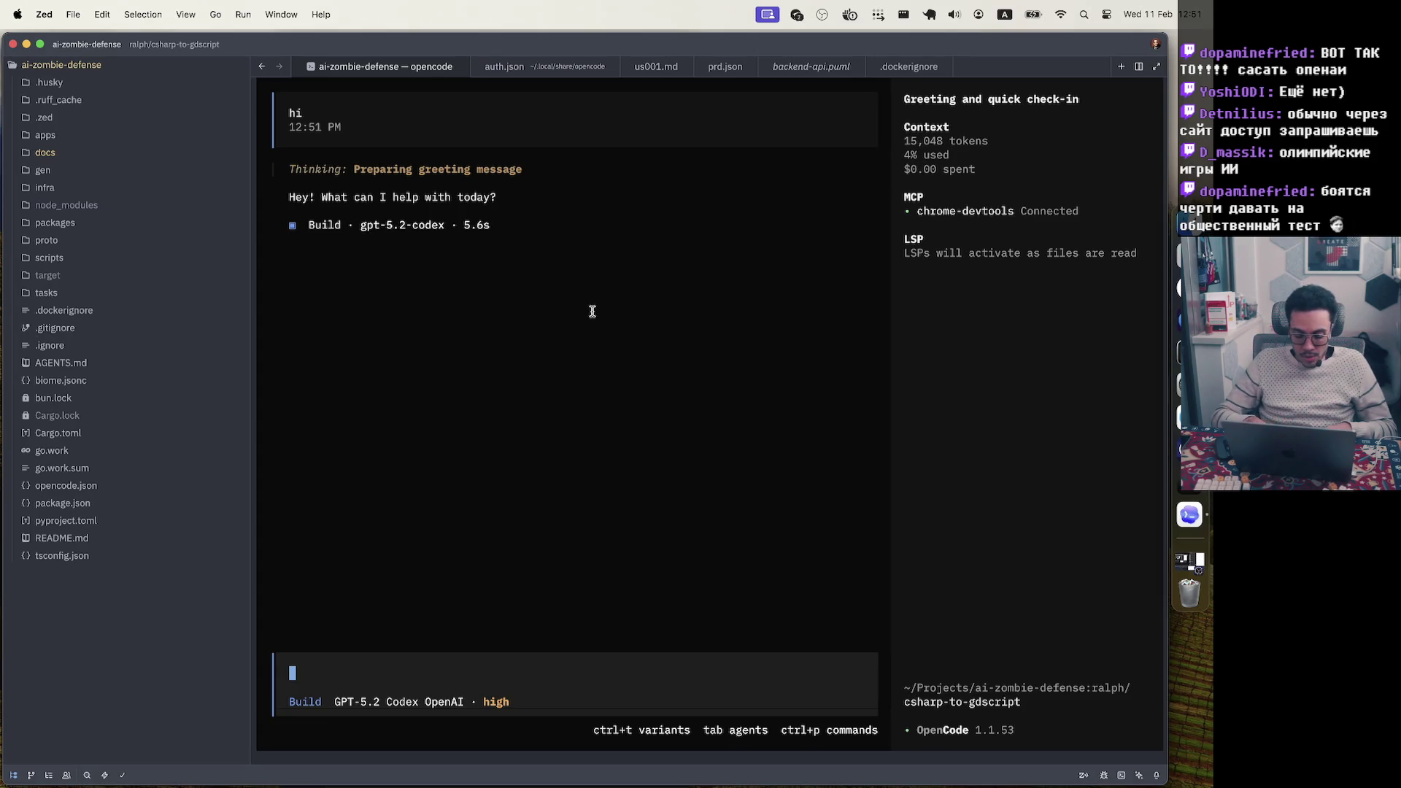
pyautogui.write('/undo')
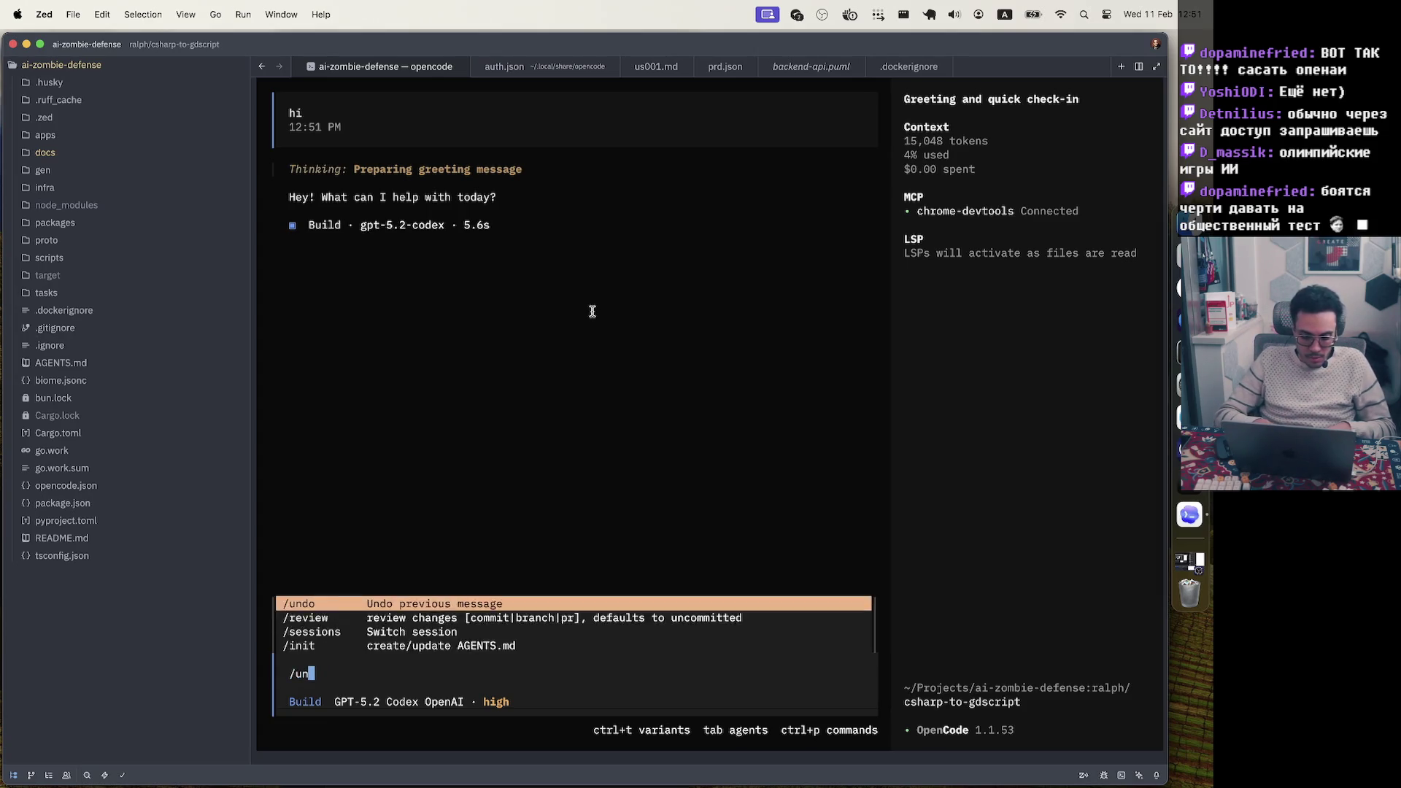
pyautogui.press('Return')
pyautogui.press('BackSpace')
pyautogui.press('BackSpace')
# Switch to GPT-5.3 Codex, send 'hi', and revert the exchange with /undo
pyautogui.hotkey('ctrl', 'x')
pyautogui.press('m')
pyautogui.press('Down')
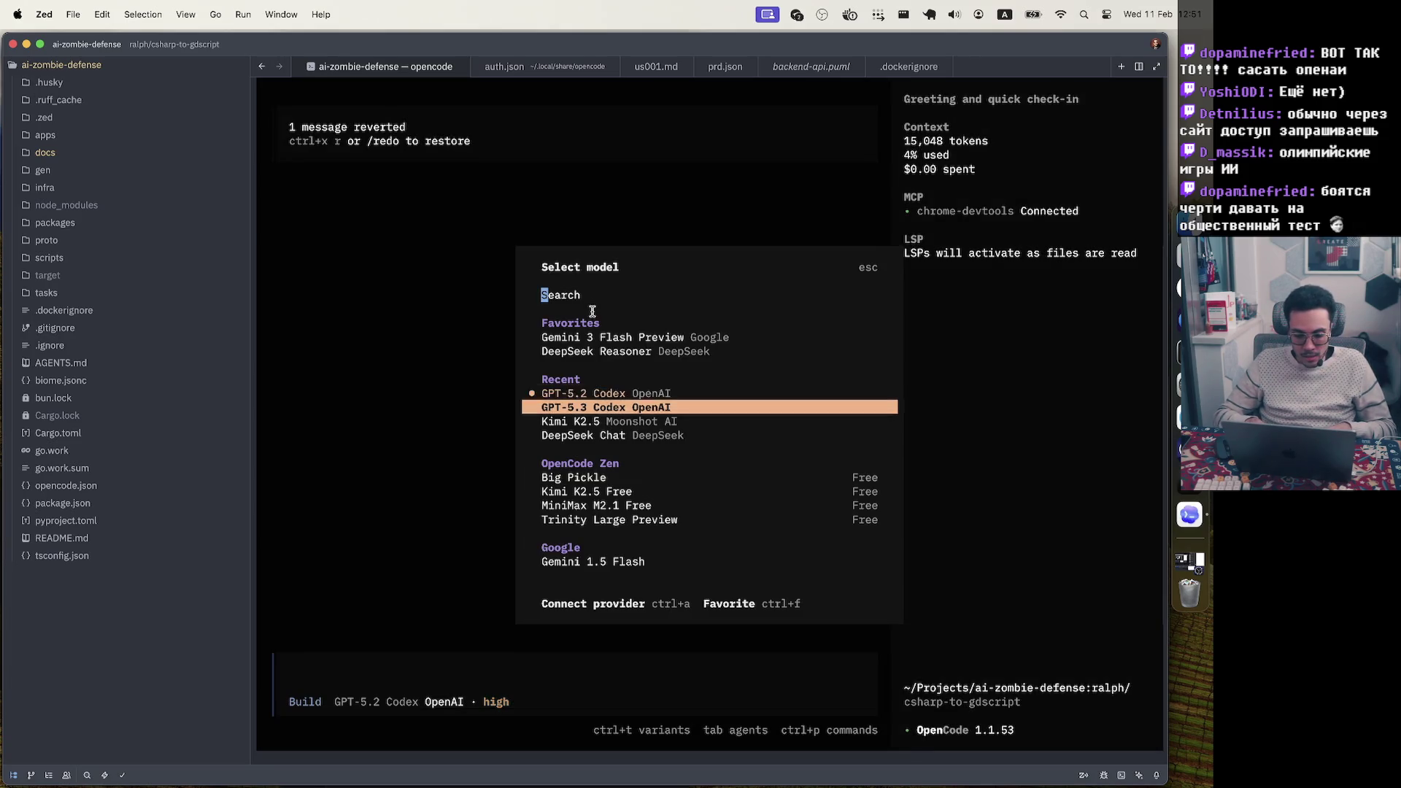
pyautogui.press('Return')
pyautogui.write('hi')
pyautogui.press('Return')
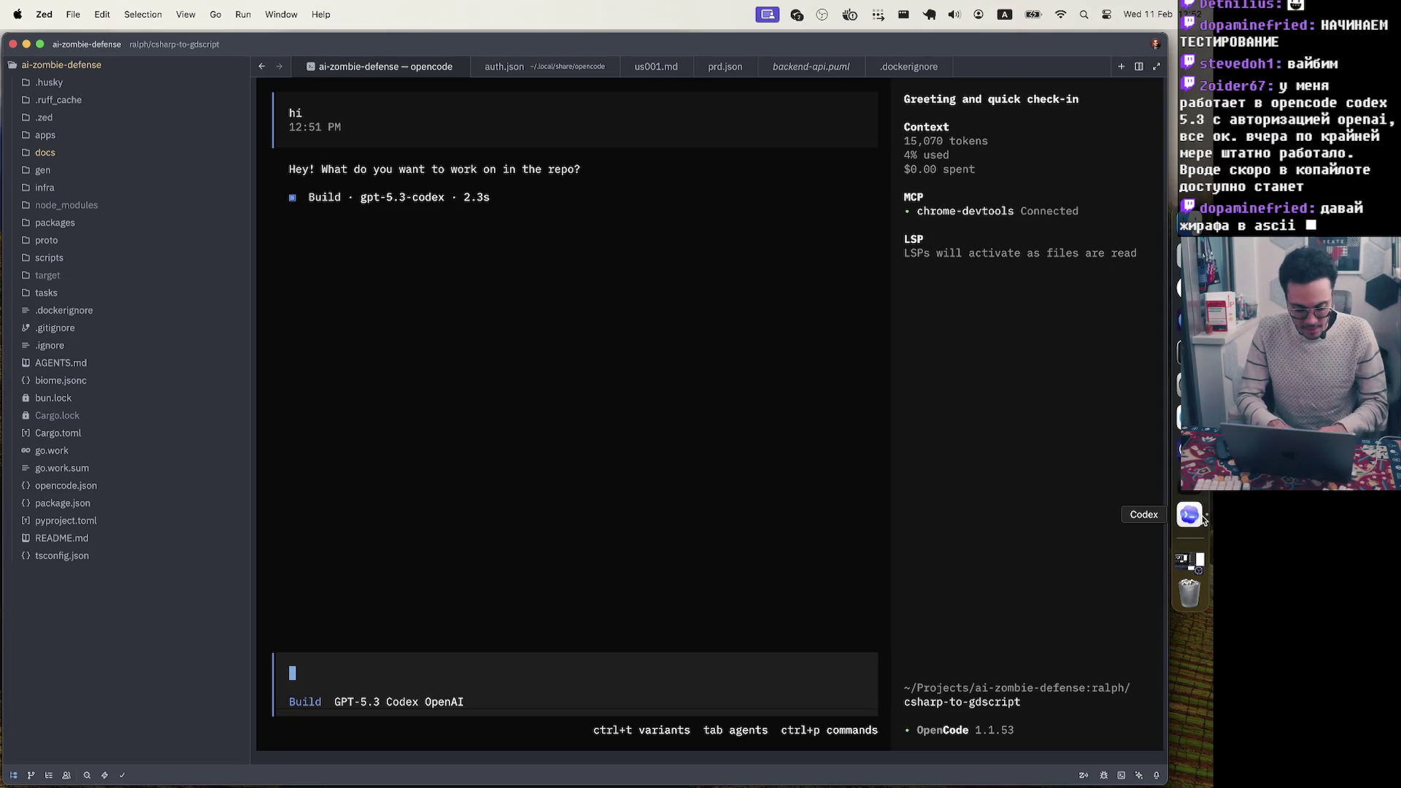
pyautogui.write('/undo')
pyautogui.press('Return')
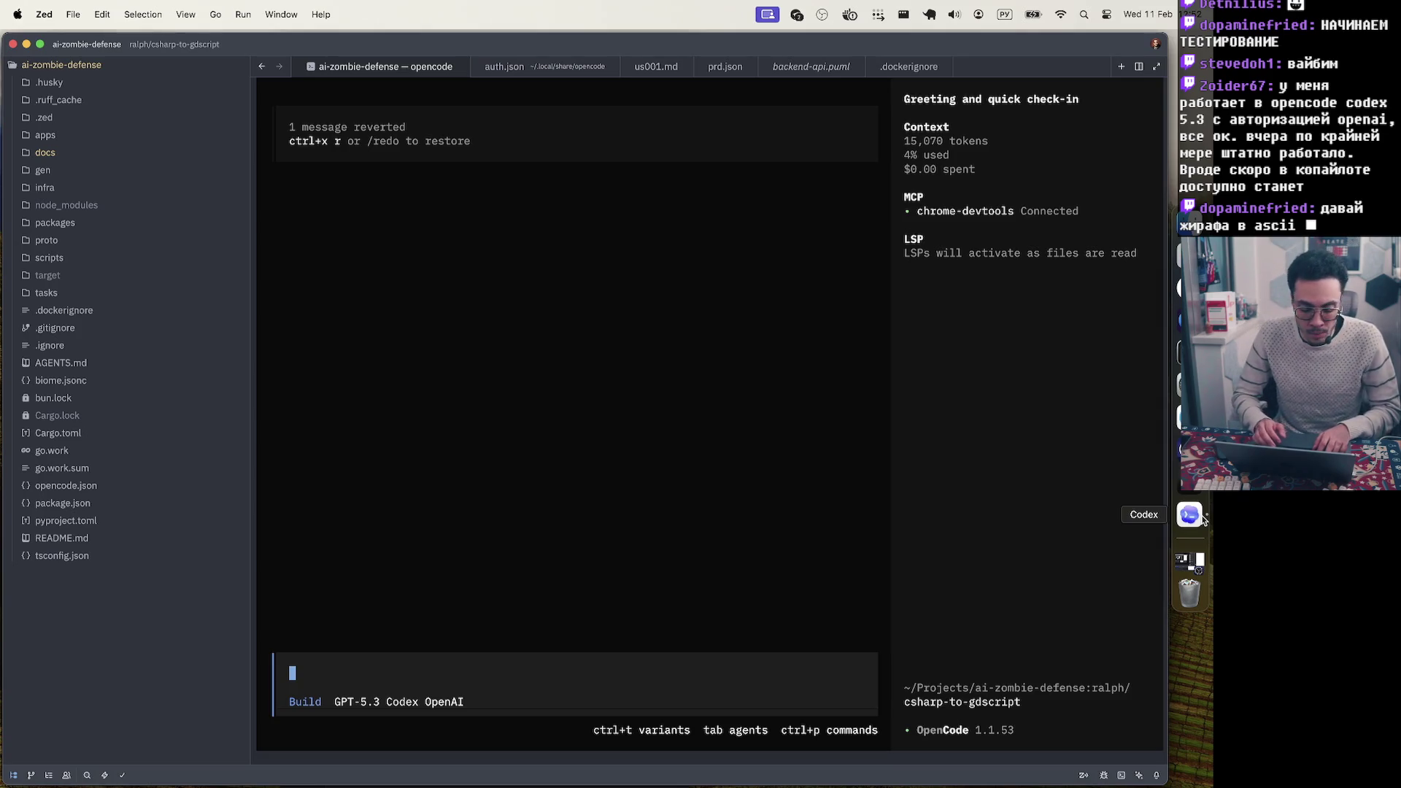
# Ask 'нарисуй жирафа в ascii' and copy the resulting ASCII giraffe
pyautogui.write('ы')
pyautogui.press('BackSpace')
pyautogui.hotkey('ctrl', 'space')
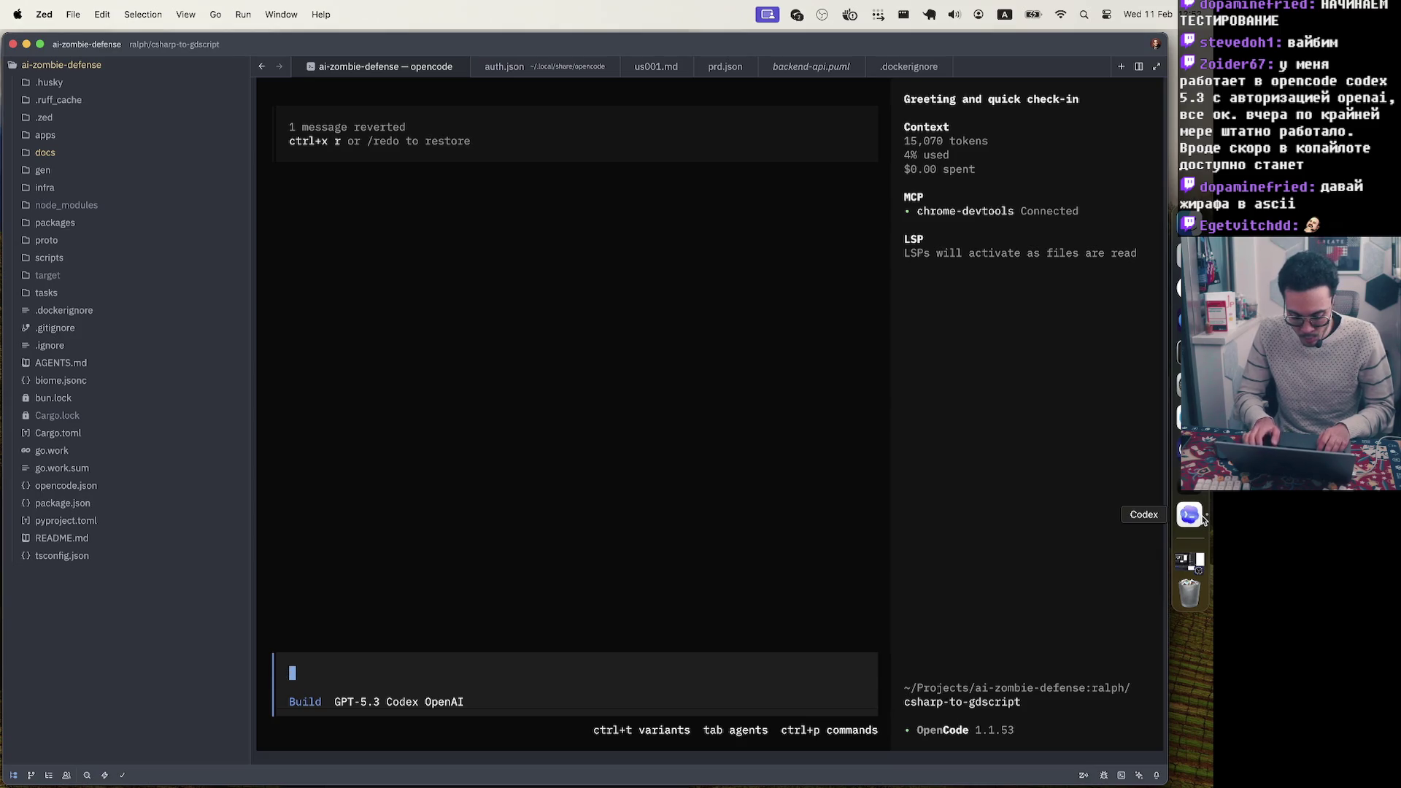
pyautogui.write('yfx')
pyautogui.press('BackSpace')
pyautogui.press('BackSpace')
pyautogui.press('BackSpace')
pyautogui.hotkey('ctrl', 'space')
pyautogui.write('нарисуй ж')
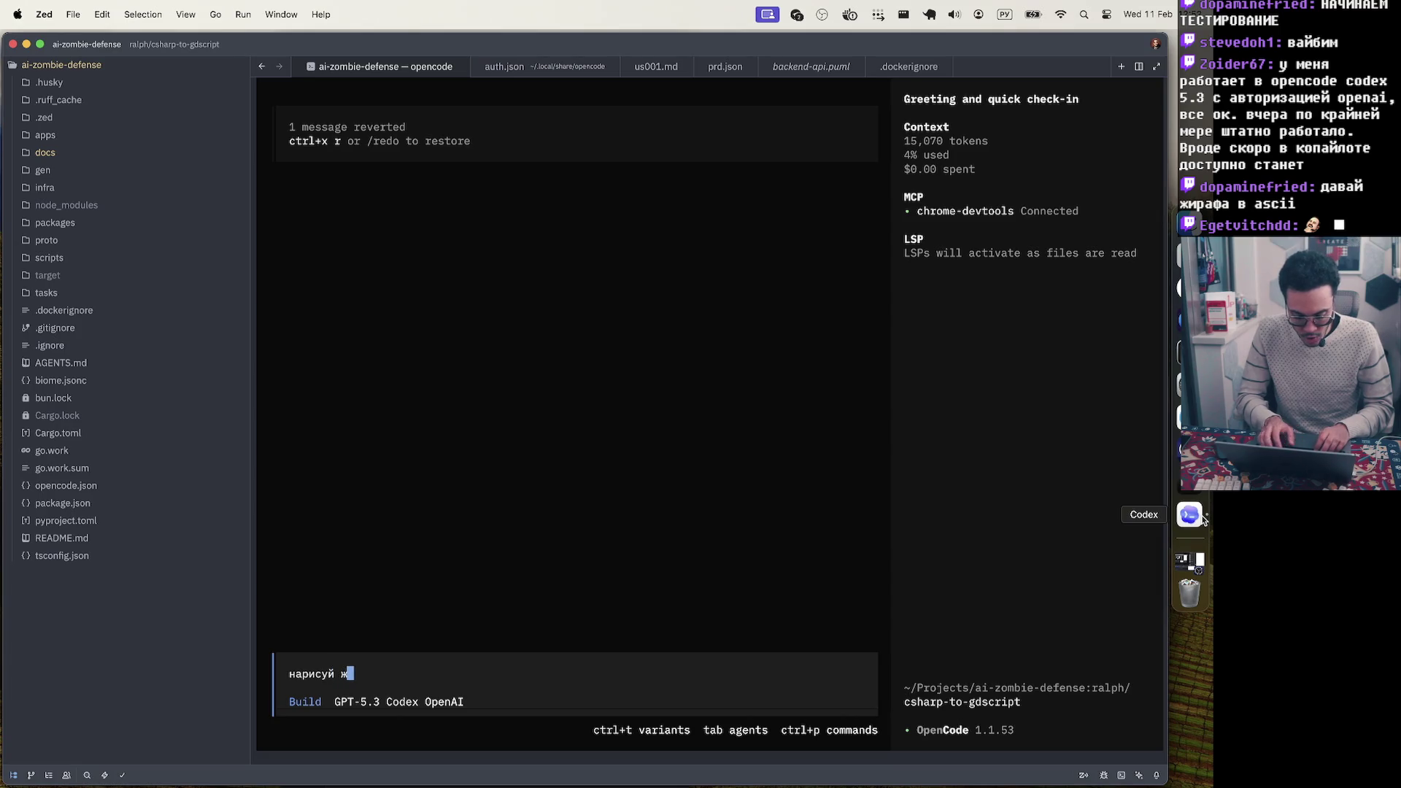
pyautogui.write('ирафа в')
pyautogui.hotkey('ctrl', 'space')
pyautogui.write('ascii')
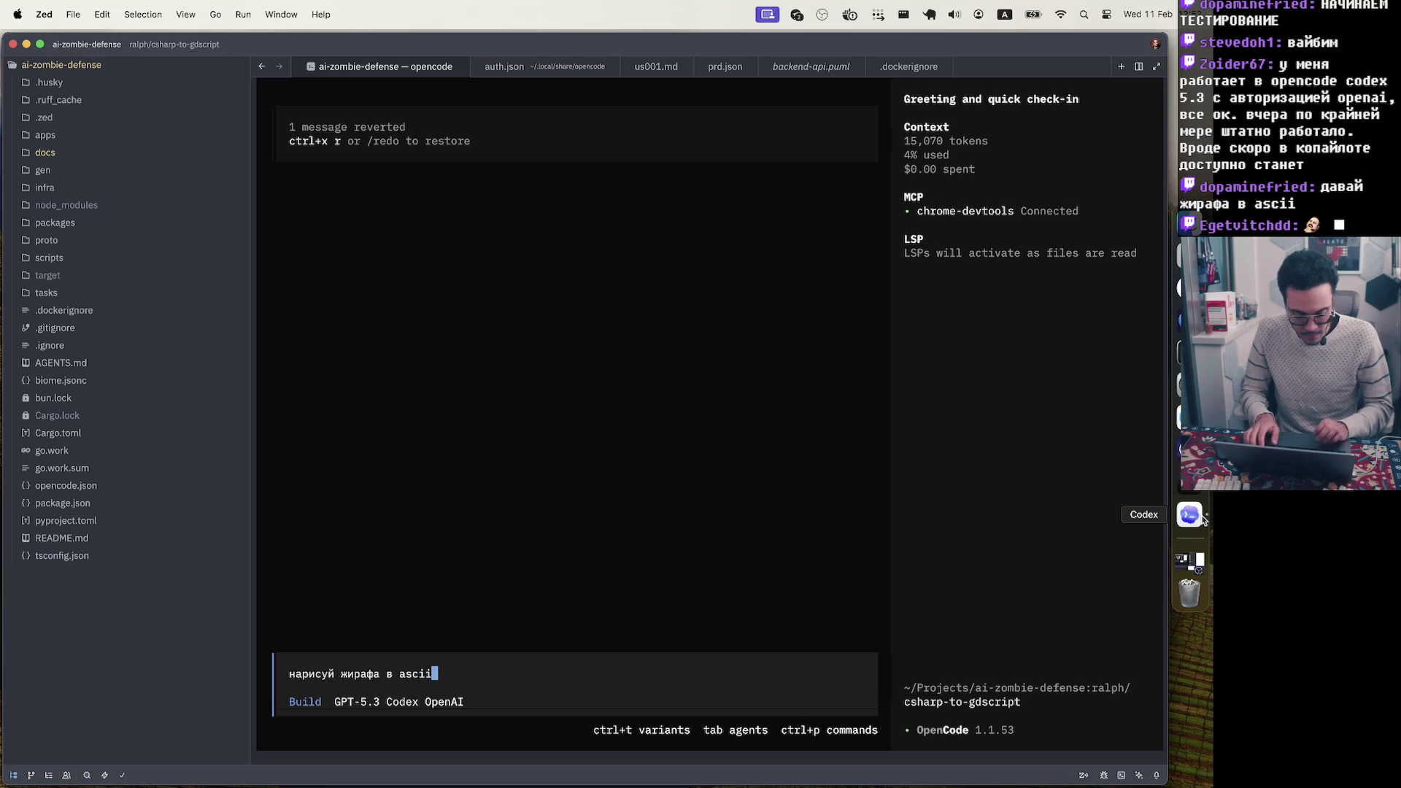
pyautogui.press('Return')
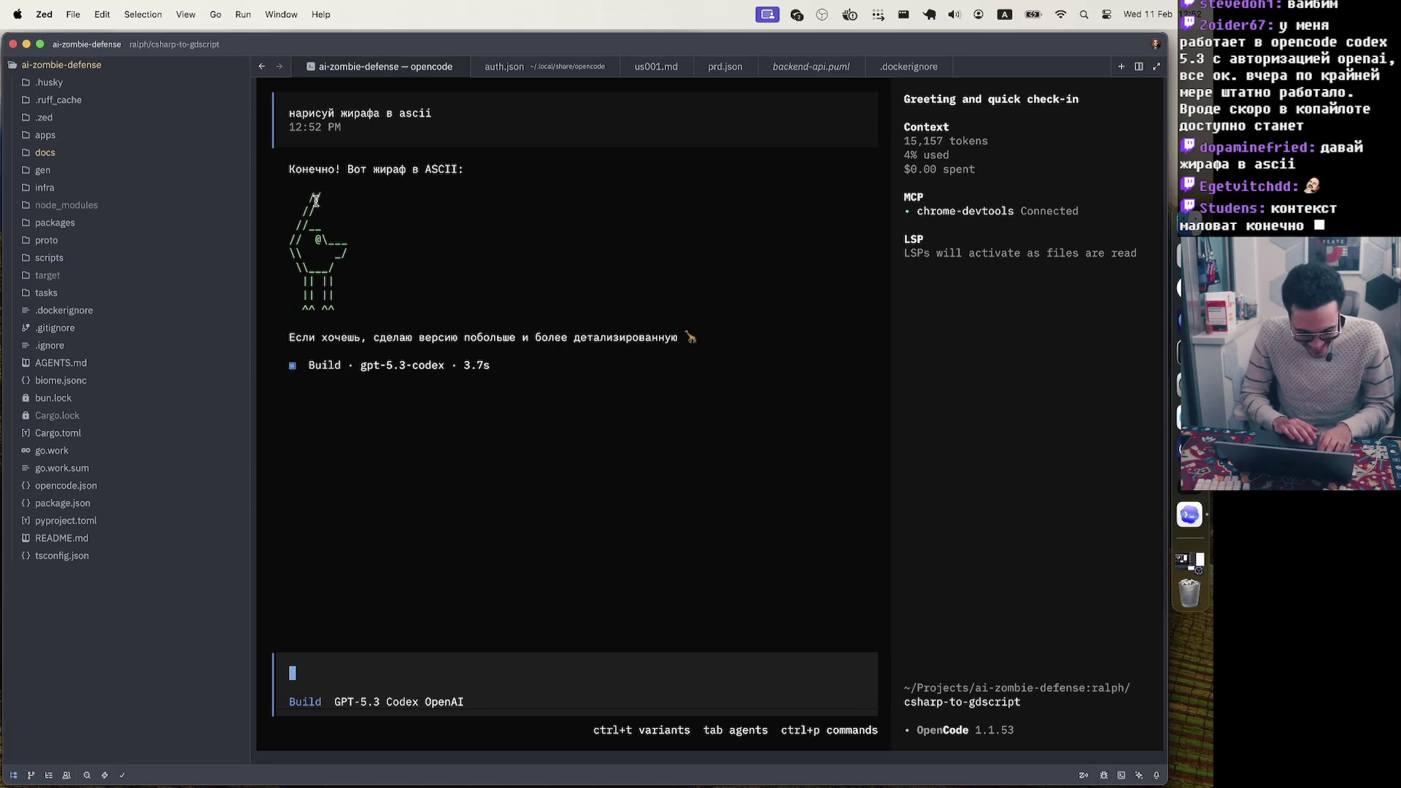
pyautogui.moveTo(311, 198); pyautogui.dragTo(340, 310)
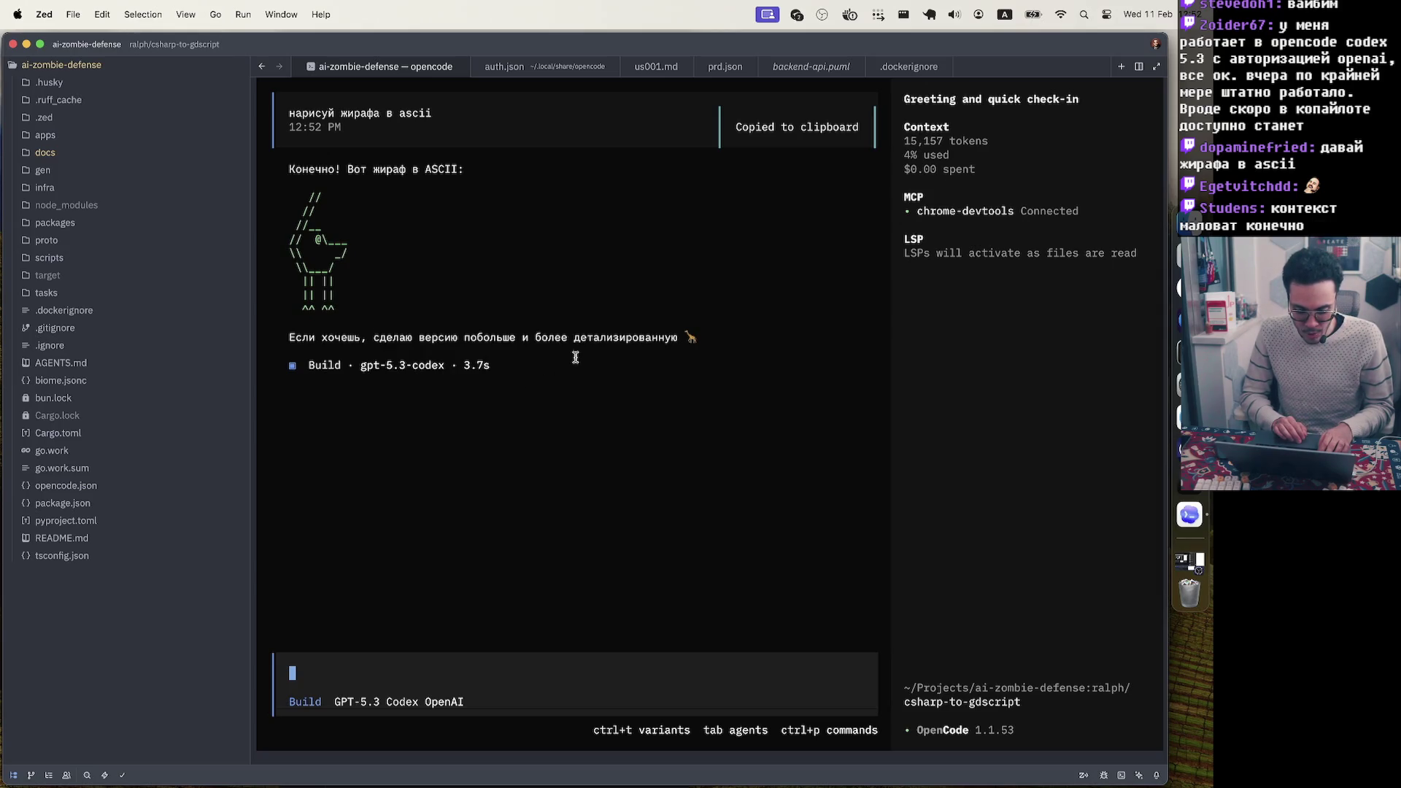
# Follow up with 'давай!', option '2', and 'давай впрофиль' for more detailed giraffes
pyautogui.write('lfdfq')
pyautogui.press('BackSpace')
pyautogui.press('BackSpace')
pyautogui.press('BackSpace')
pyautogui.hotkey('ctrl', 'space')
pyautogui.write('давай')
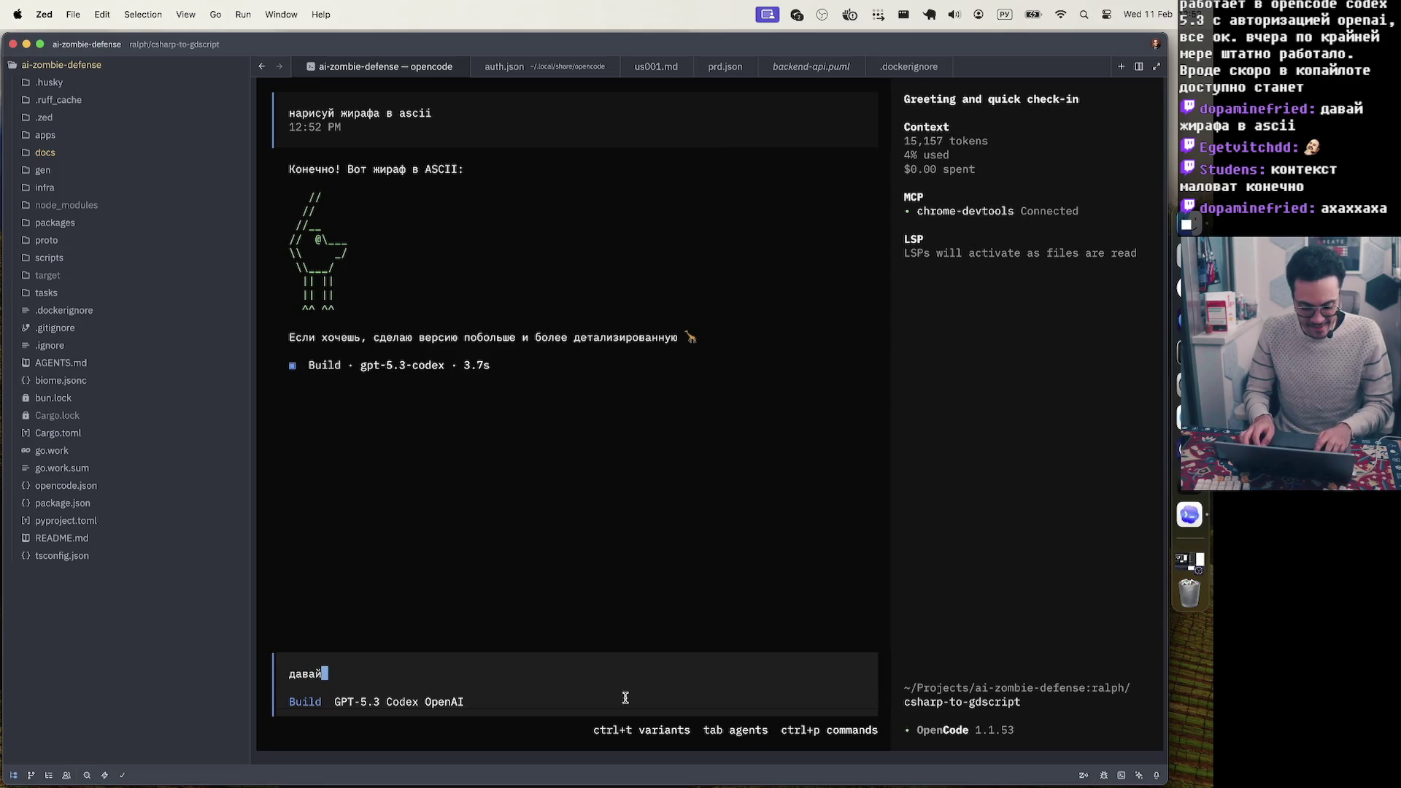
pyautogui.write('!')
pyautogui.press('Return')
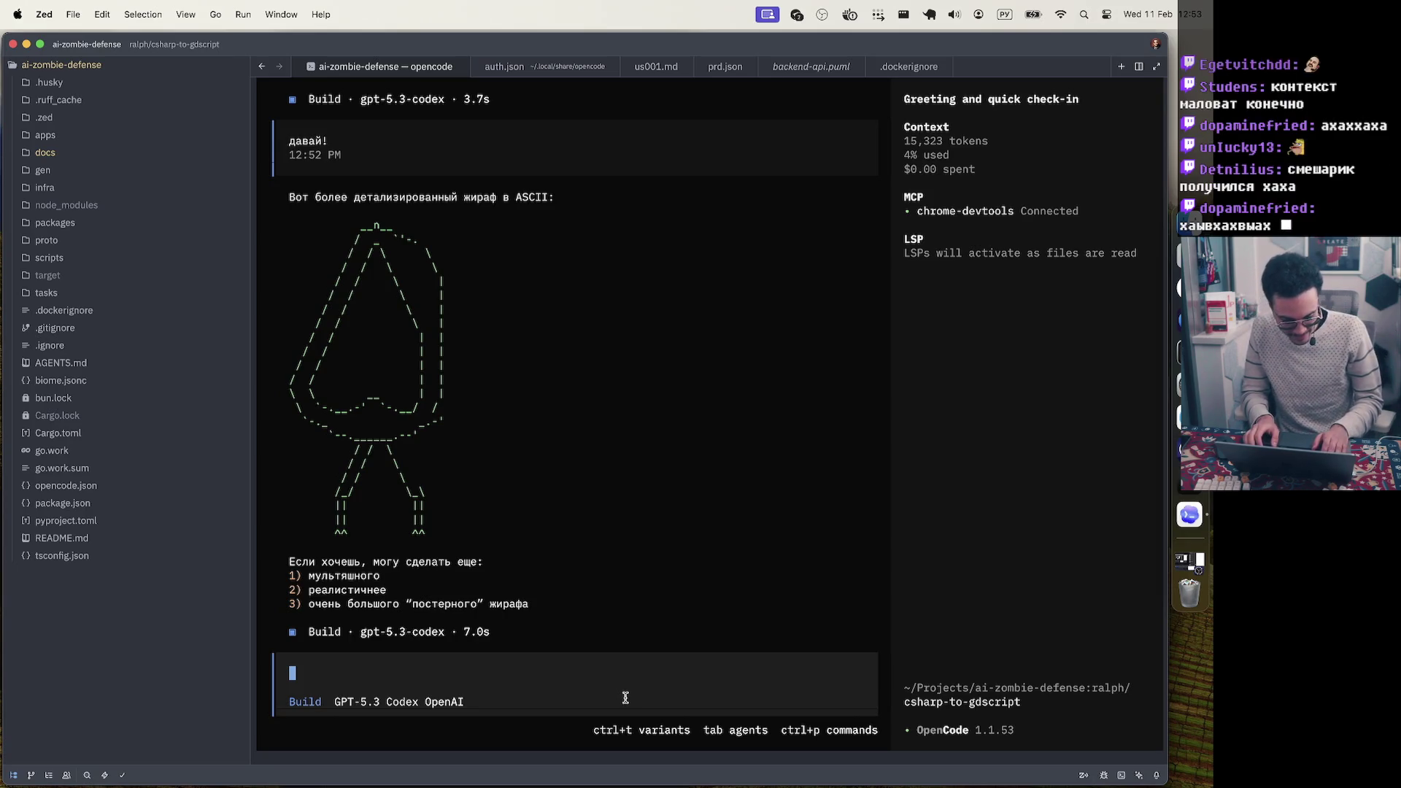
pyautogui.write('2')
pyautogui.press('Return')
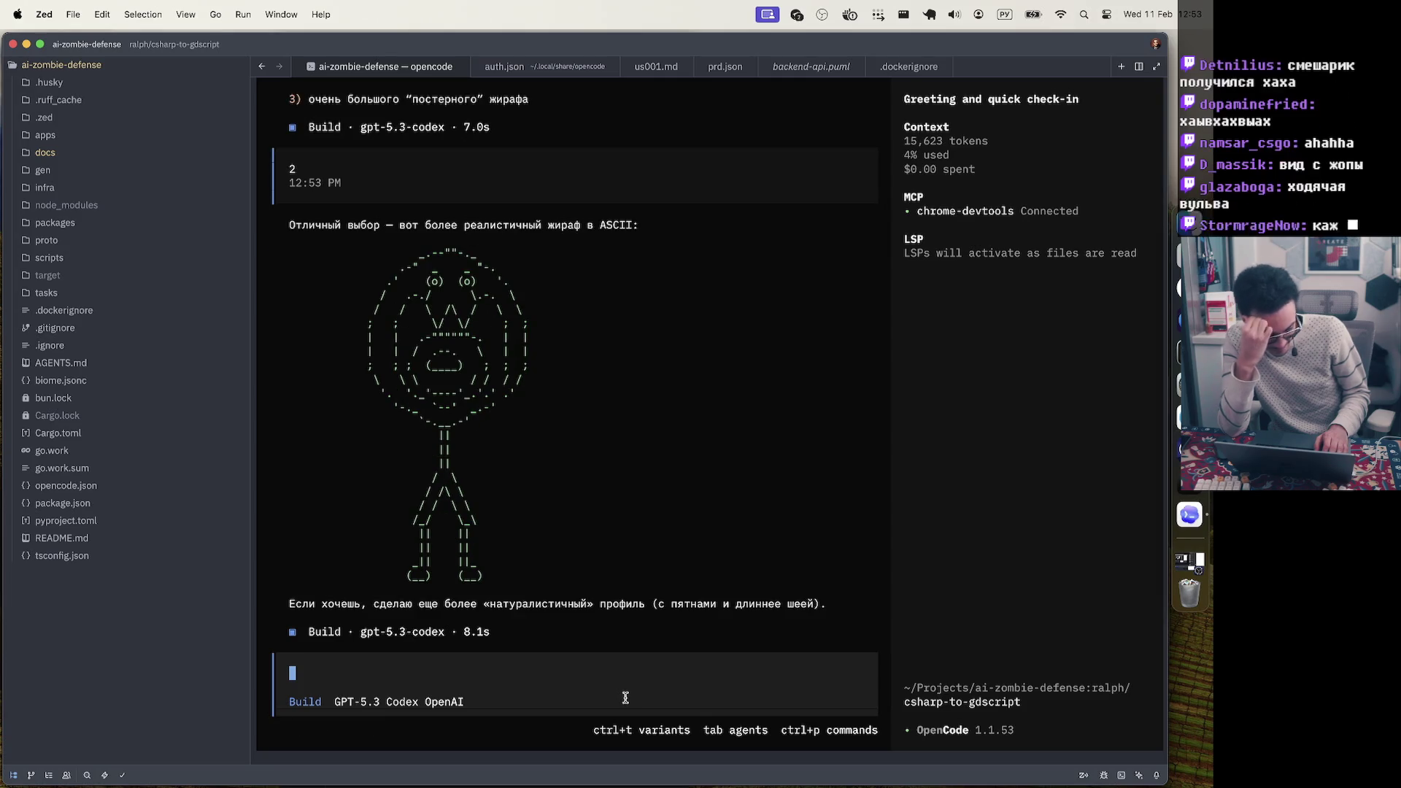
pyautogui.write('давай ')
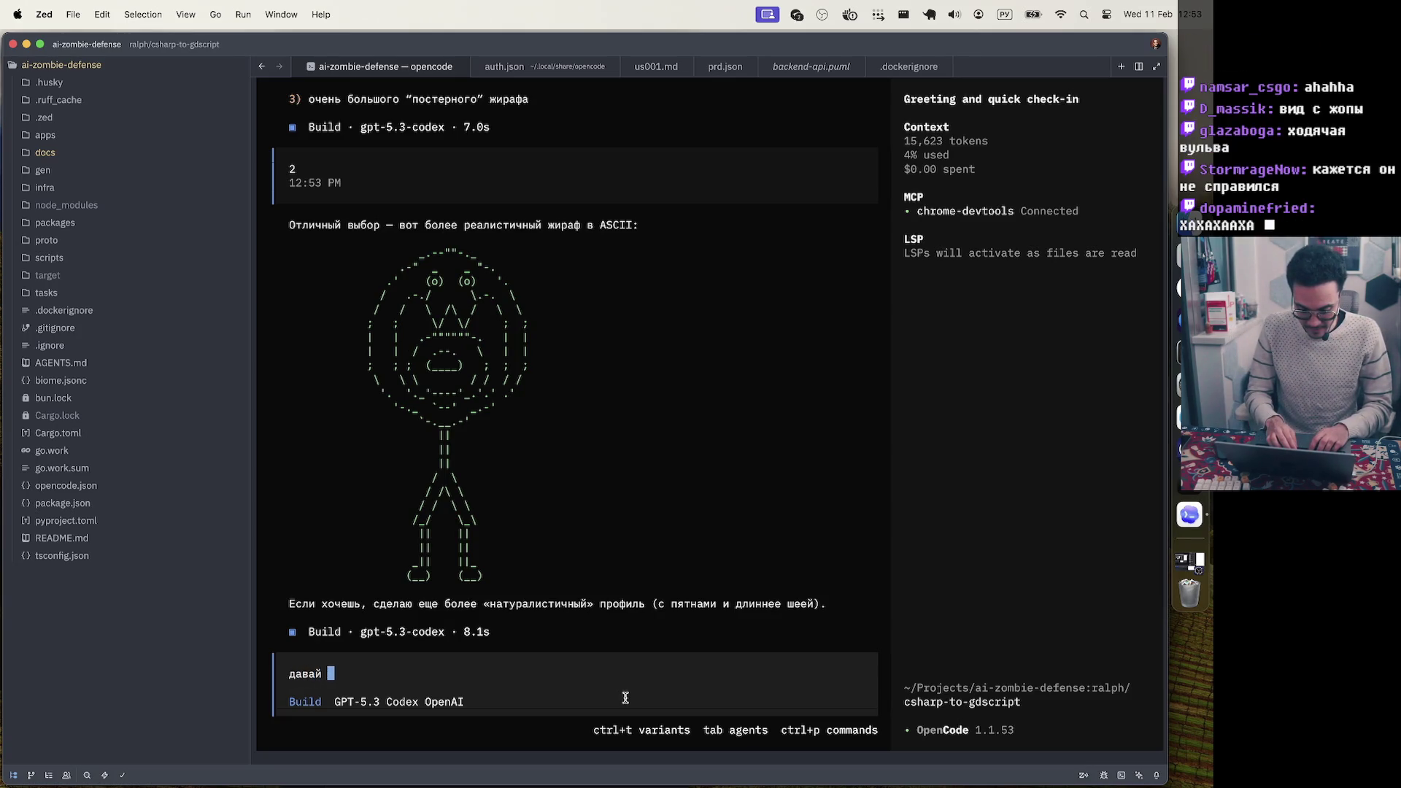
pyautogui.write('впрофиль')
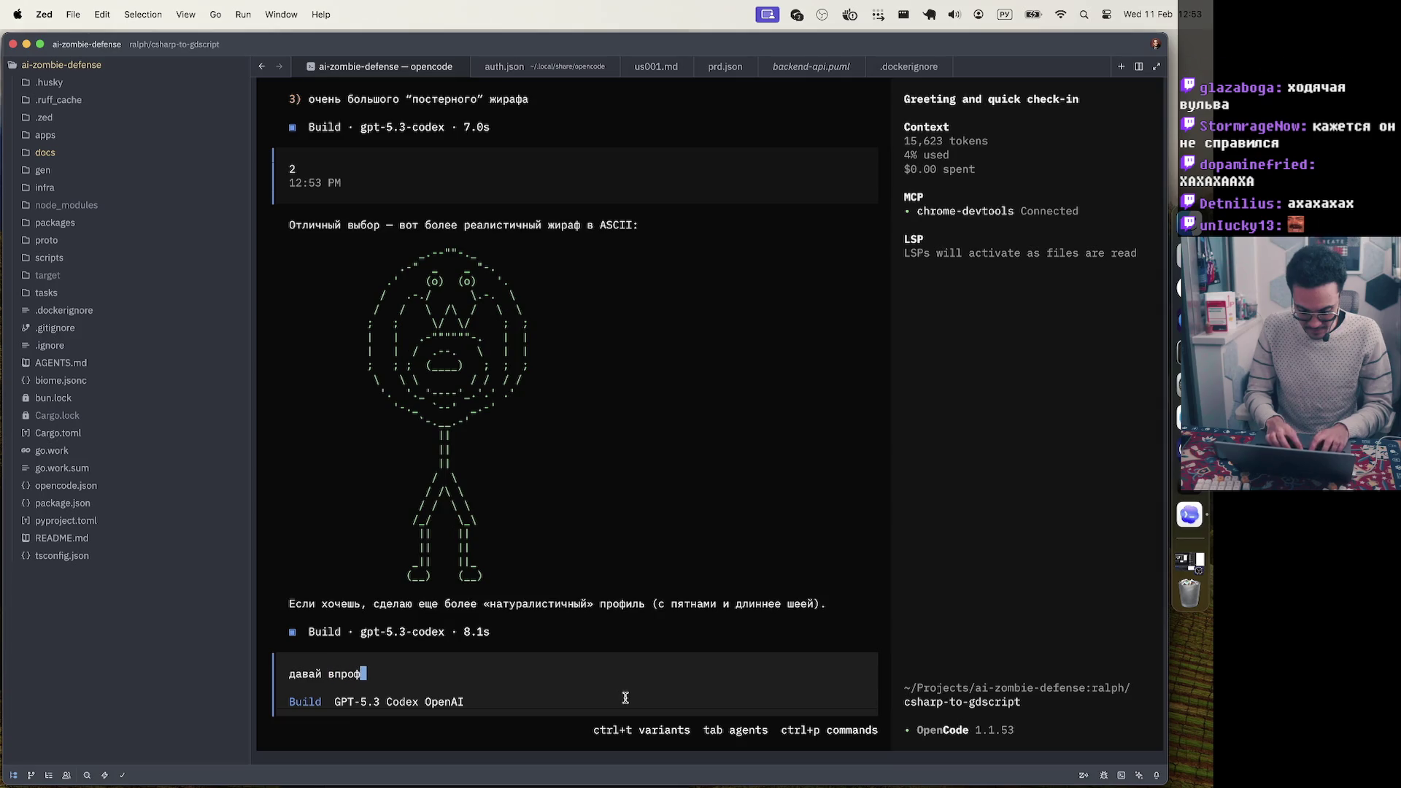
pyautogui.press('Return')
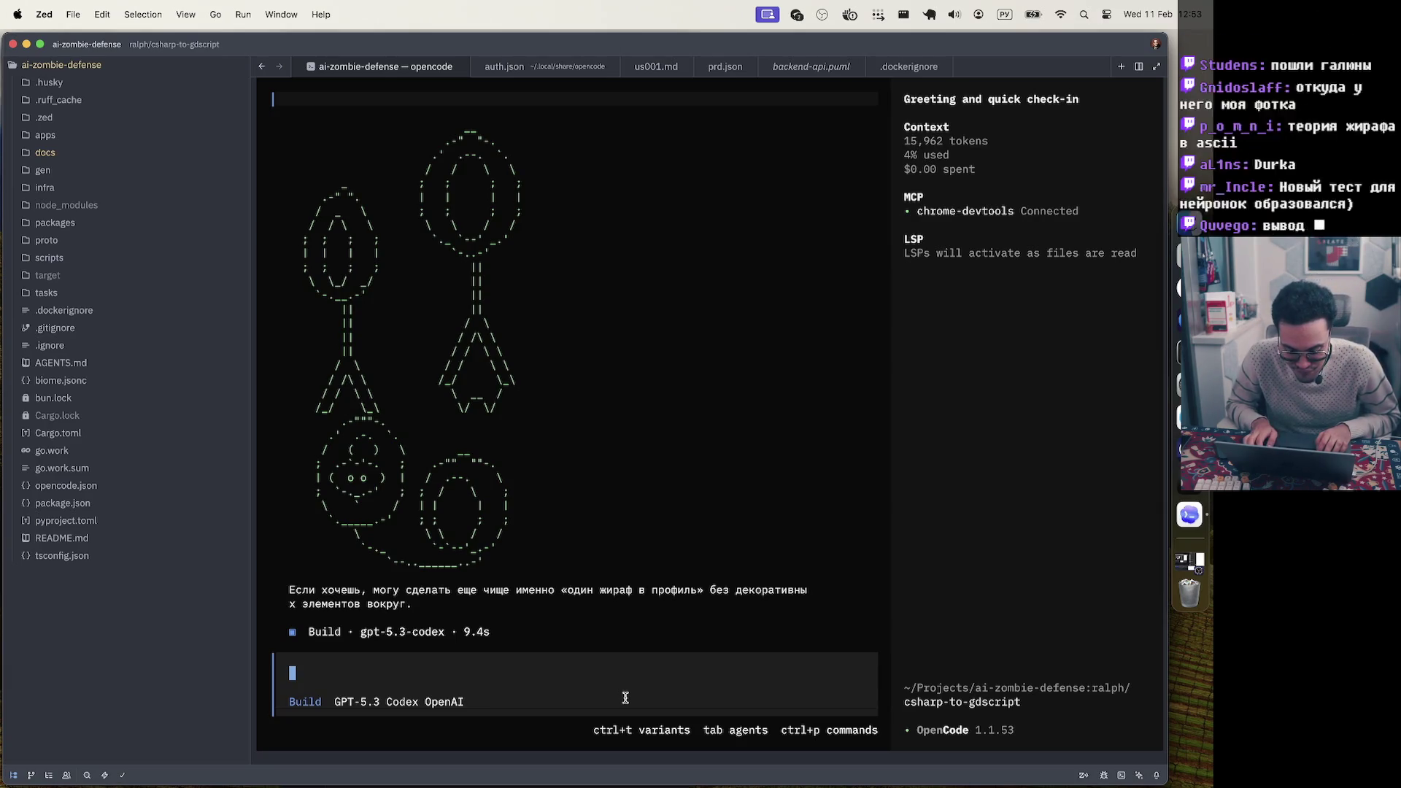
# Run /new to start a fresh opencode session, then show all open windows
pyautogui.write('/')
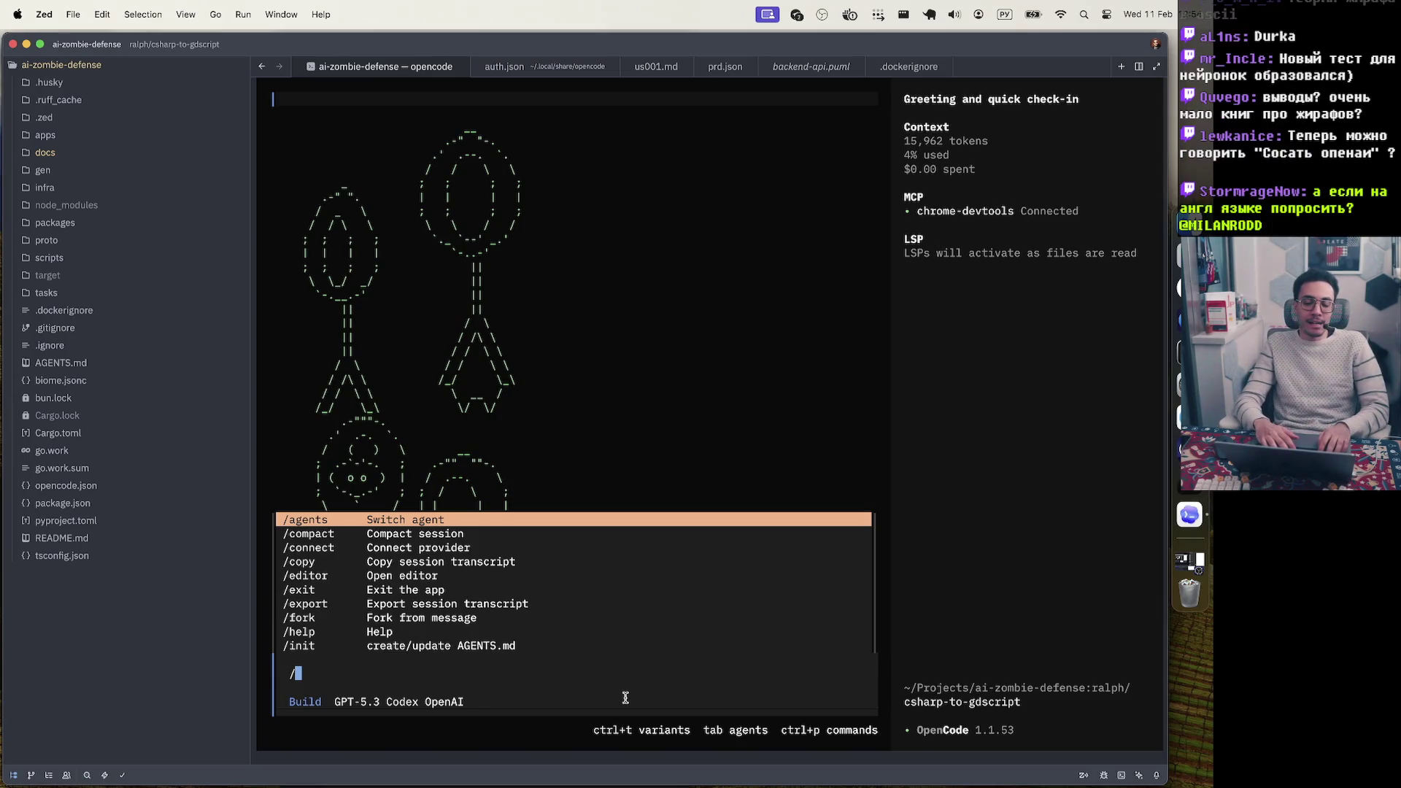
pyautogui.write('гтвщ')
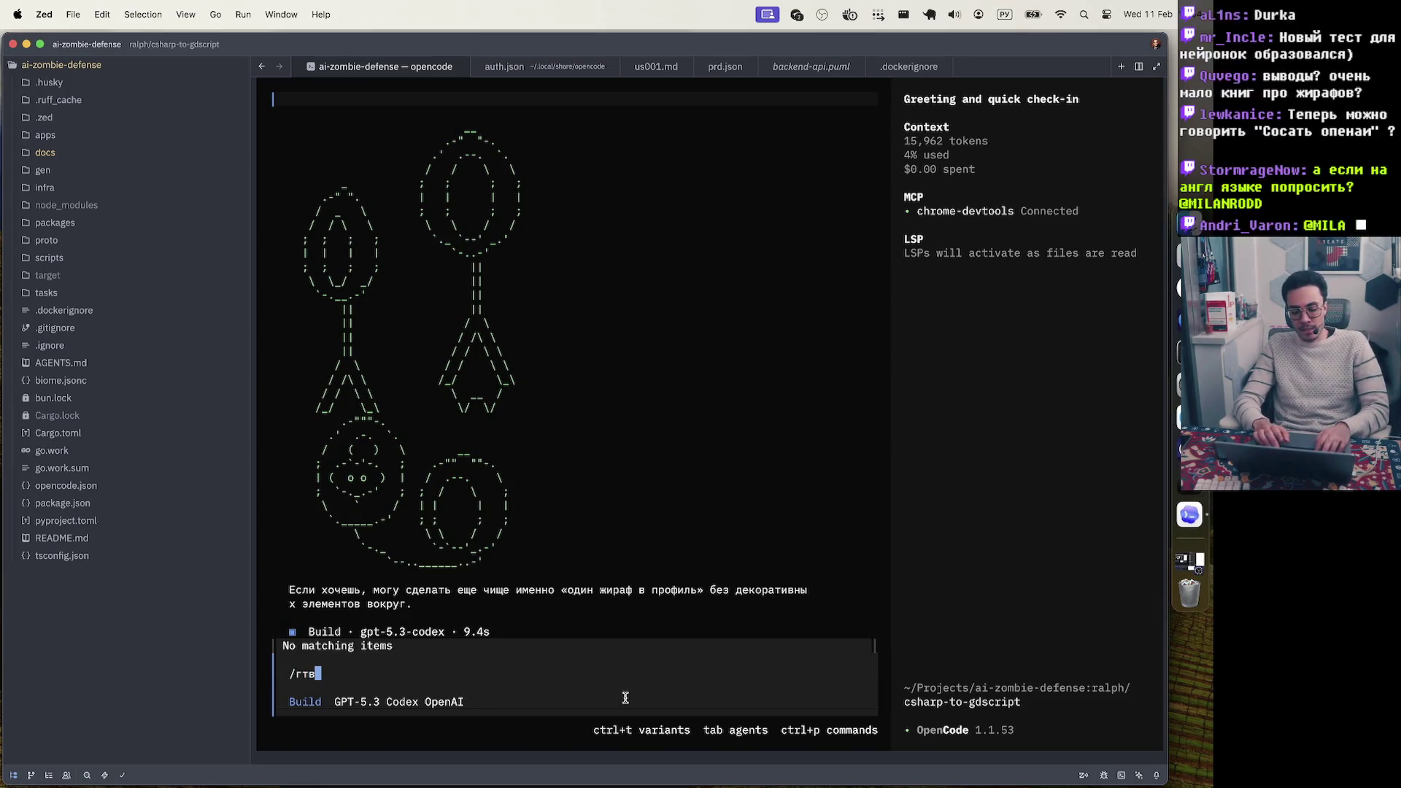
pyautogui.press('BackSpace')
pyautogui.press('BackSpace')
pyautogui.press('BackSpace')
pyautogui.hotkey('ctrl', 'space')
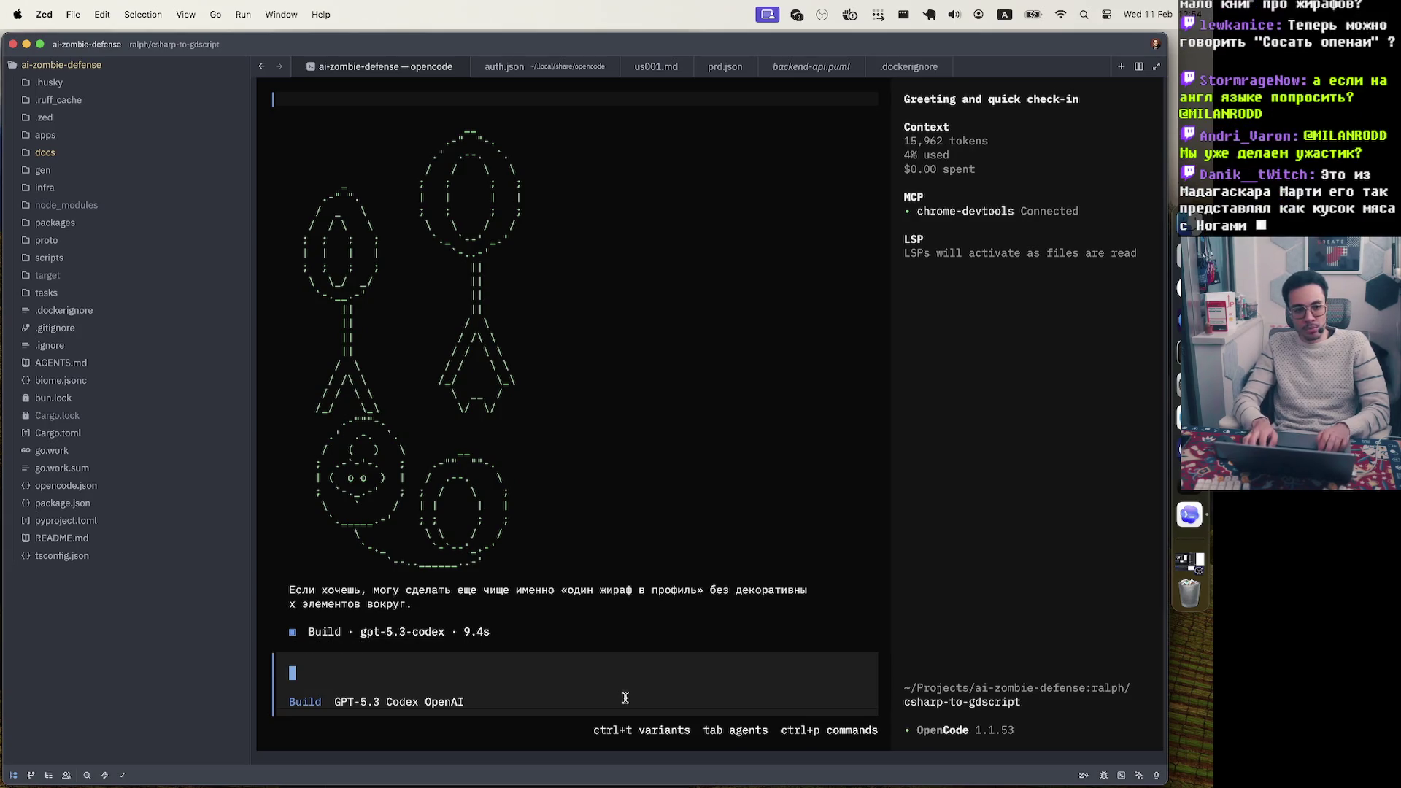
pyautogui.write('/undo')
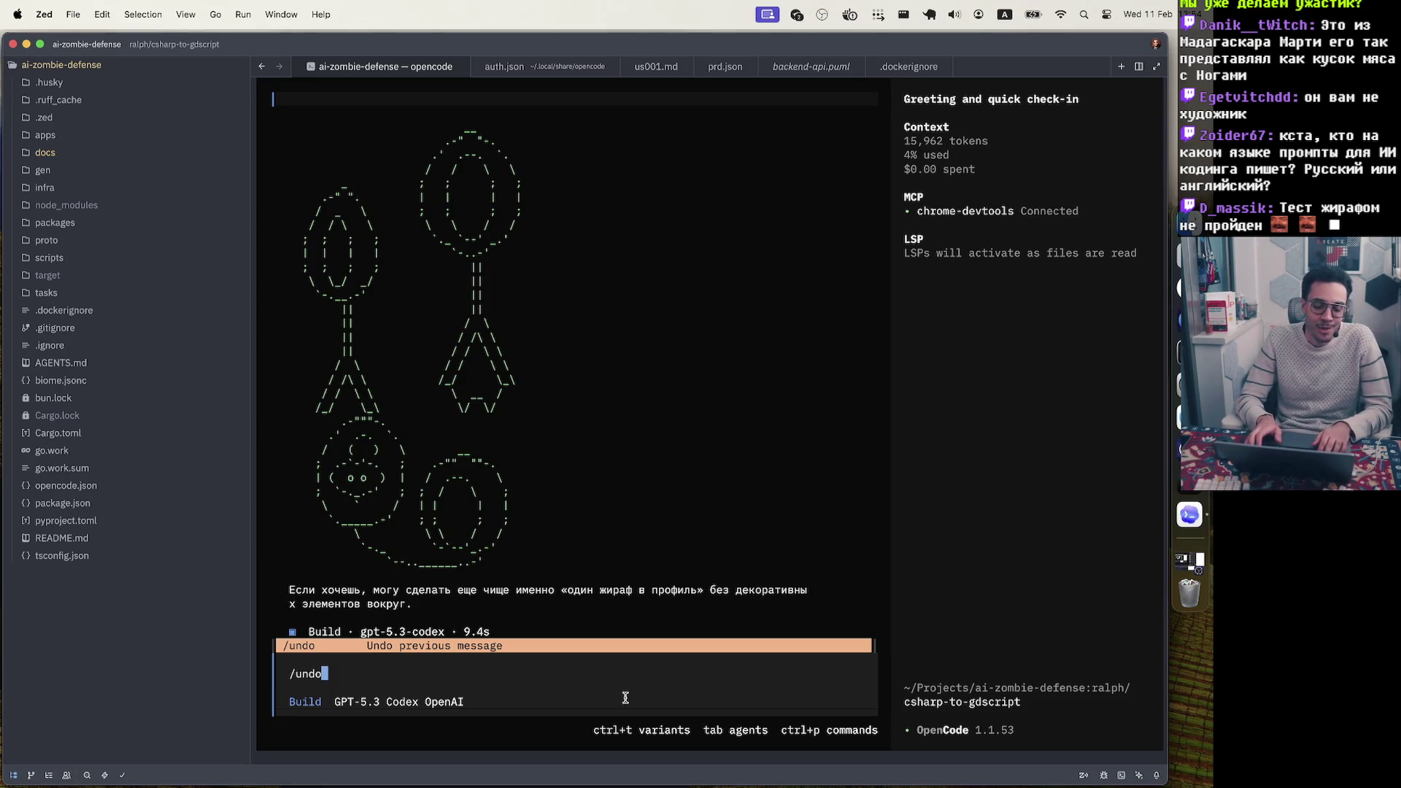
pyautogui.press('BackSpace')
pyautogui.press('BackSpace')
pyautogui.press('BackSpace')
pyautogui.write('/new')
pyautogui.press('Return')
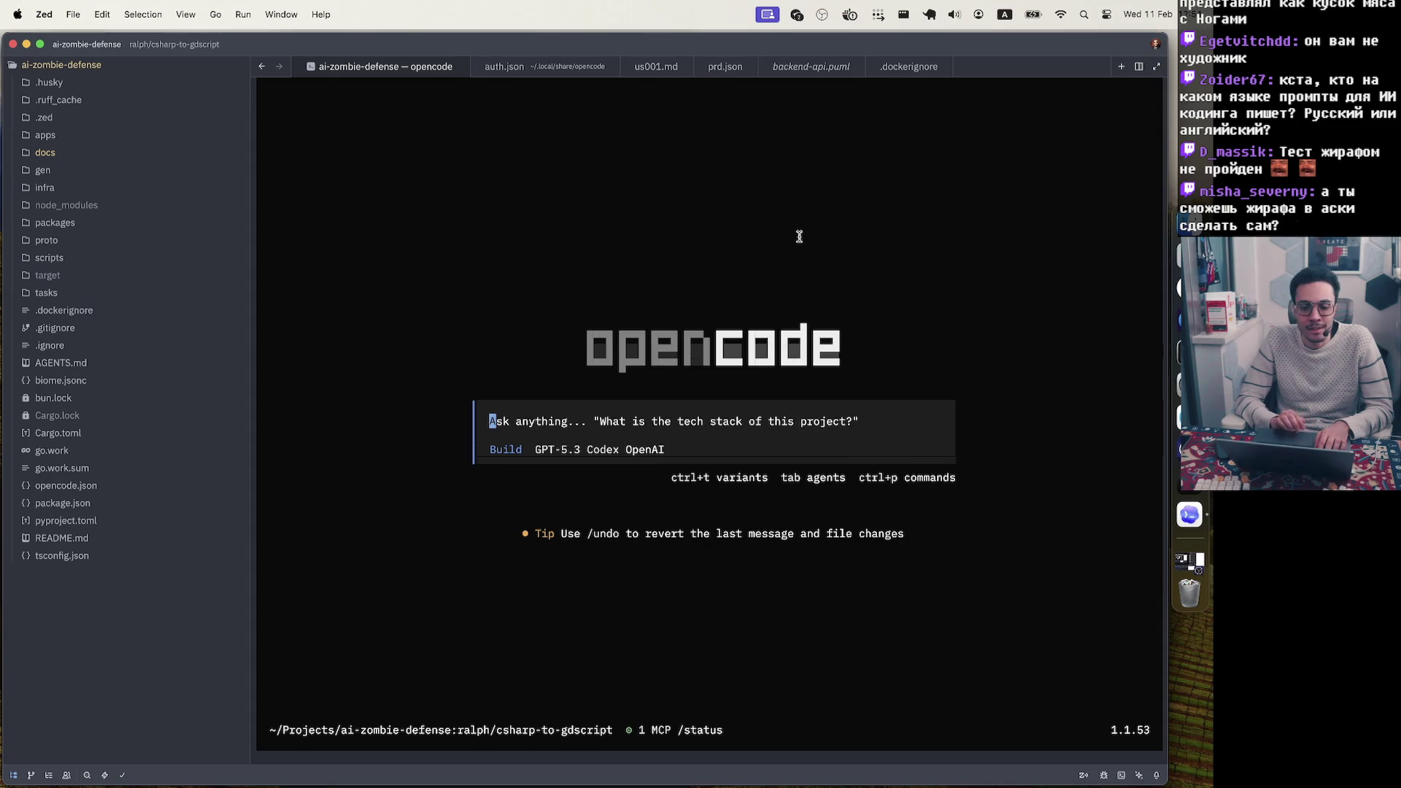
pyautogui.hotkey('ctrl', 'Up')
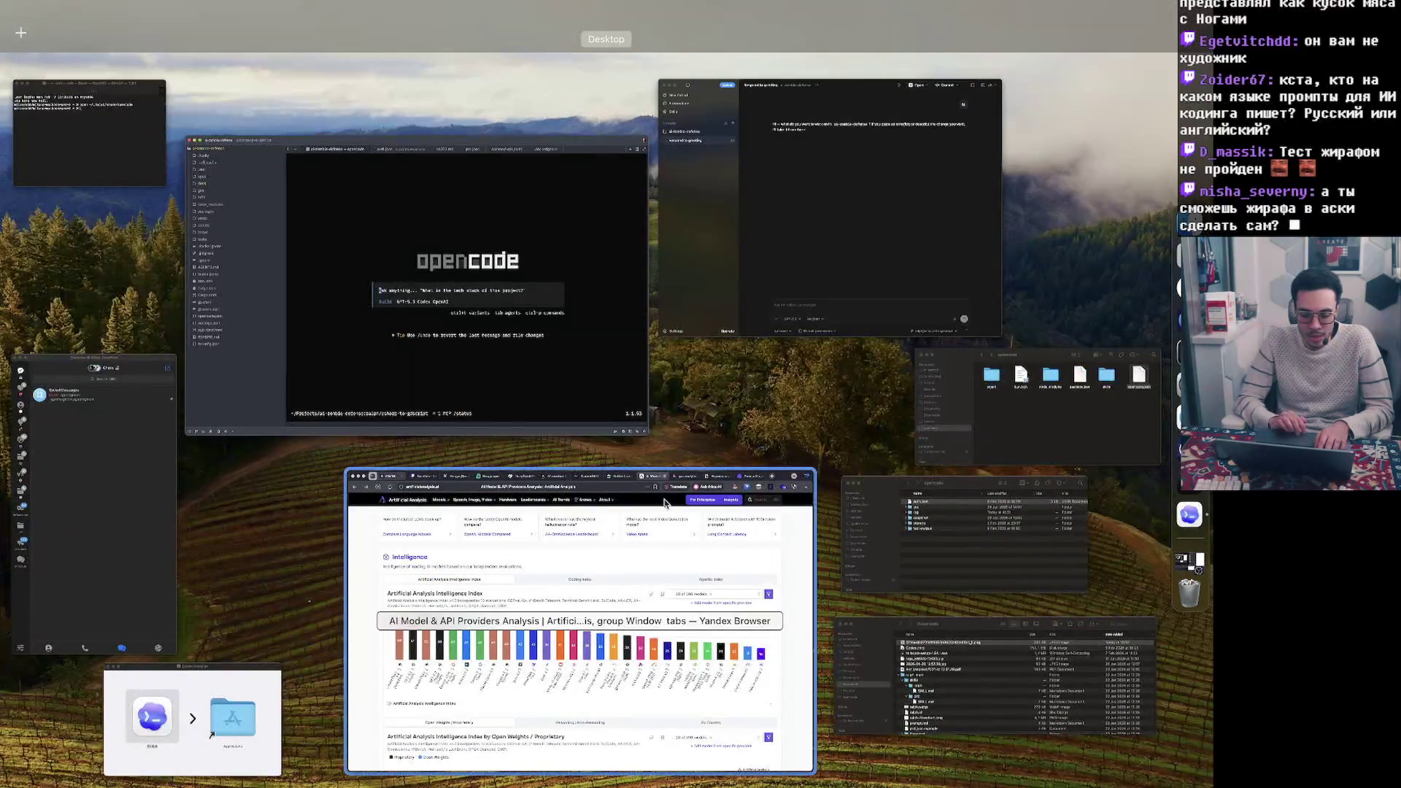
# Close the Codex installer window and the leftover Downloads and opencode Finder windows
pyautogui.click(666, 502)
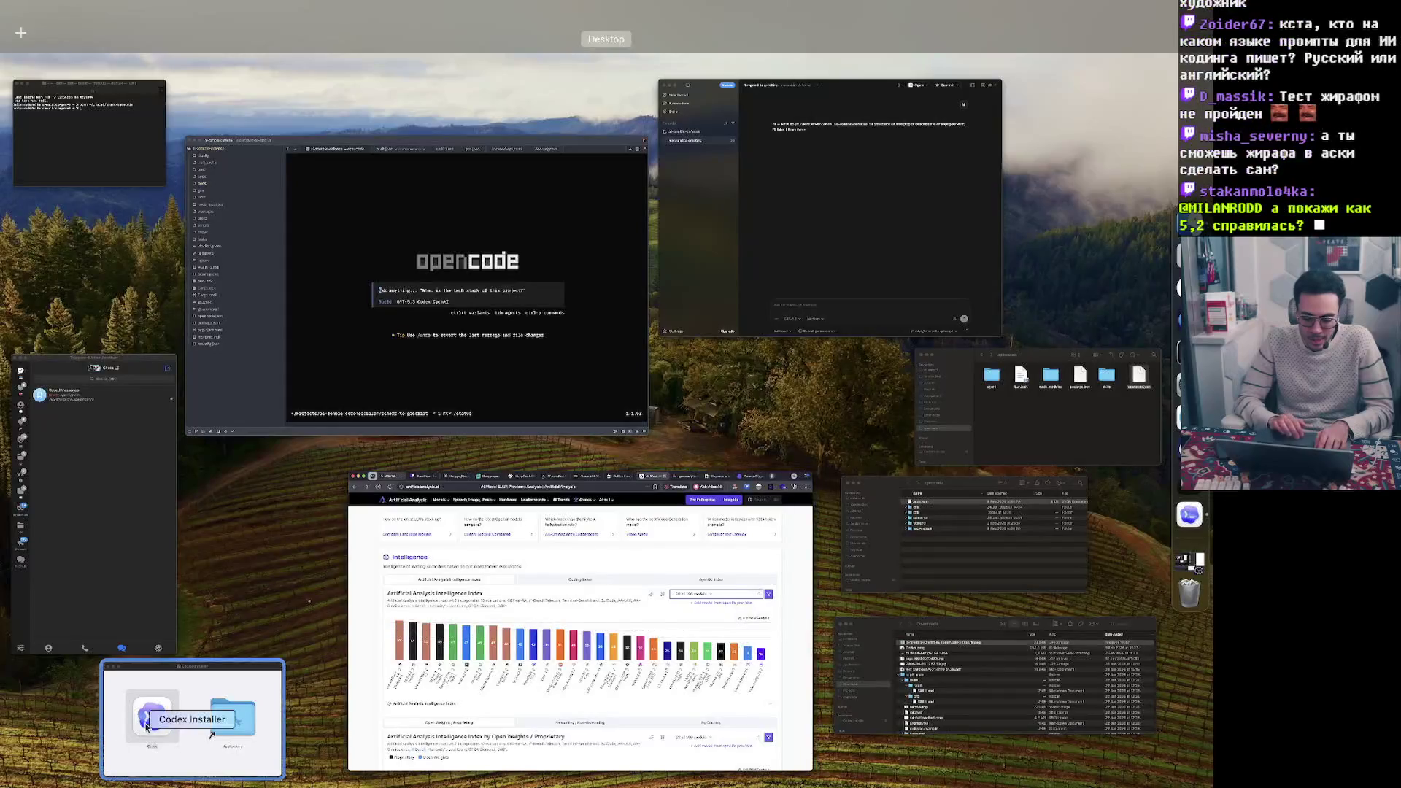
pyautogui.click(160, 722)
pyautogui.click(75, 445)
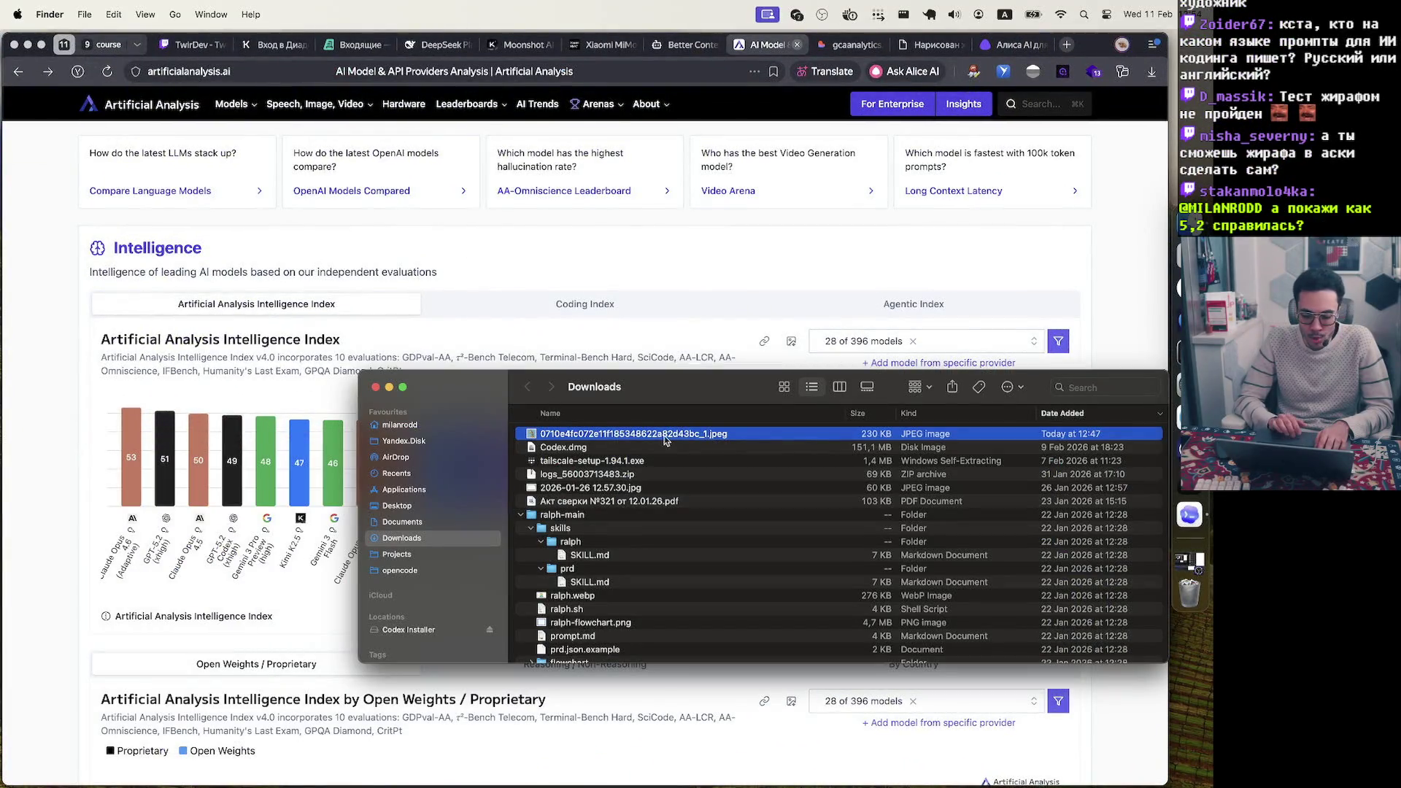
pyautogui.click(376, 388)
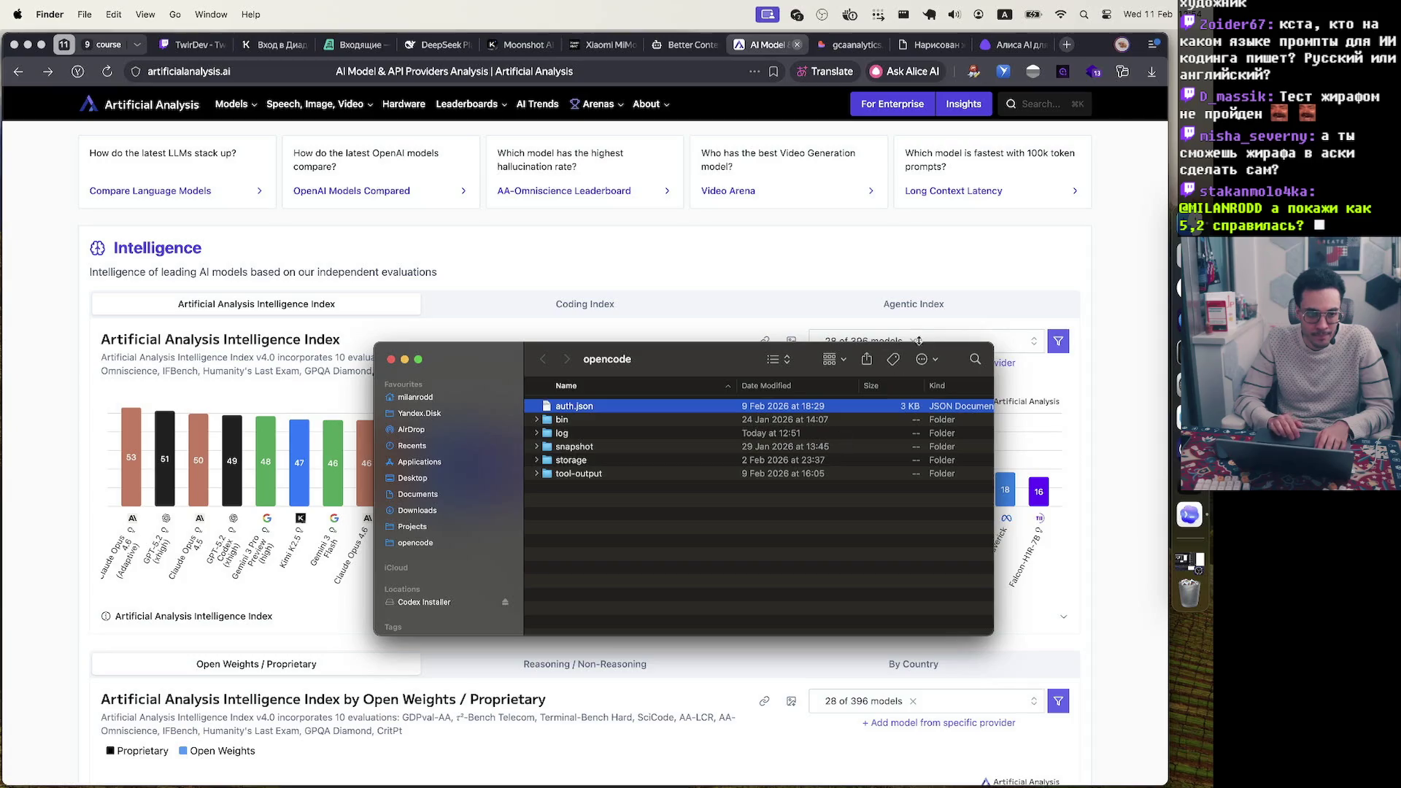
pyautogui.click(391, 359)
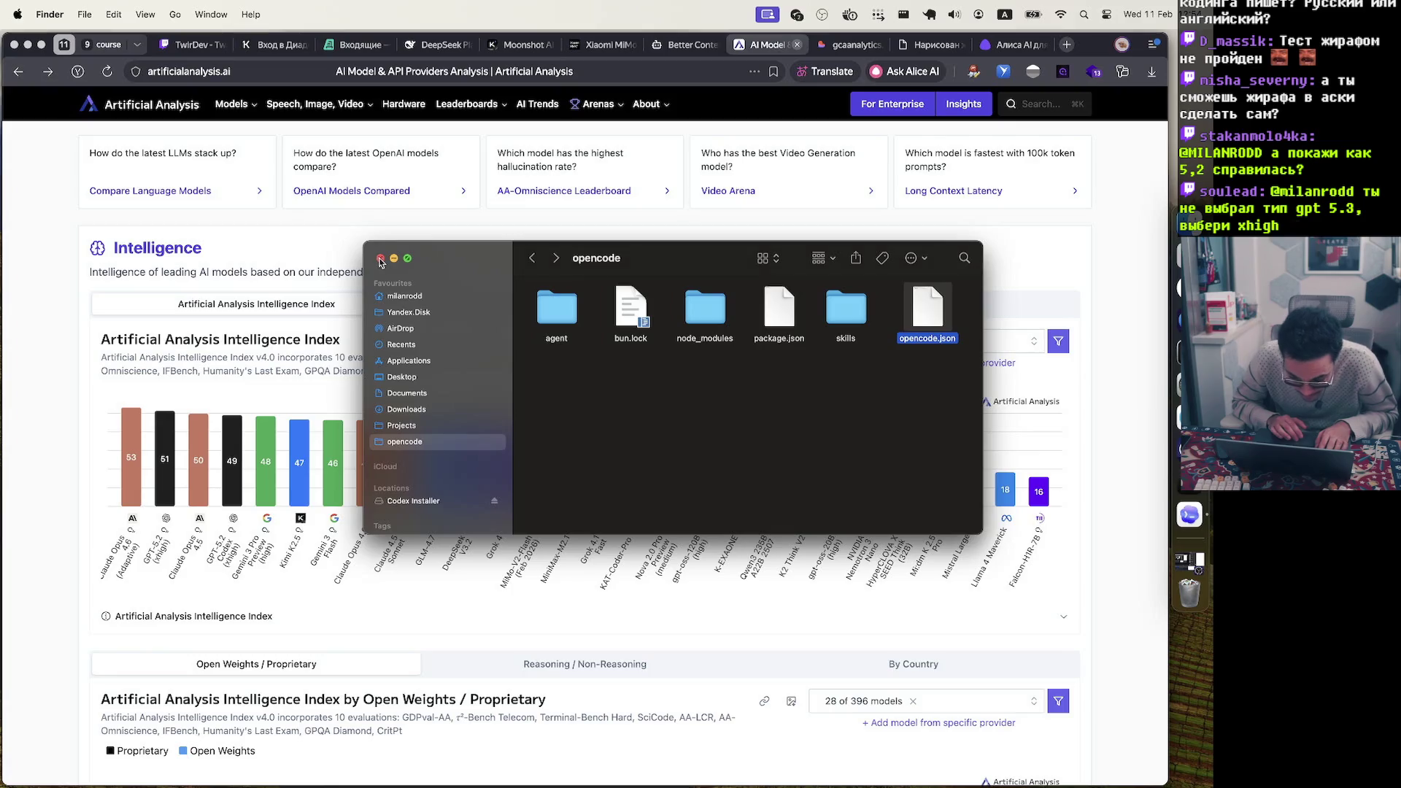
pyautogui.click(379, 260)
# Quit Codex from its Dock menu, then relaunch it through Spotlight with 'codex'
pyautogui.rightClick(1190, 515)
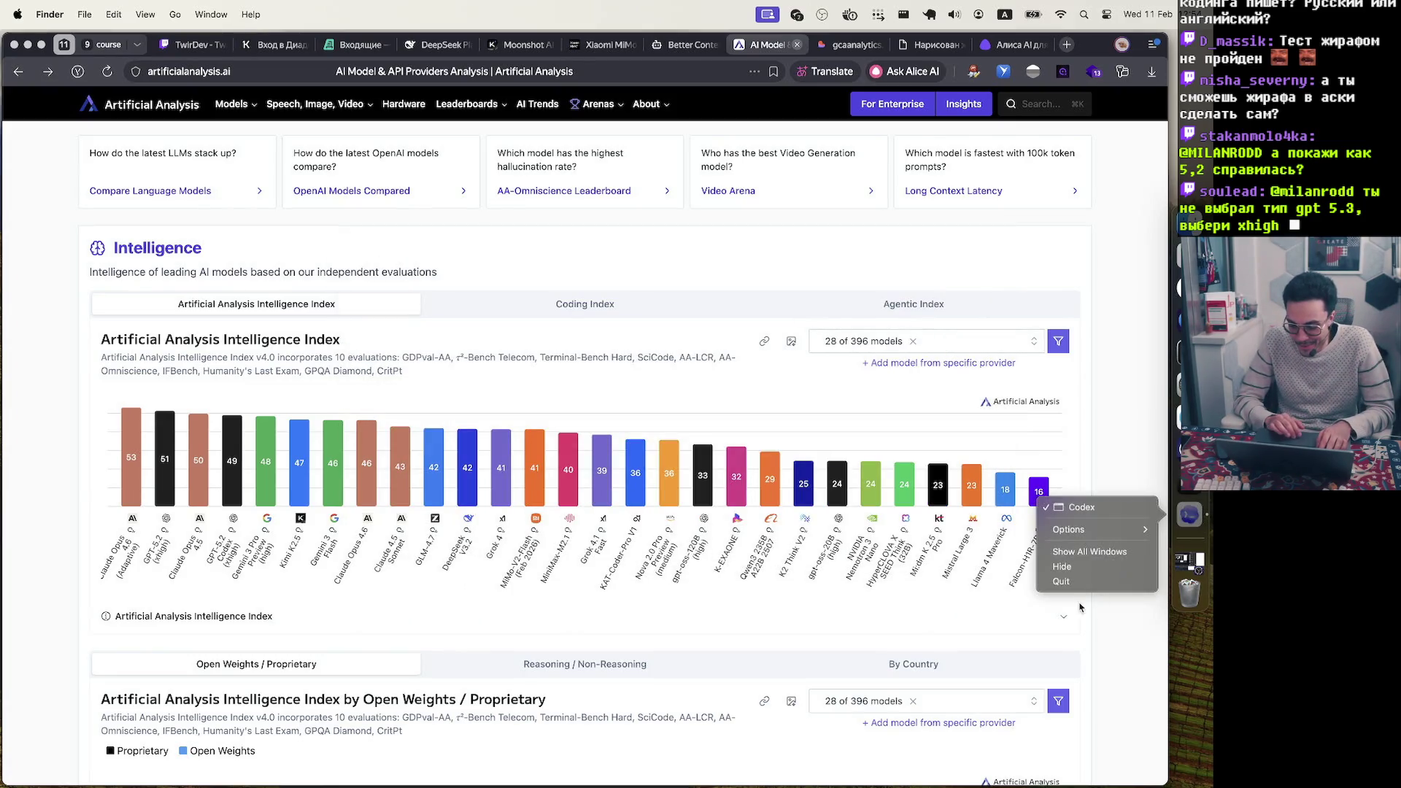
pyautogui.click(1095, 584)
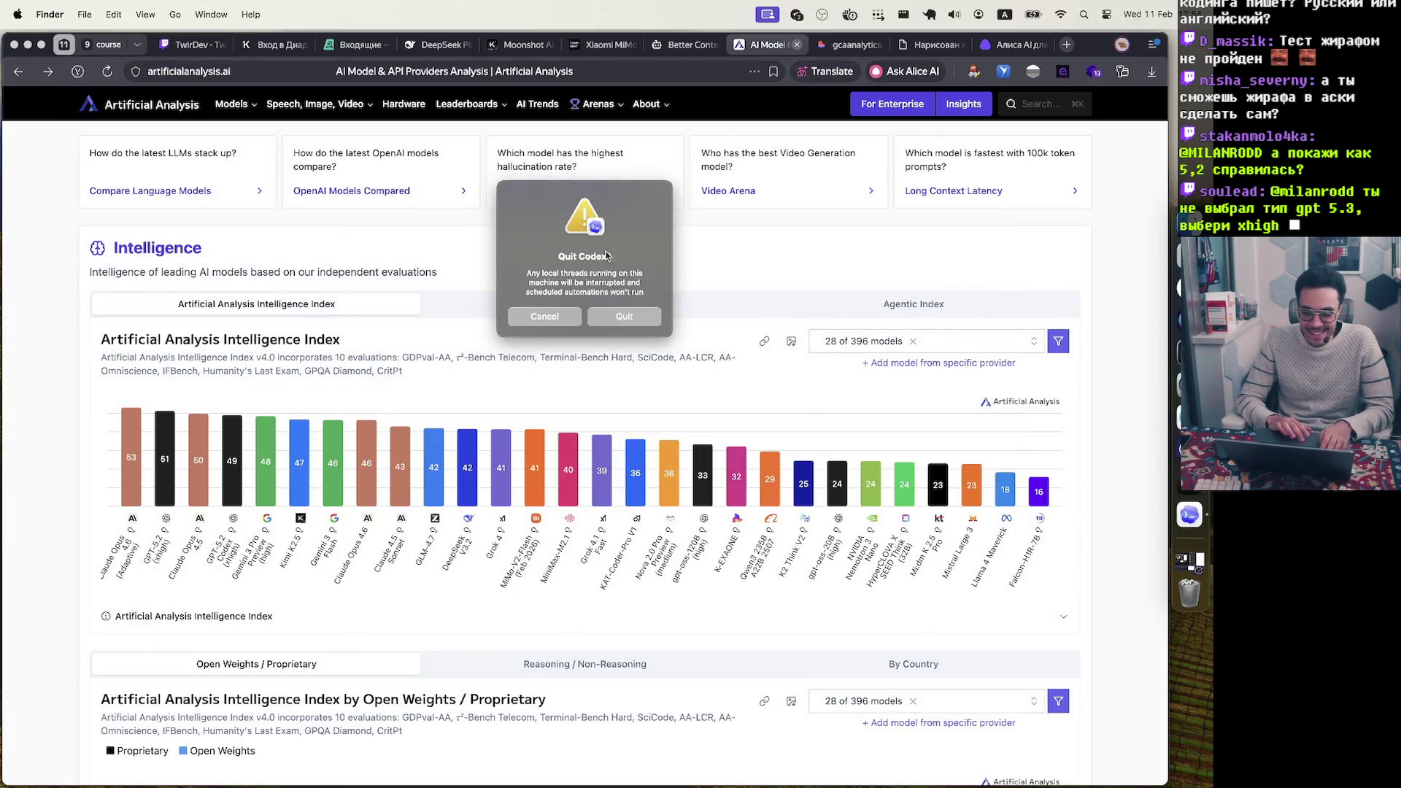
pyautogui.click(629, 326)
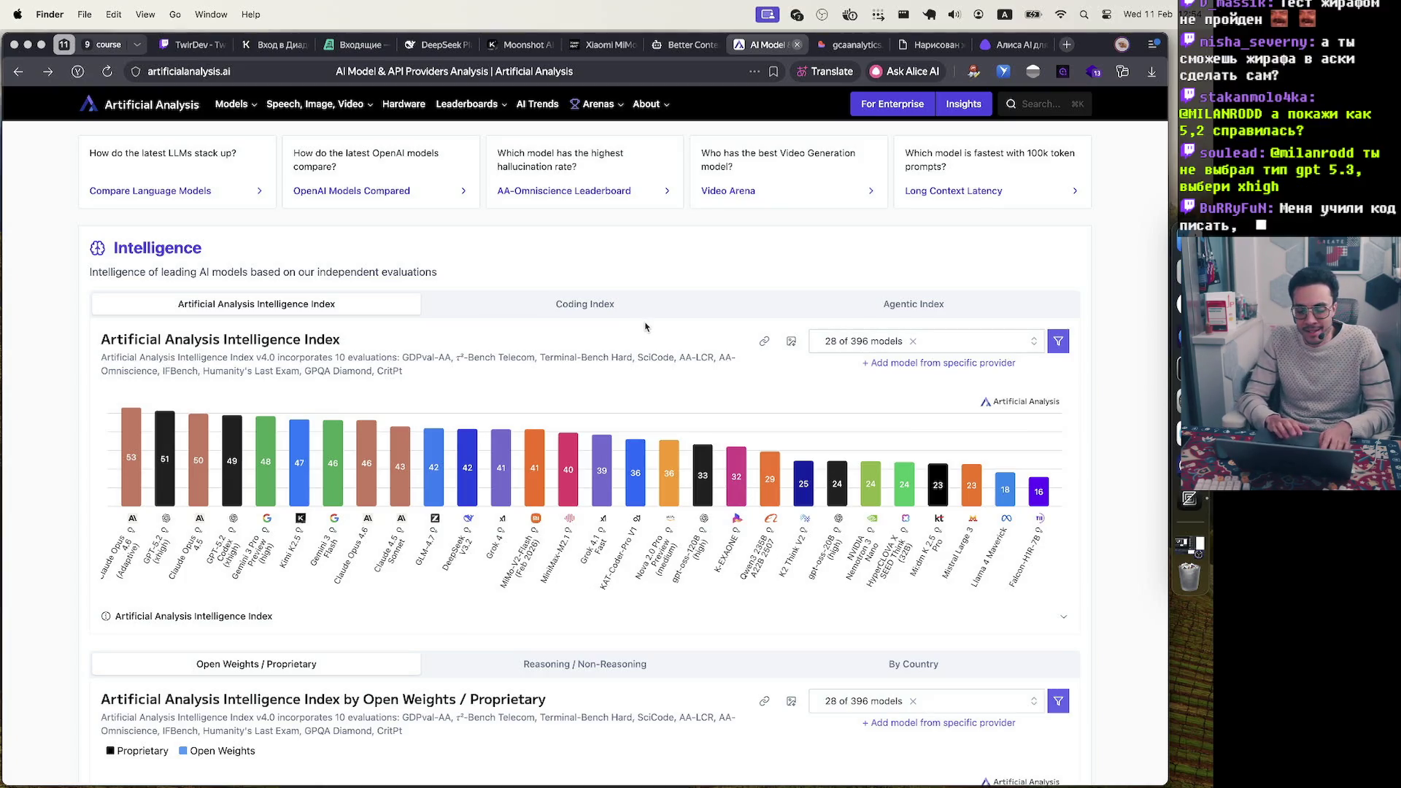
pyautogui.press('super+space')
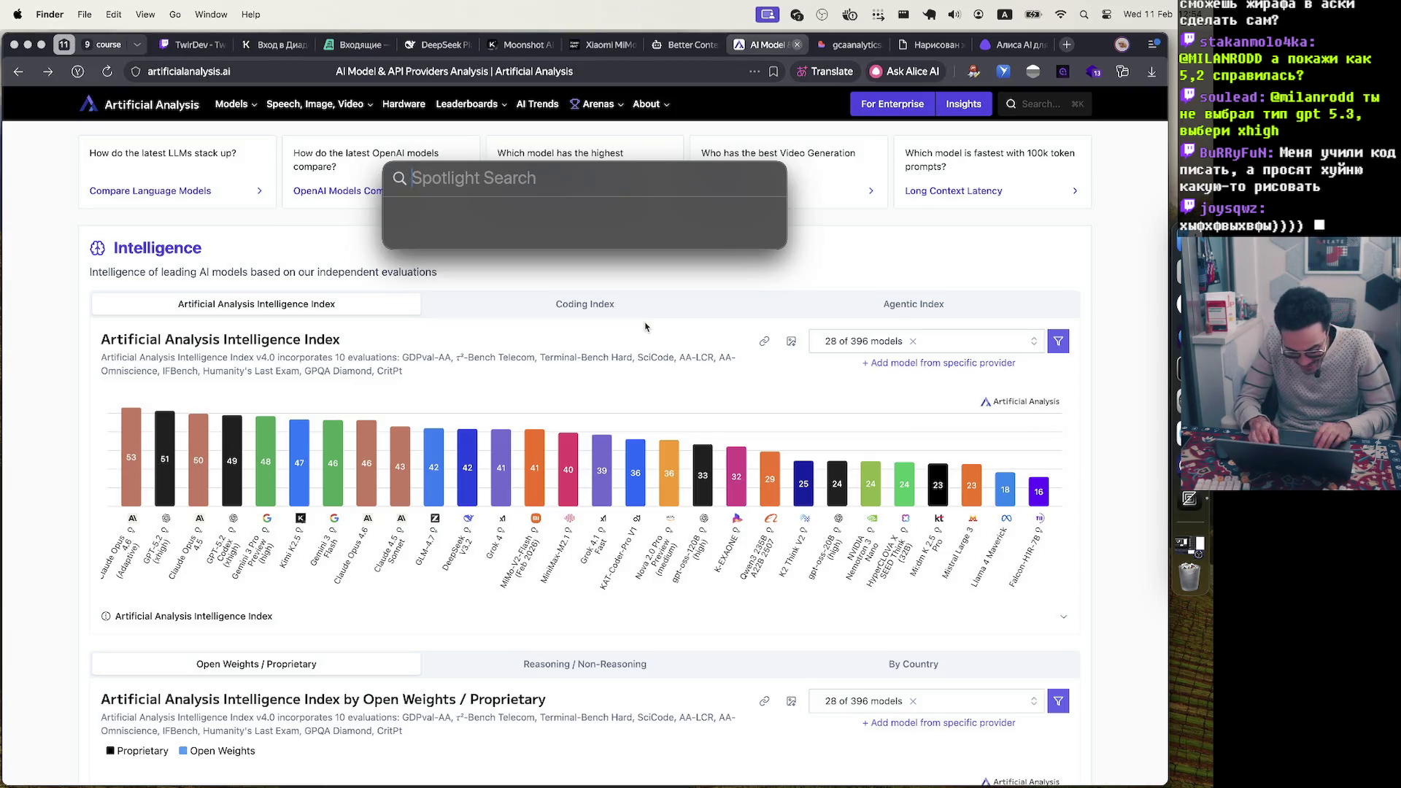
pyautogui.write('codex')
pyautogui.press('Return')
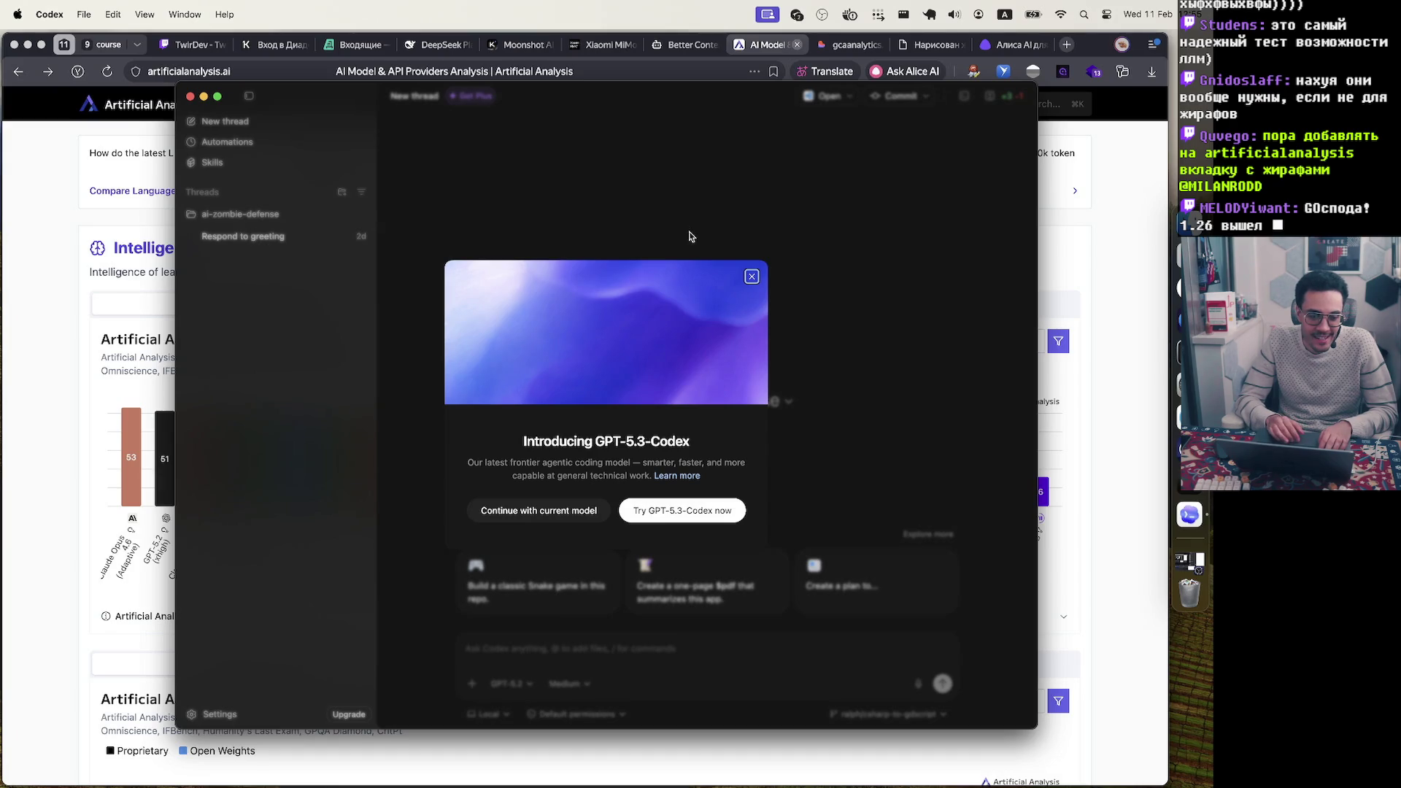
# Dismiss the GPT-5.3-Codex announcement and switch the new thread's model to GPT-5.3-Codex
pyautogui.click(752, 276)
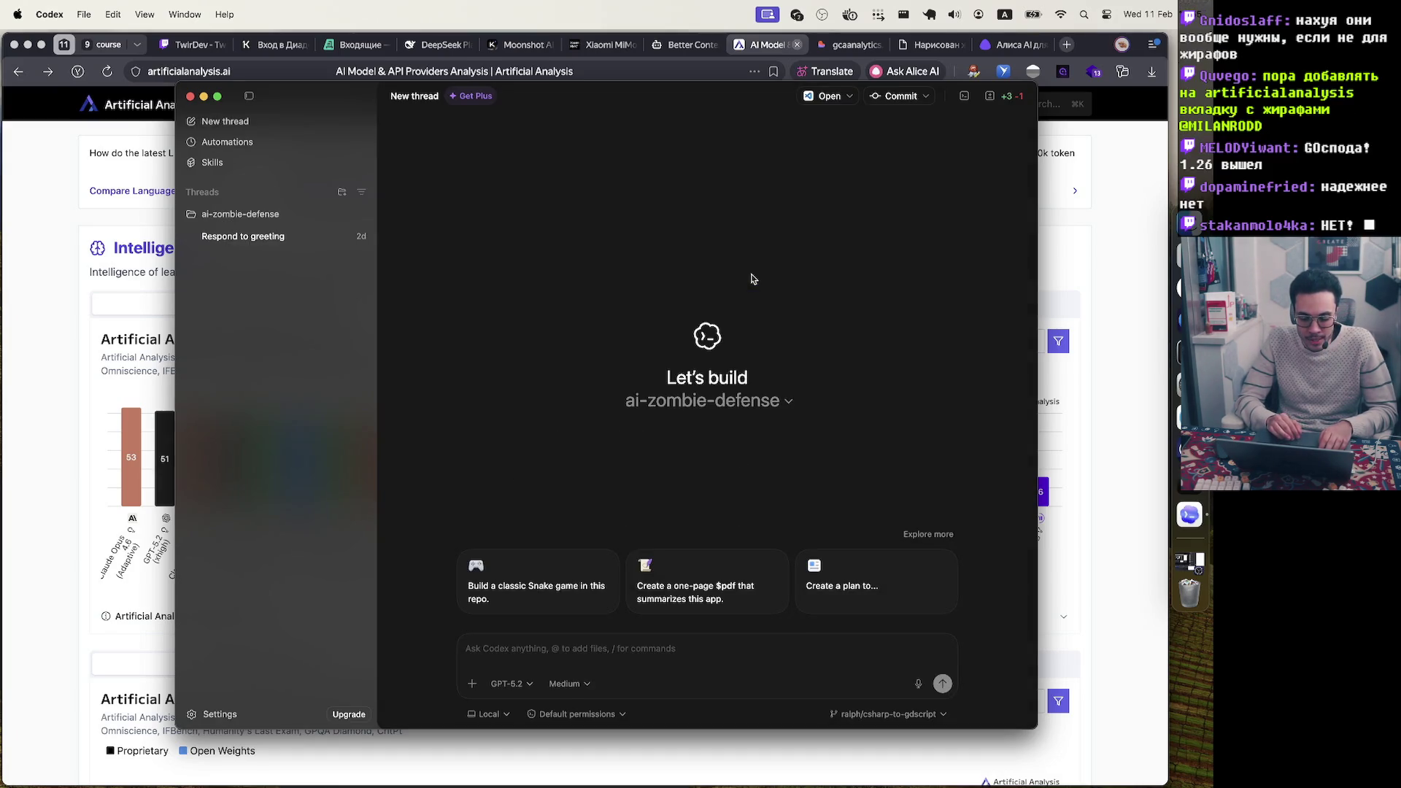
pyautogui.click(511, 684)
pyautogui.click(572, 592)
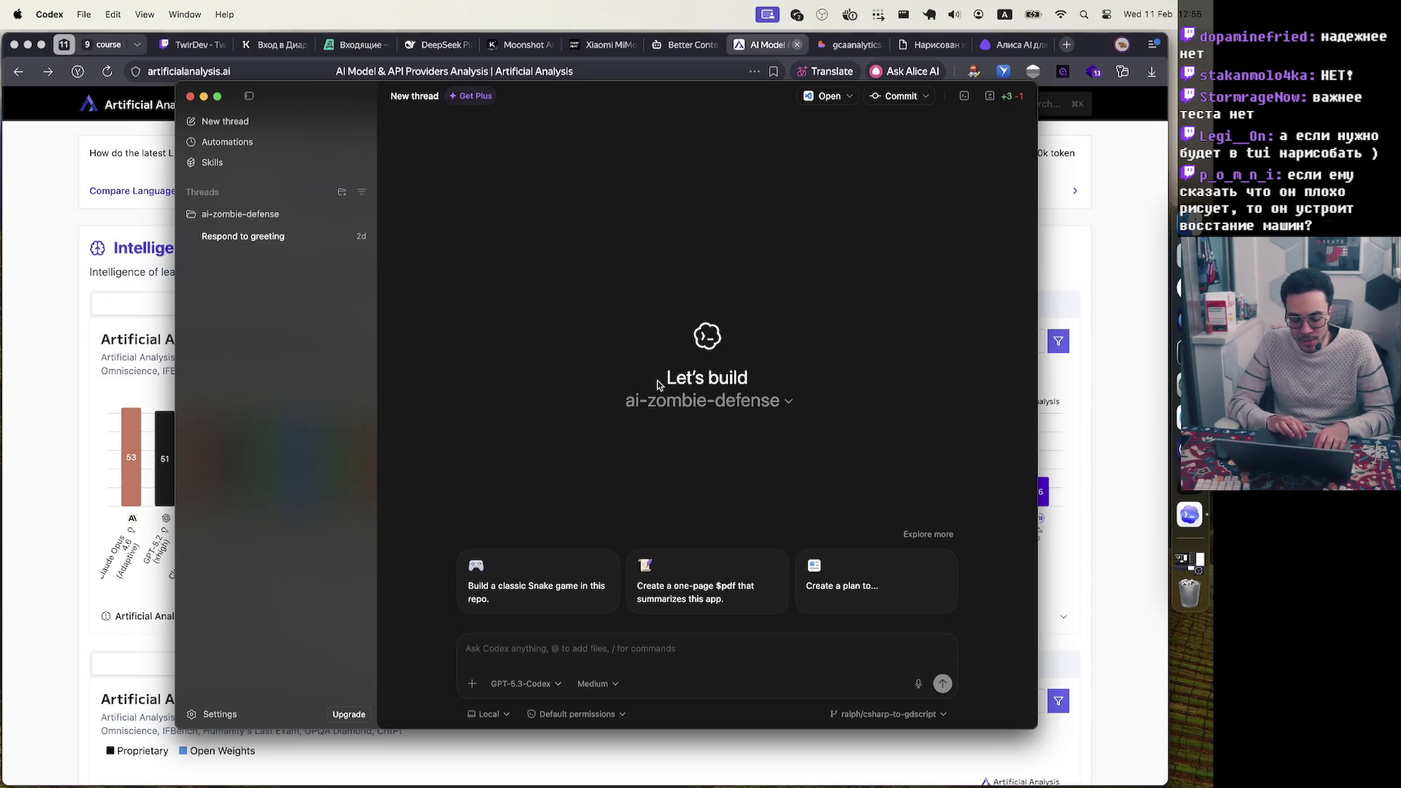
# Glance at the project list, then close Codex and return to the Gemini 3 Flash benchmark page
pyautogui.click(781, 405)
pyautogui.click(781, 405)
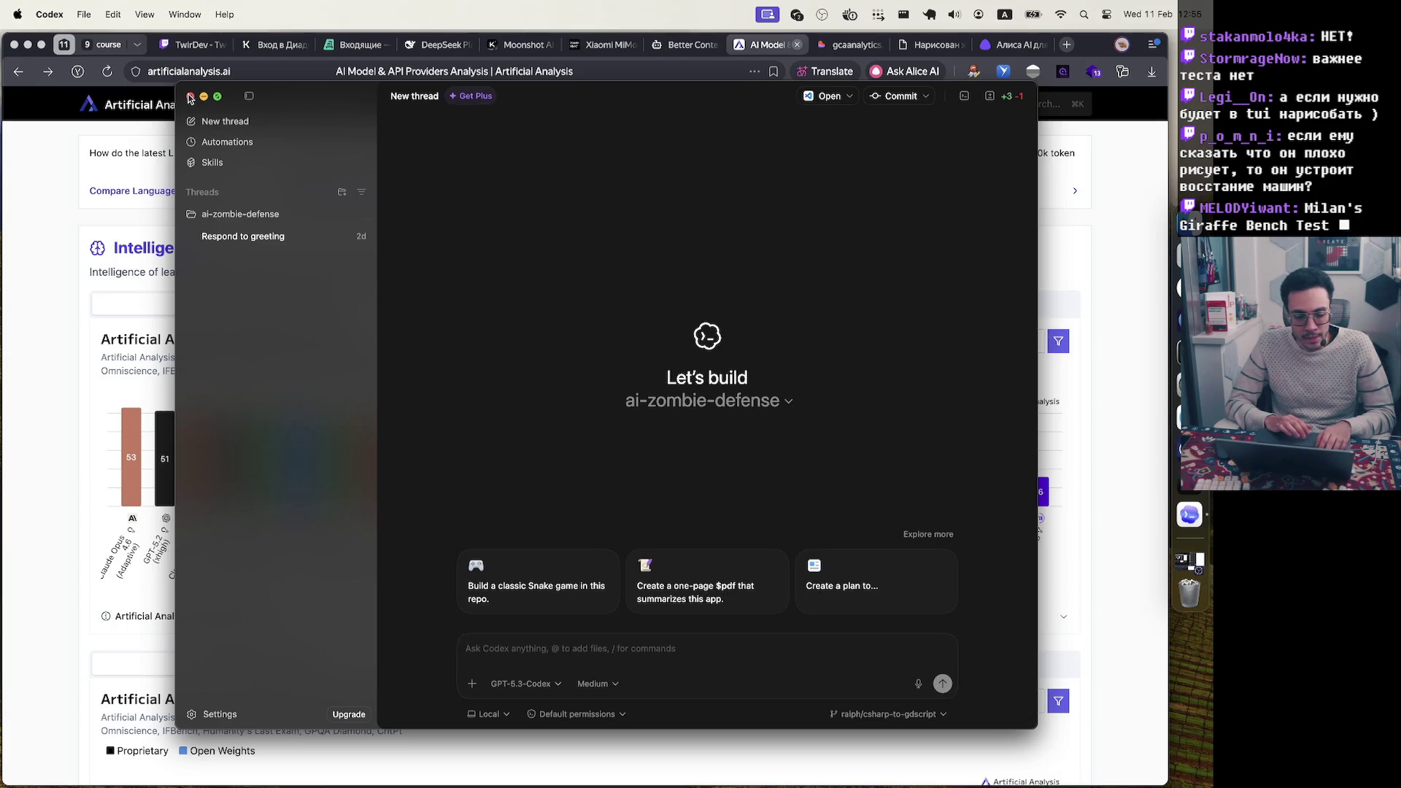
pyautogui.click(190, 97)
pyautogui.click(535, 285)
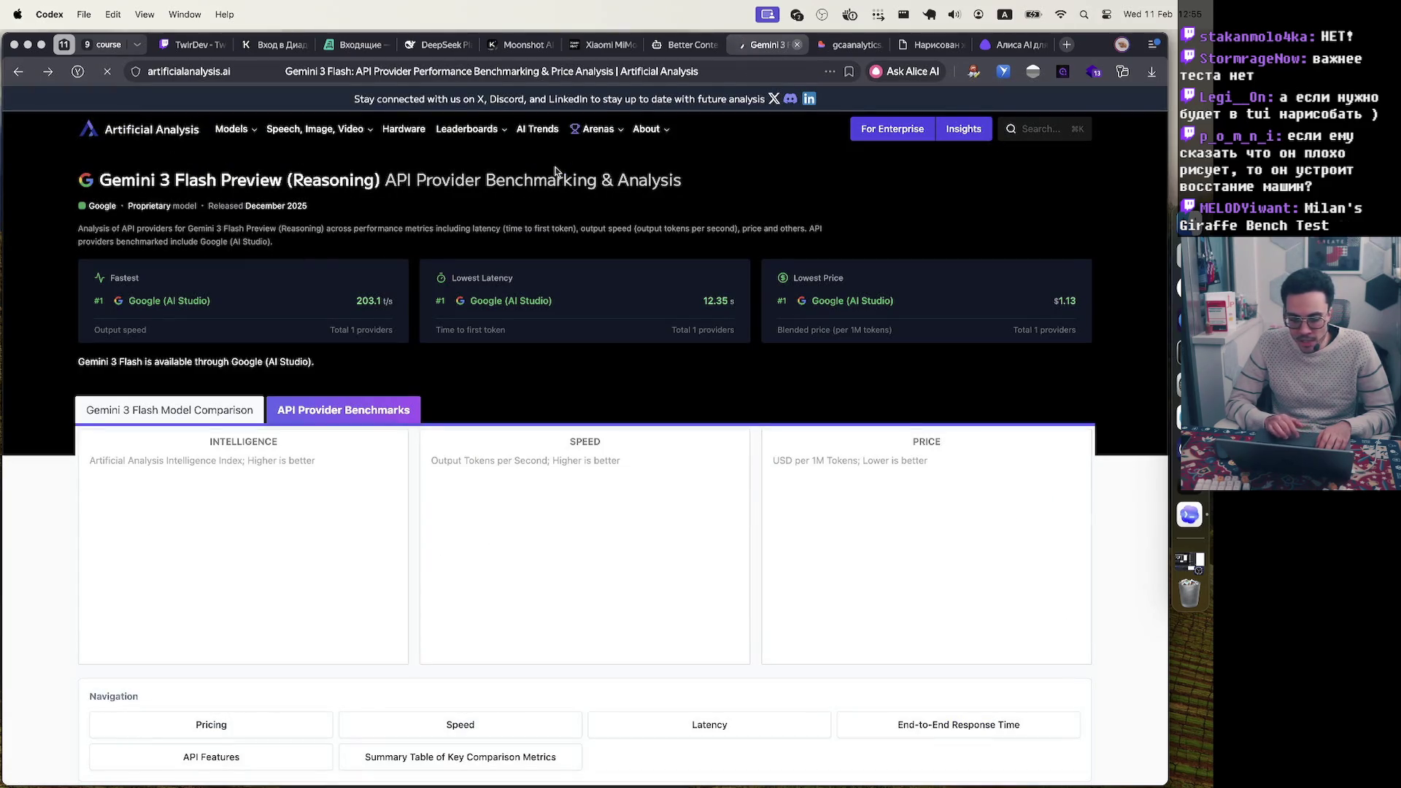
# Go back to the Artificial Analysis homepage through the Back button's history list
pyautogui.click(14, 71)
pyautogui.rightClick(14, 70)
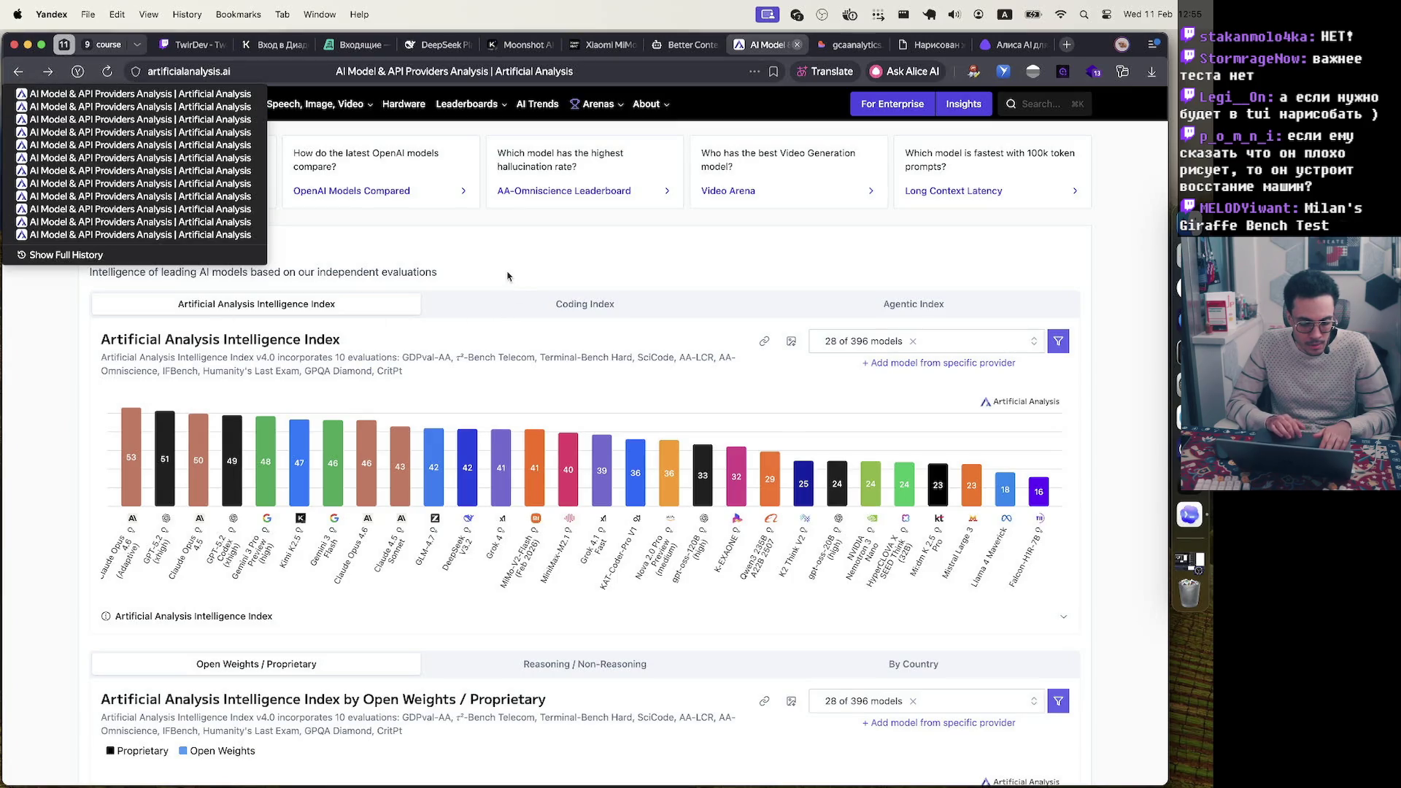
pyautogui.click(509, 275)
pyautogui.scroll(-10, 509, 276)
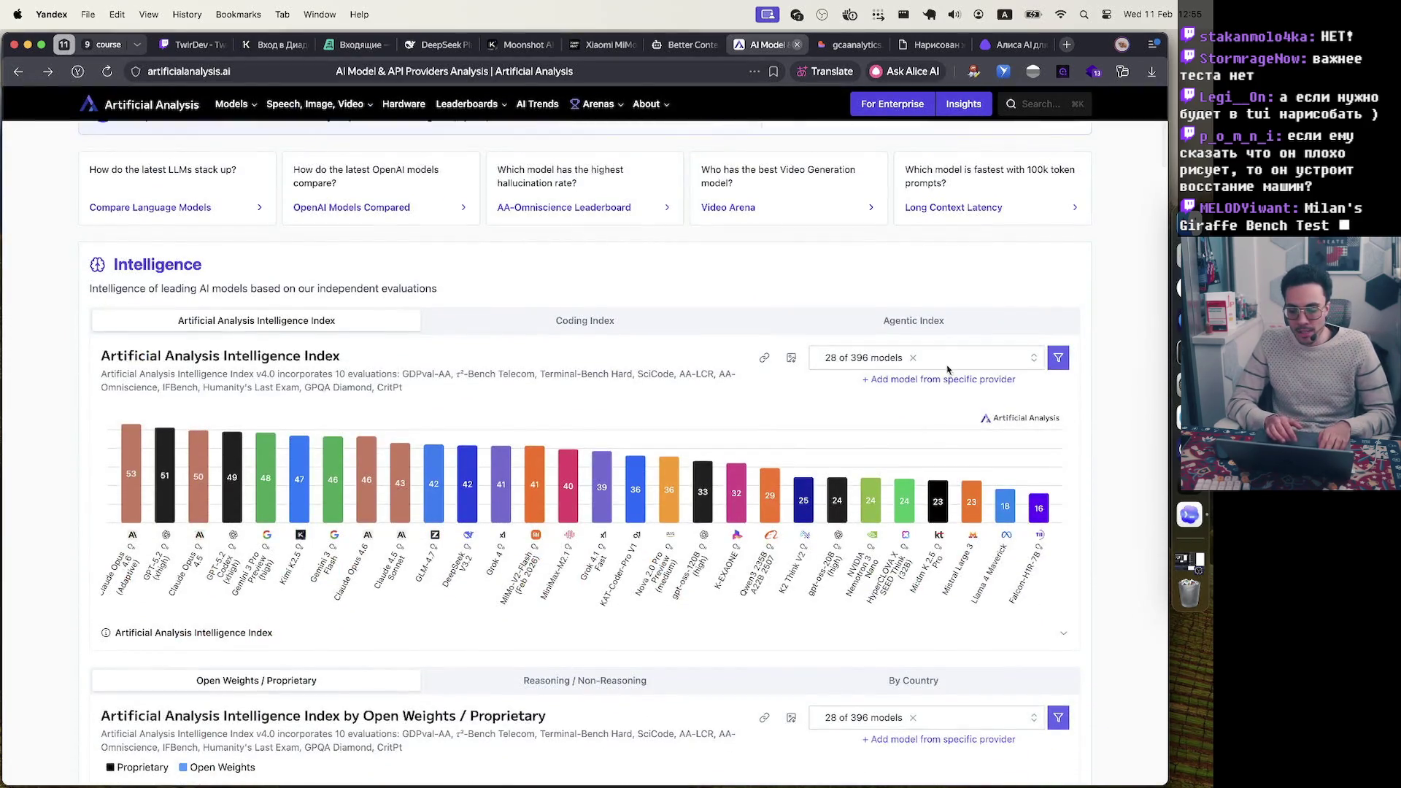
# Open and close the chart's model selector to check which GPT models are compared
pyautogui.click(949, 365)
pyautogui.click(957, 361)
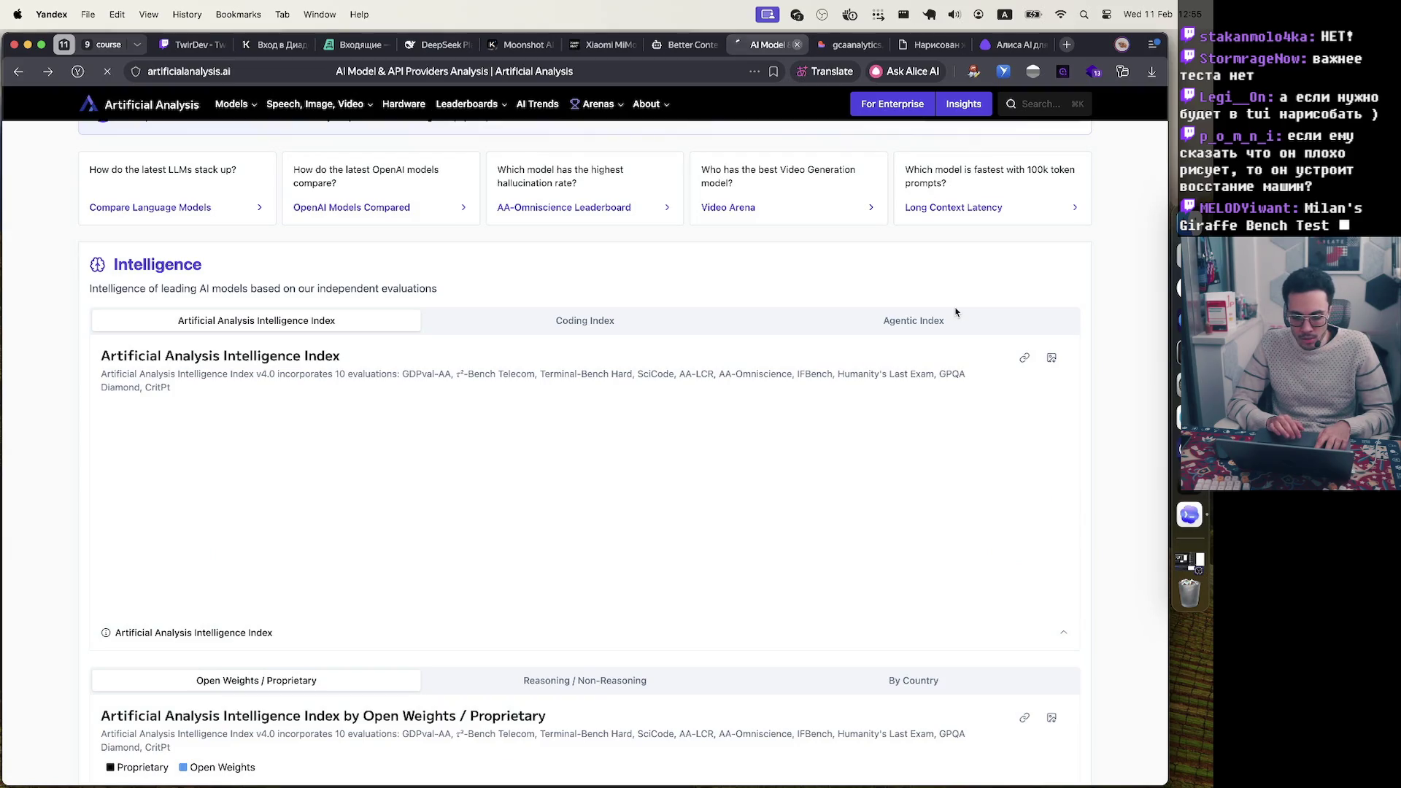
pyautogui.click(930, 359)
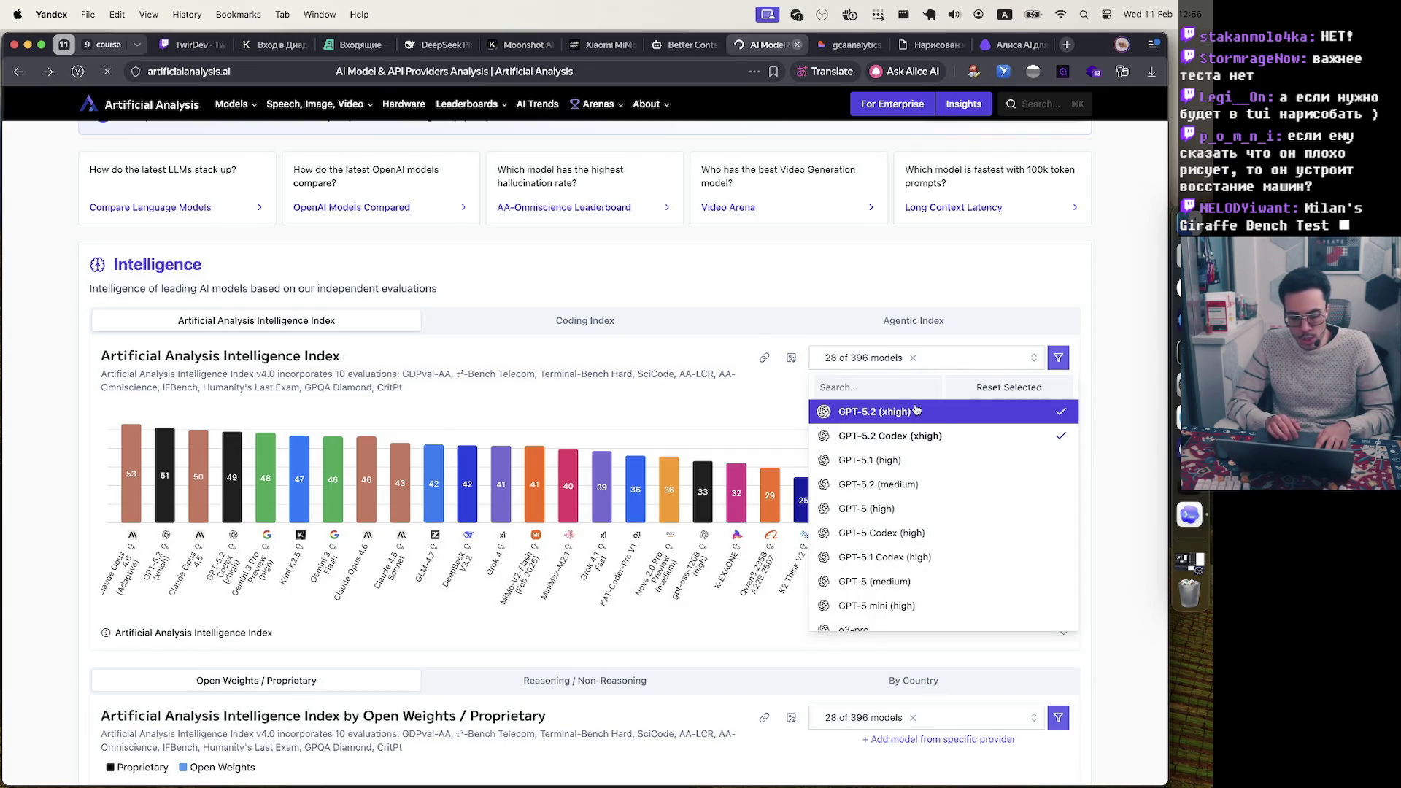
pyautogui.click(137, 496)
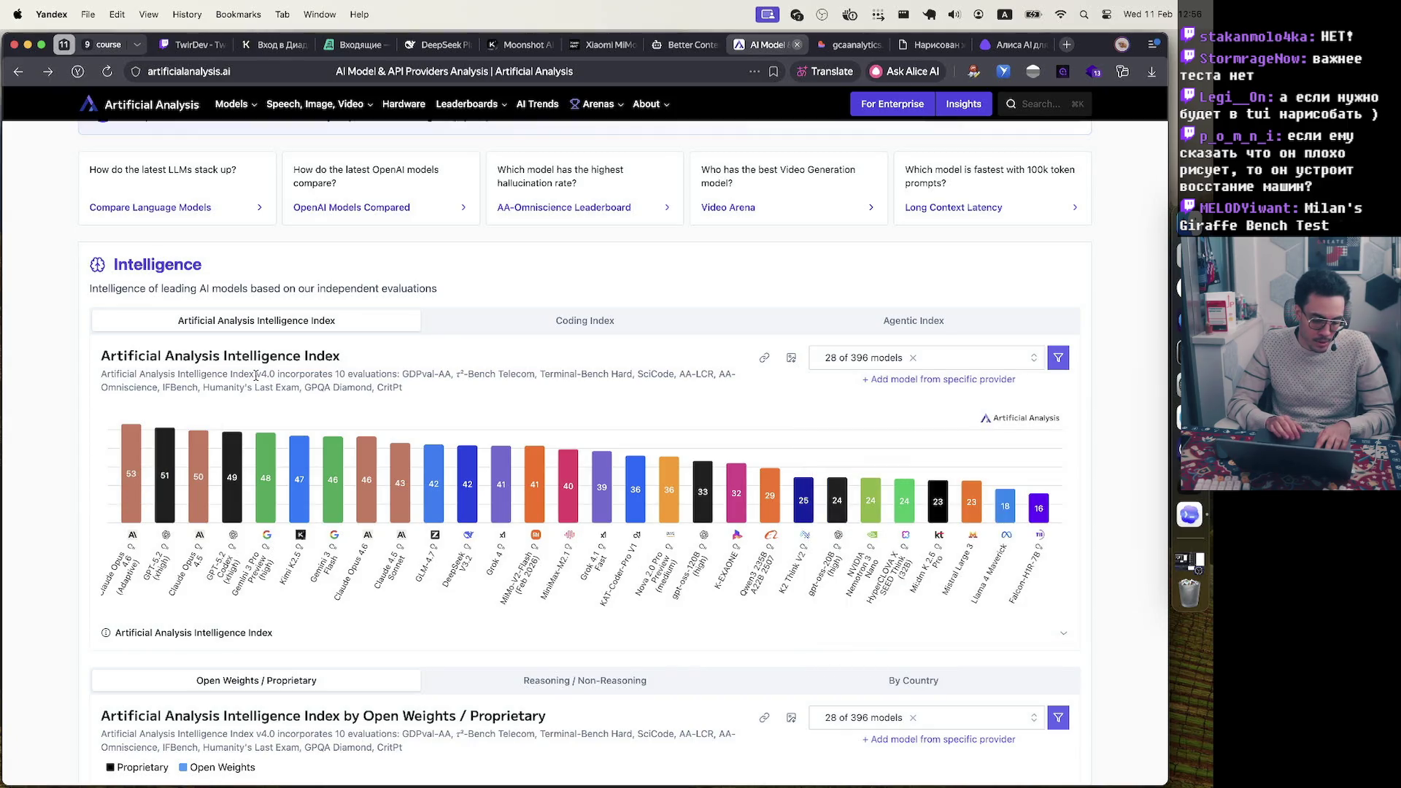
pyautogui.moveTo(171, 465)
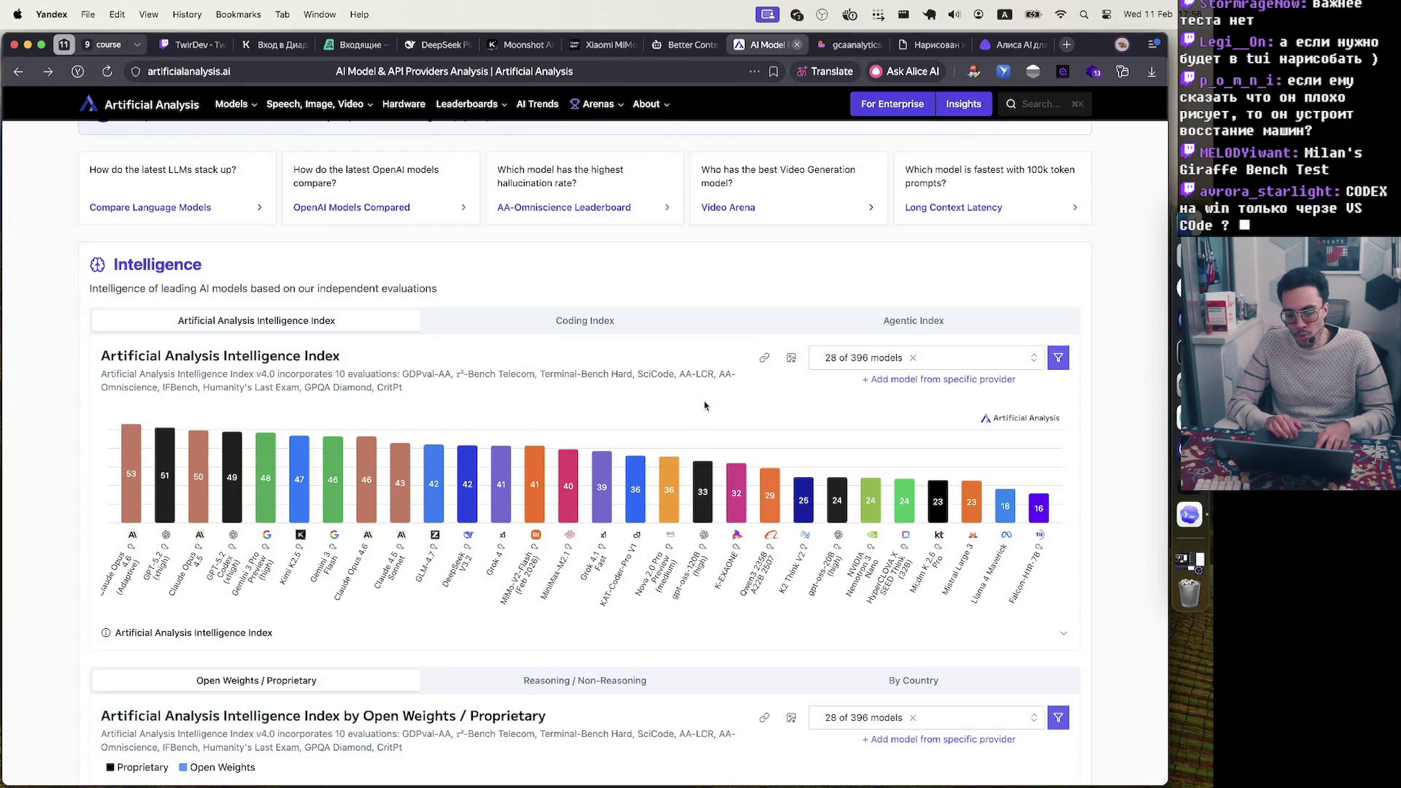
pyautogui.moveTo(1010, 49)
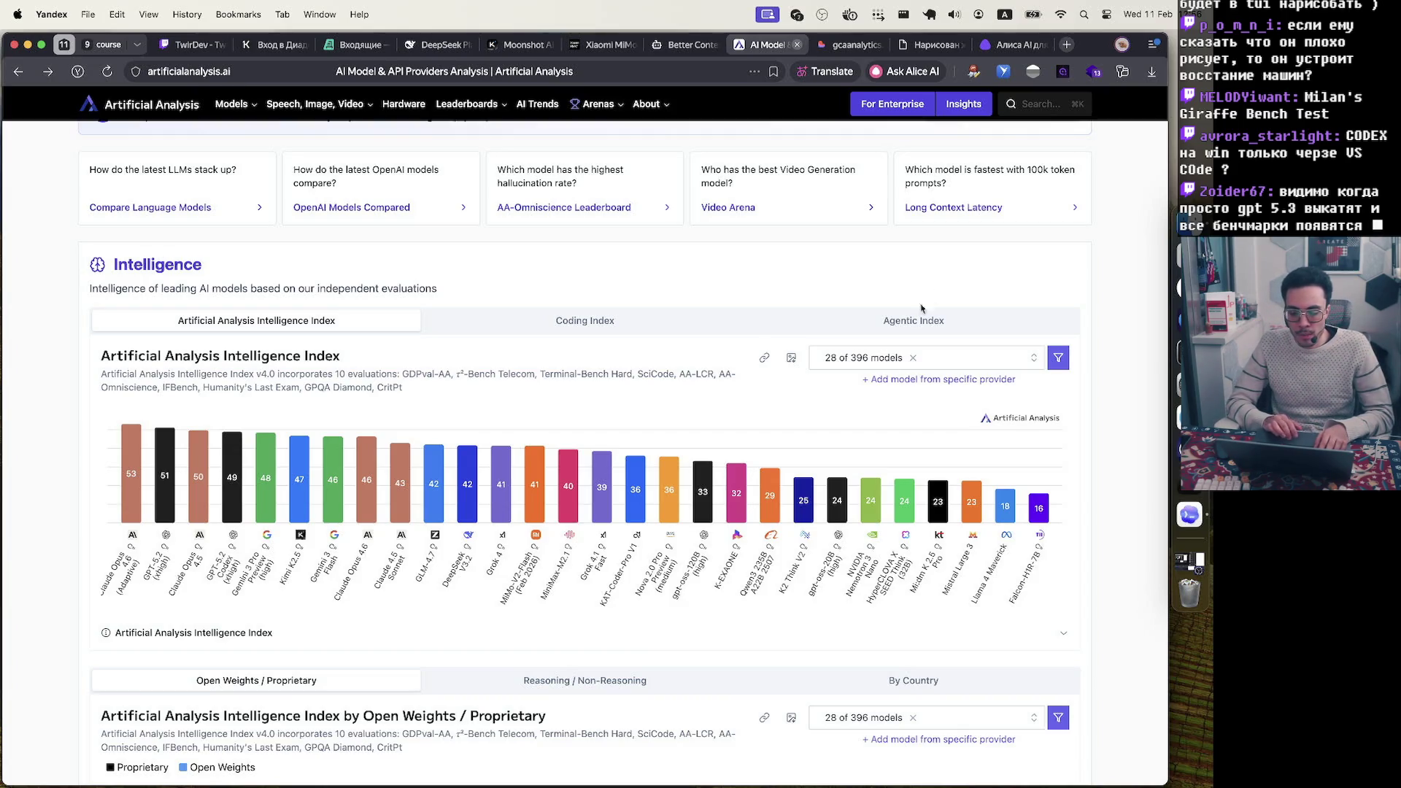
pyautogui.click(946, 365)
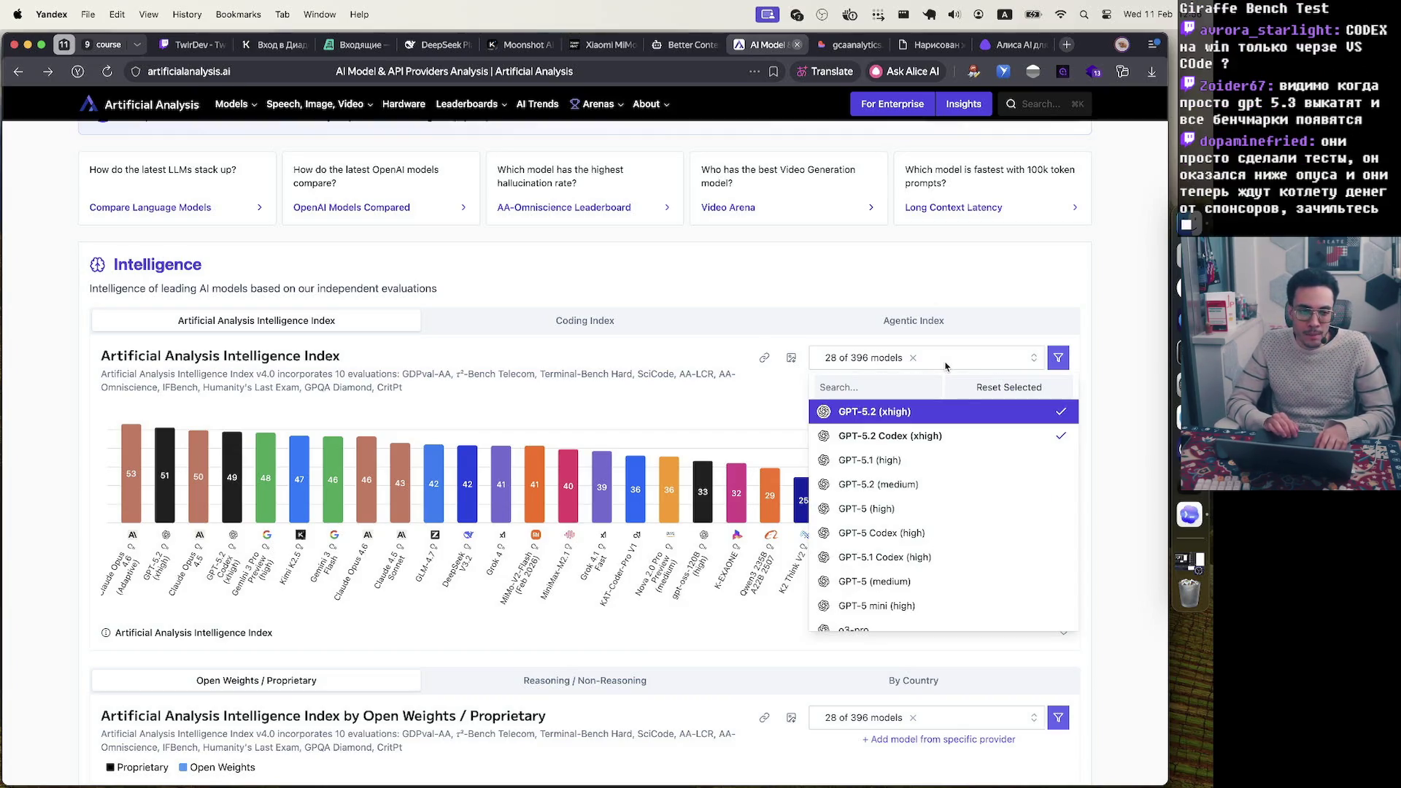
pyautogui.click(946, 365)
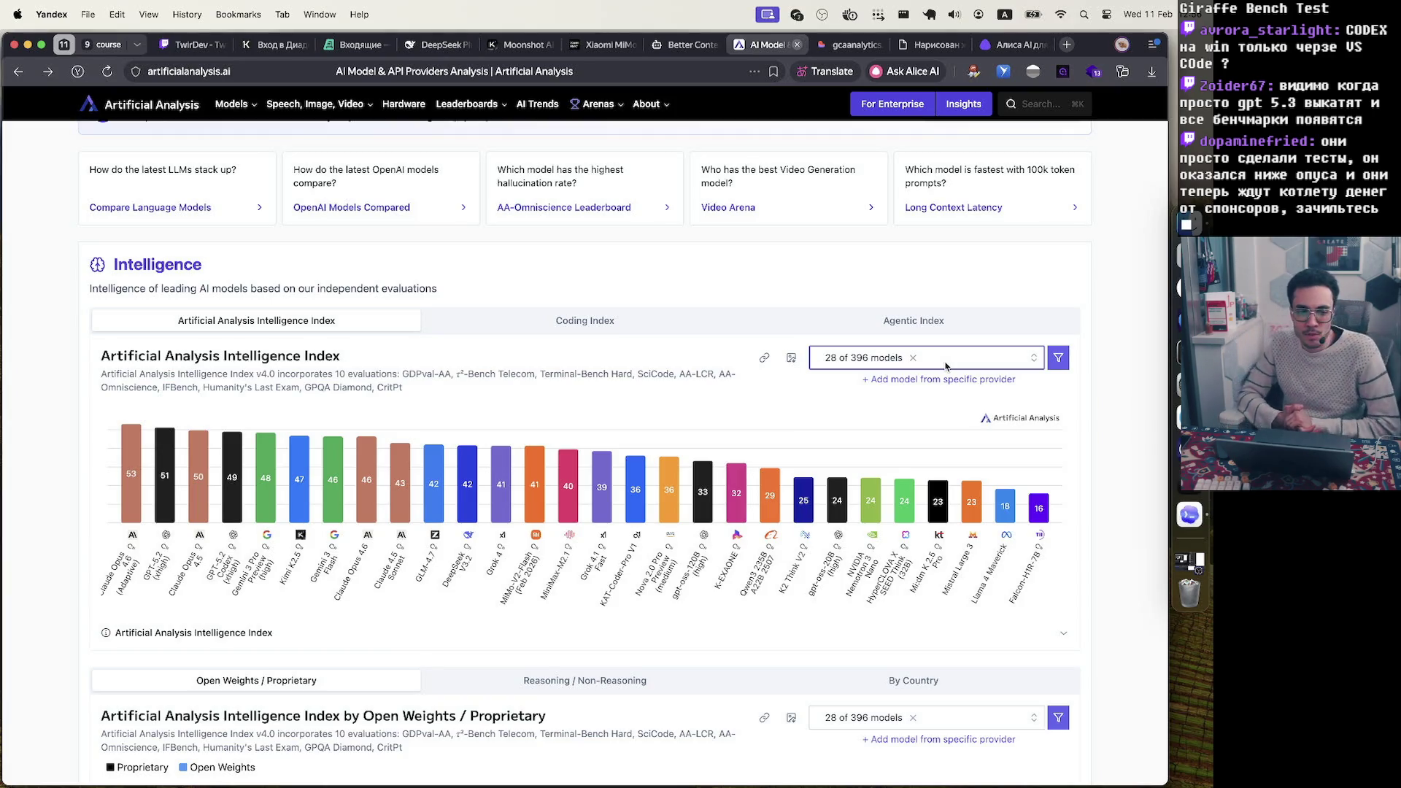
# Expand and collapse the Intelligence Index methodology description
pyautogui.scroll(-5, 946, 365)
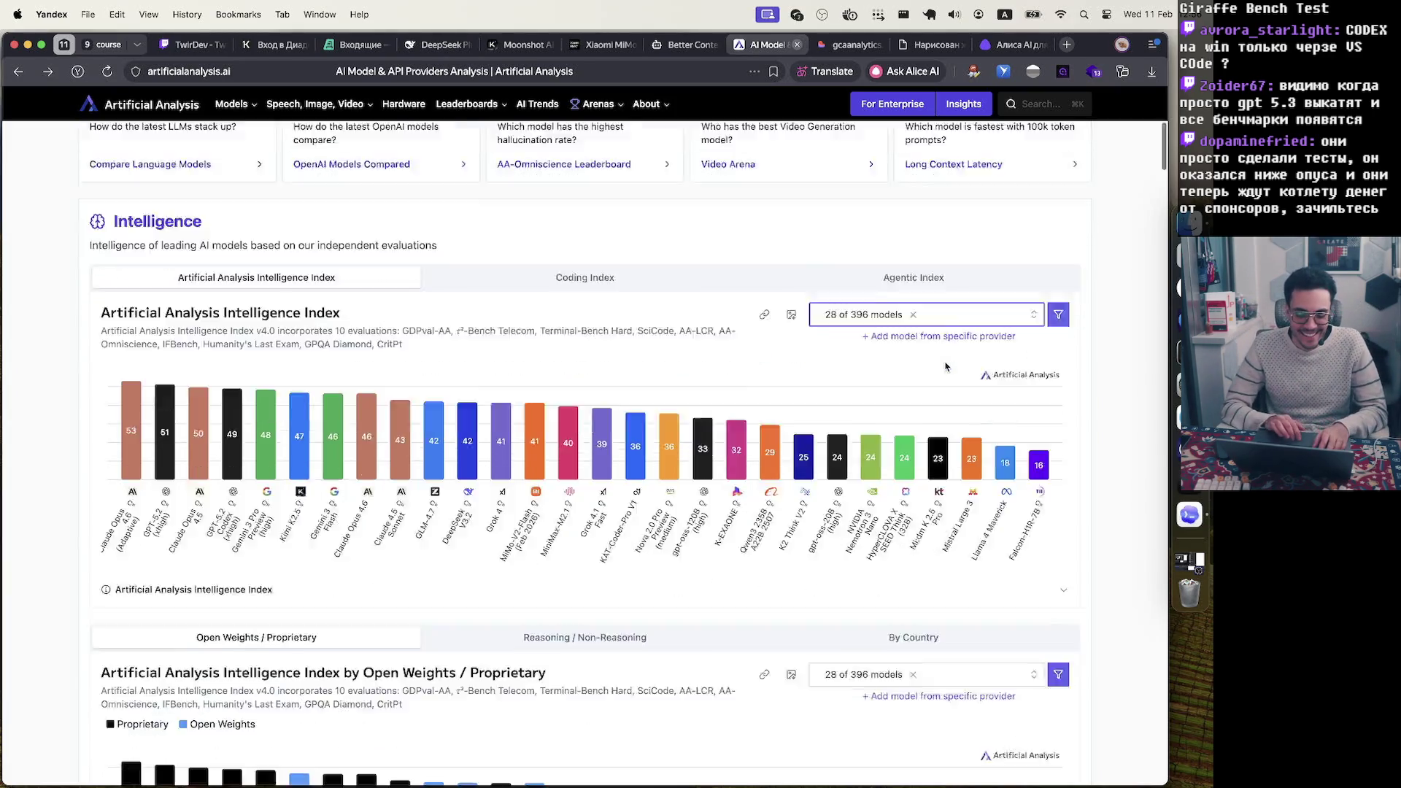
pyautogui.click(592, 359)
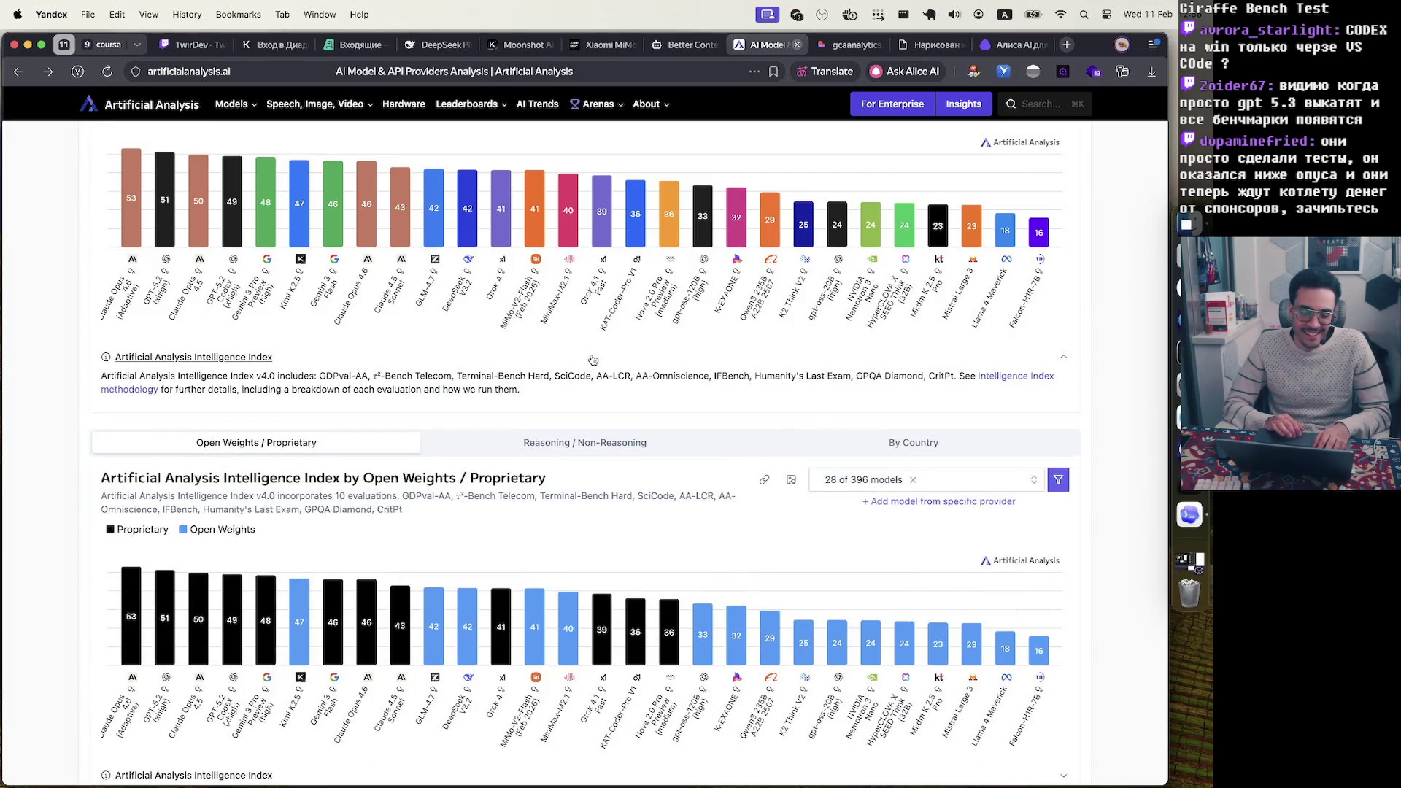
pyautogui.click(593, 359)
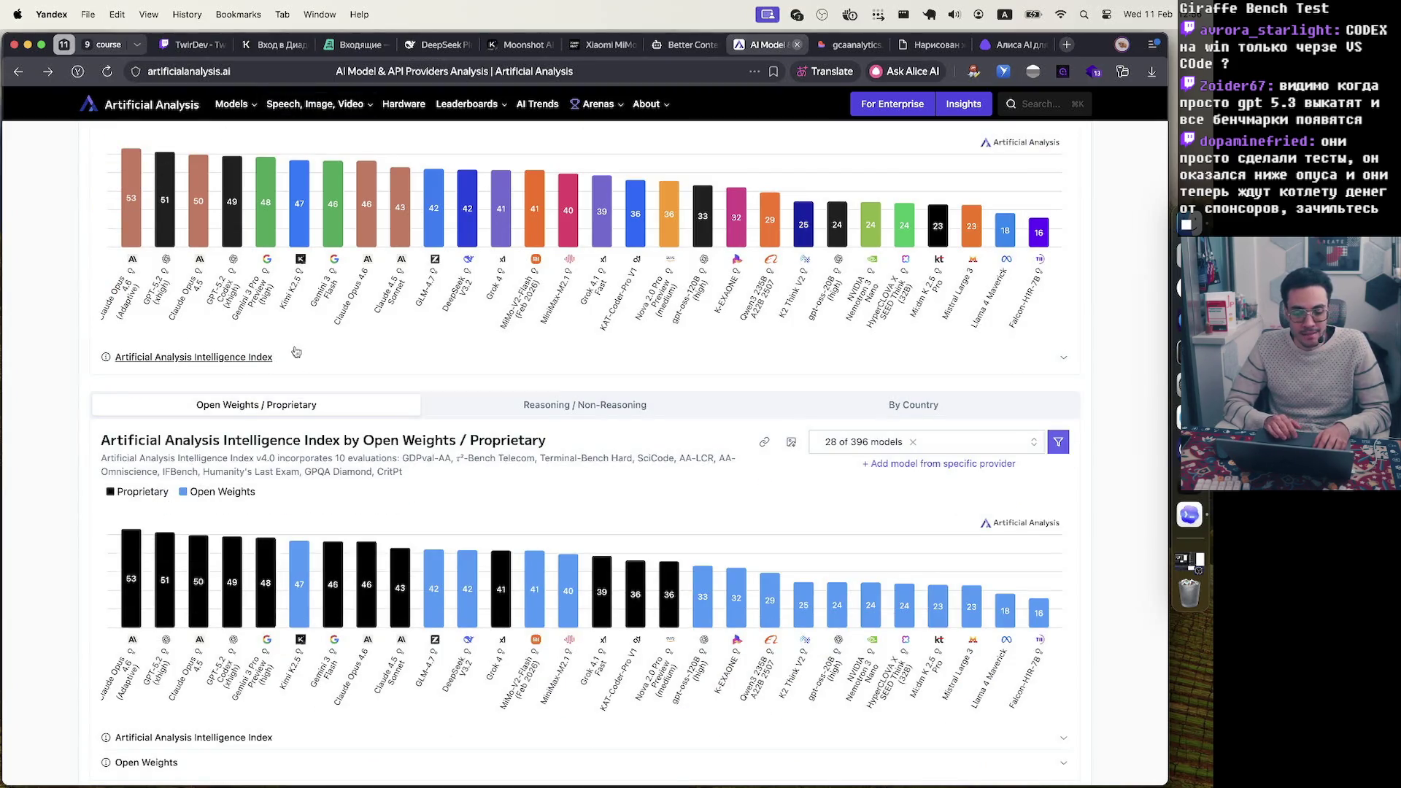
pyautogui.scroll(15, 288, 362)
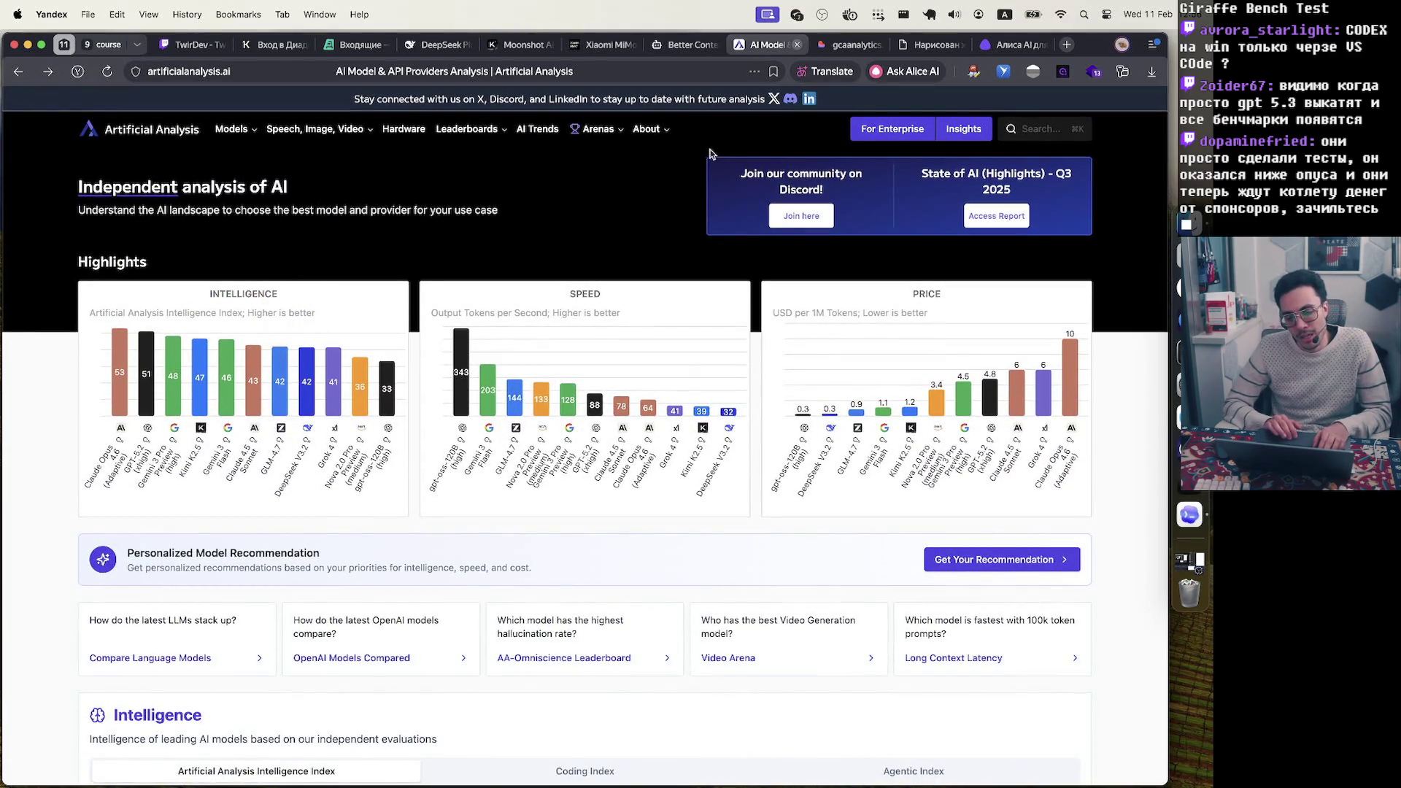
# Open the For Enterprise page and read its introduction
pyautogui.click(885, 131)
pyautogui.moveTo(399, 221); pyautogui.dragTo(540, 223)
pyautogui.click(500, 228)
pyautogui.click(527, 222)
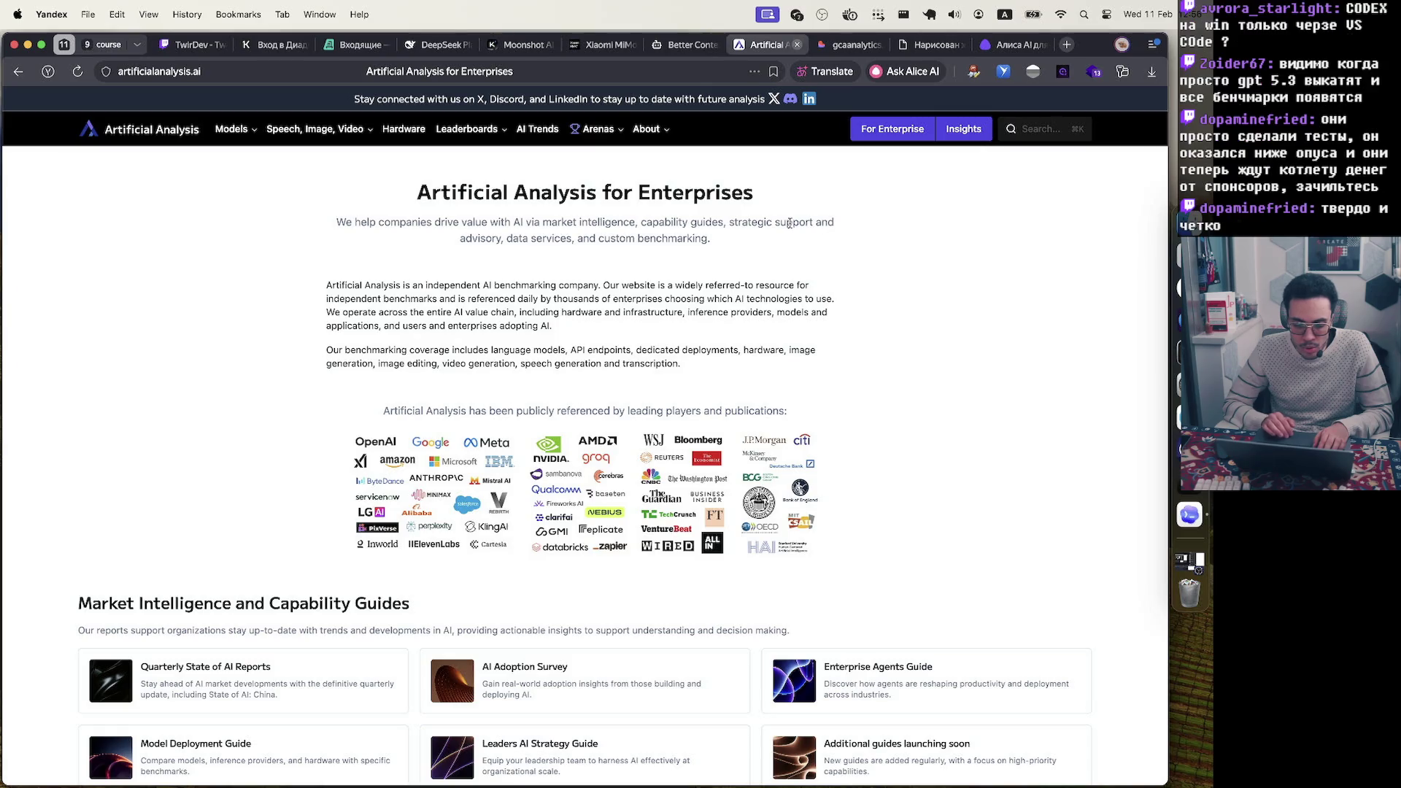
pyautogui.moveTo(733, 242)
pyautogui.mouseDown()
pyautogui.moveTo(438, 222)
pyautogui.moveTo(511, 196)
pyautogui.mouseUp()
pyautogui.click(531, 263)
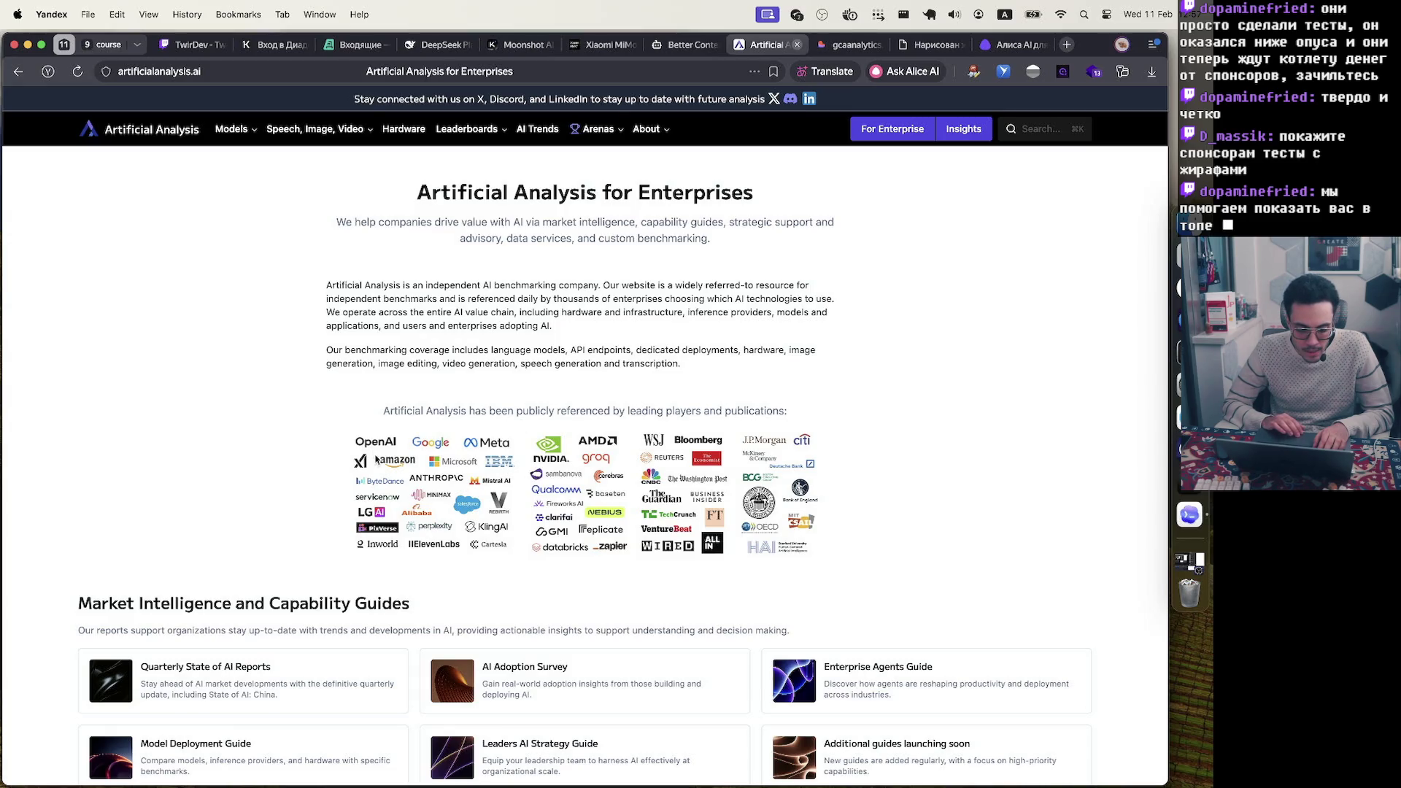
pyautogui.scroll(-2, 377, 457)
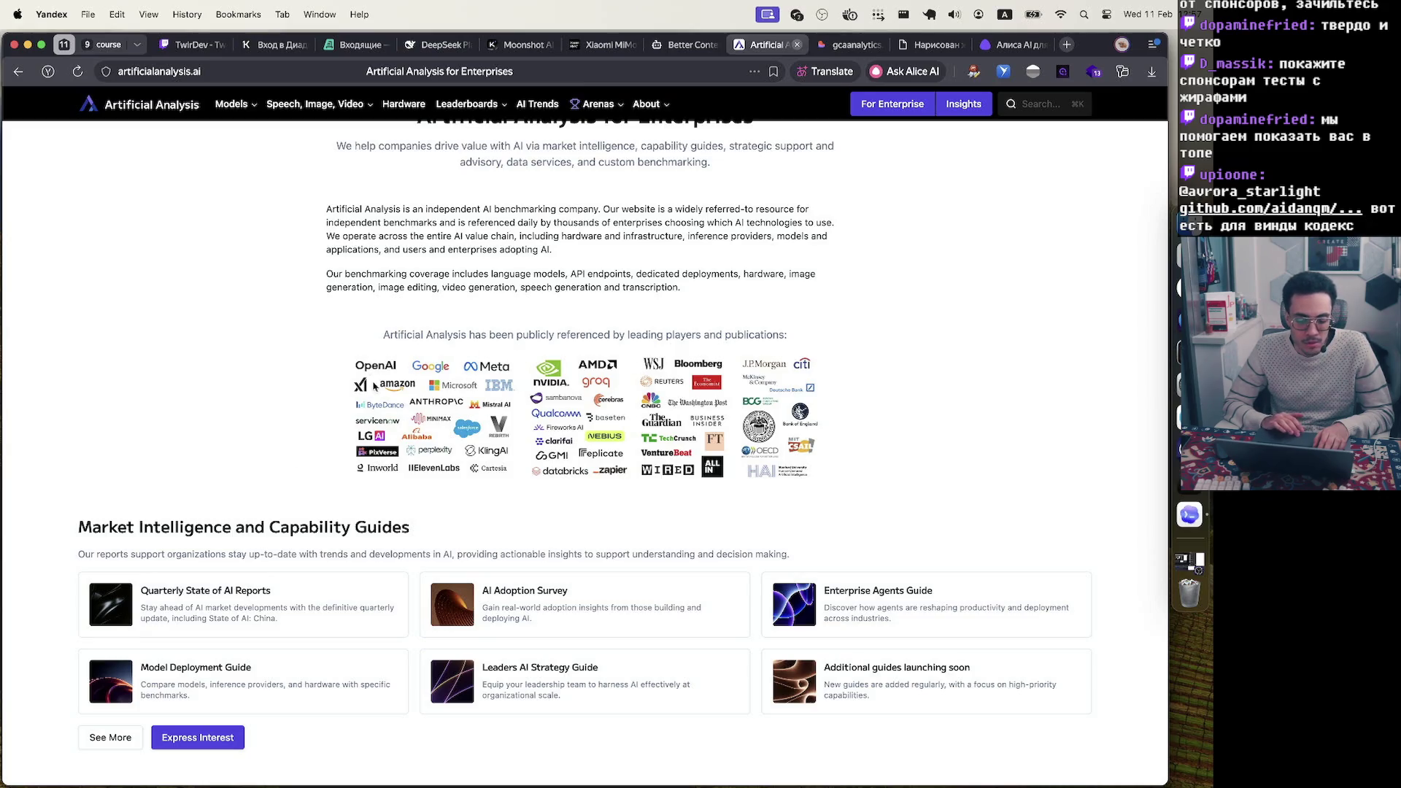
pyautogui.scroll(-5, 384, 397)
pyautogui.scroll(4, 385, 397)
pyautogui.scroll(1, 383, 396)
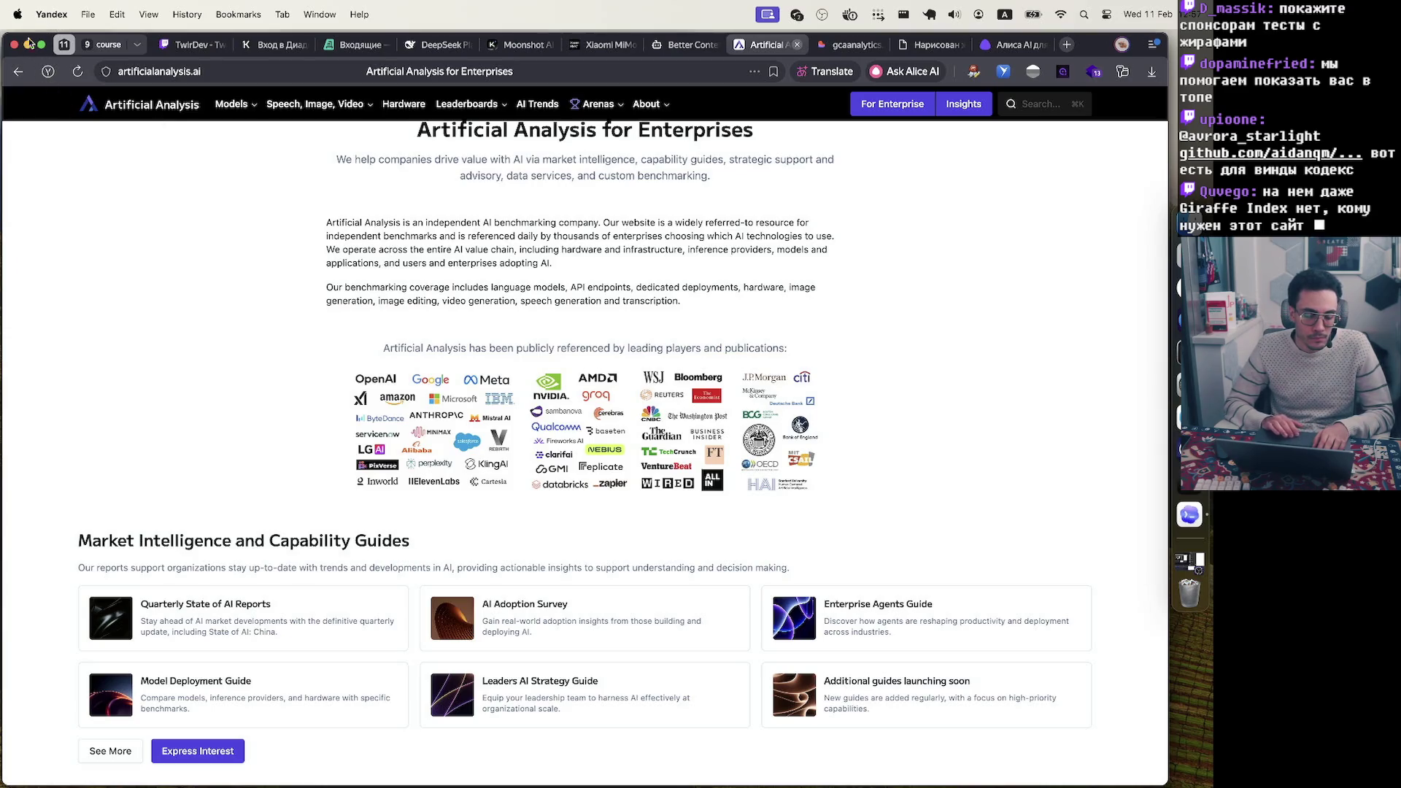
pyautogui.click(19, 67)
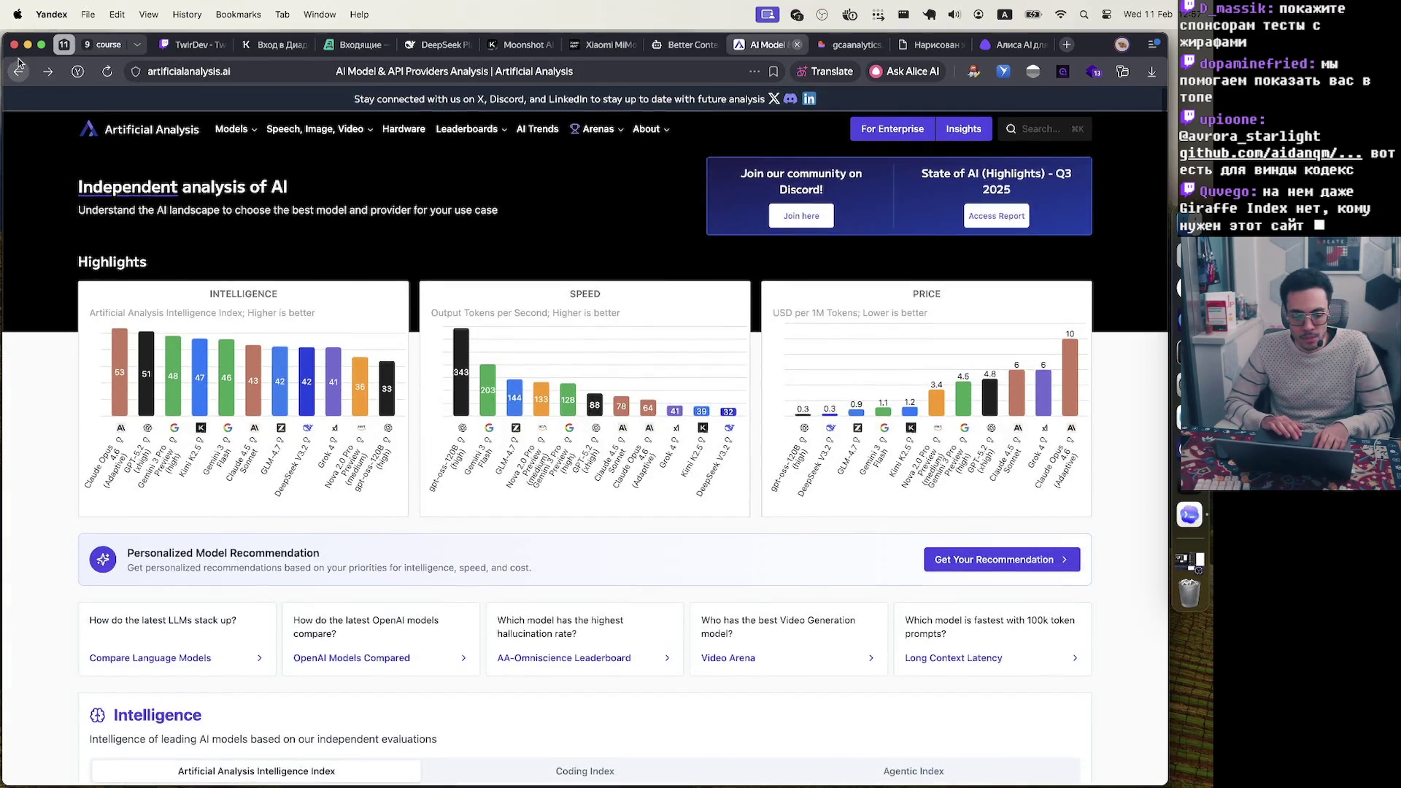
# Scroll down through the homepage's Intelligence and cost charts
pyautogui.scroll(-5, 617, 406)
pyautogui.scroll(-4, 617, 406)
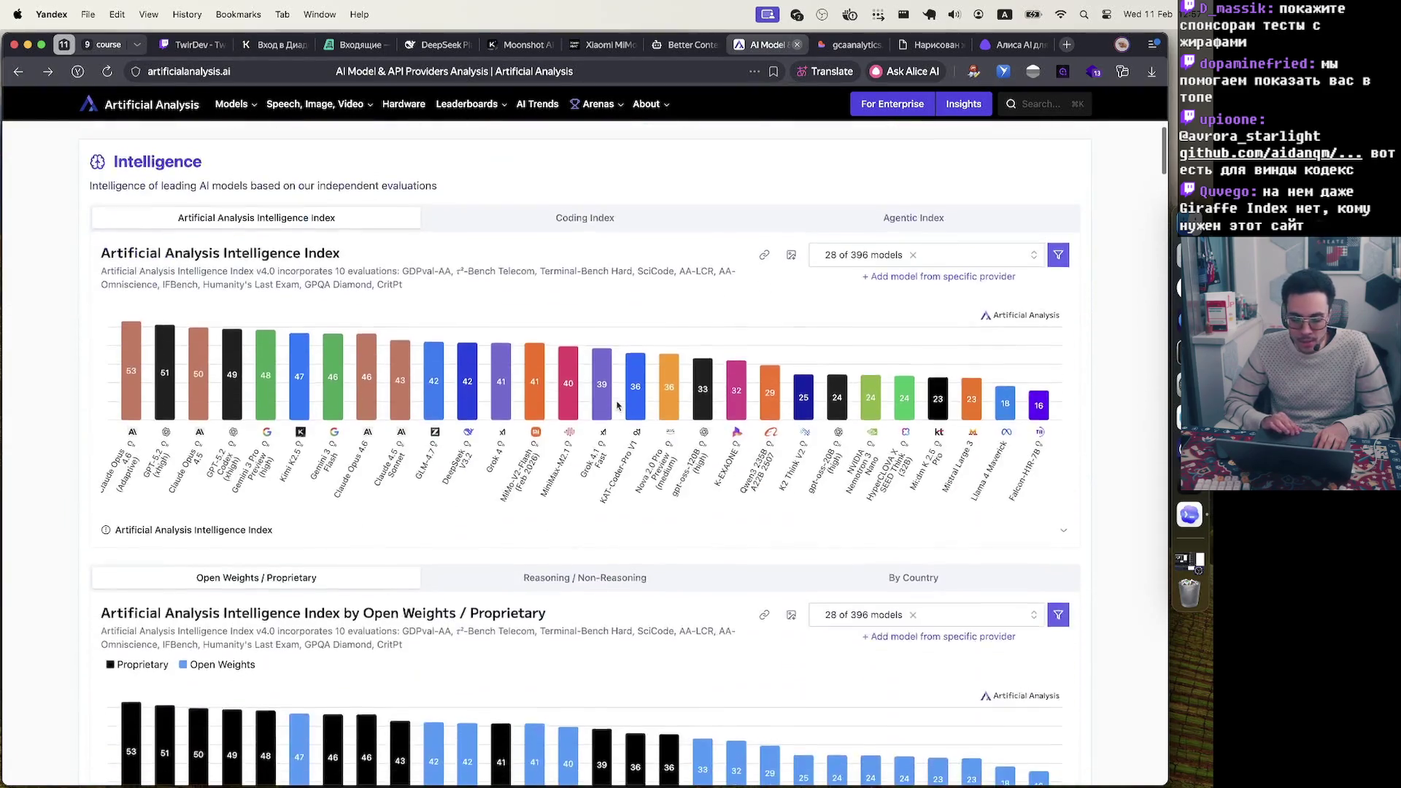
pyautogui.moveTo(634, 385)
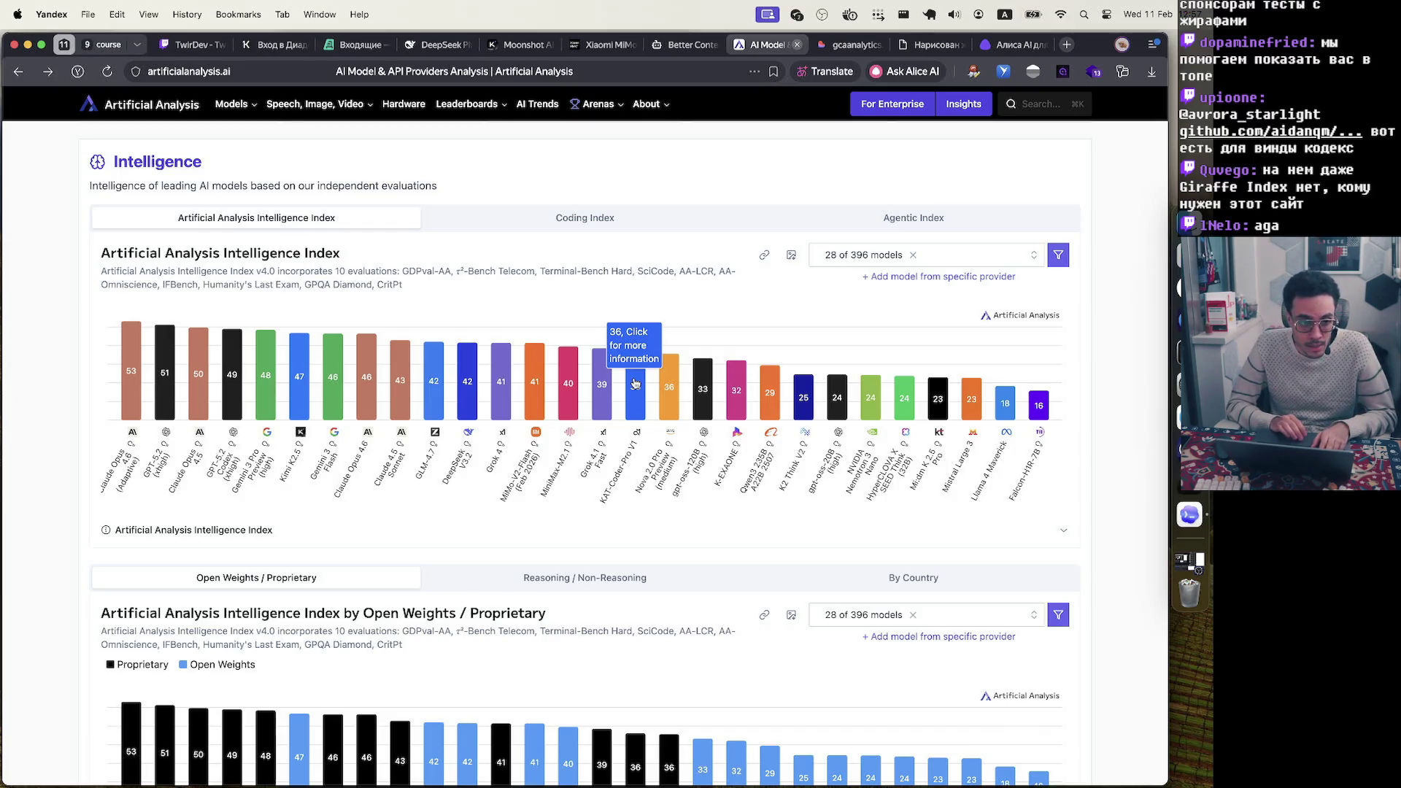
pyautogui.scroll(-8, 827, 292)
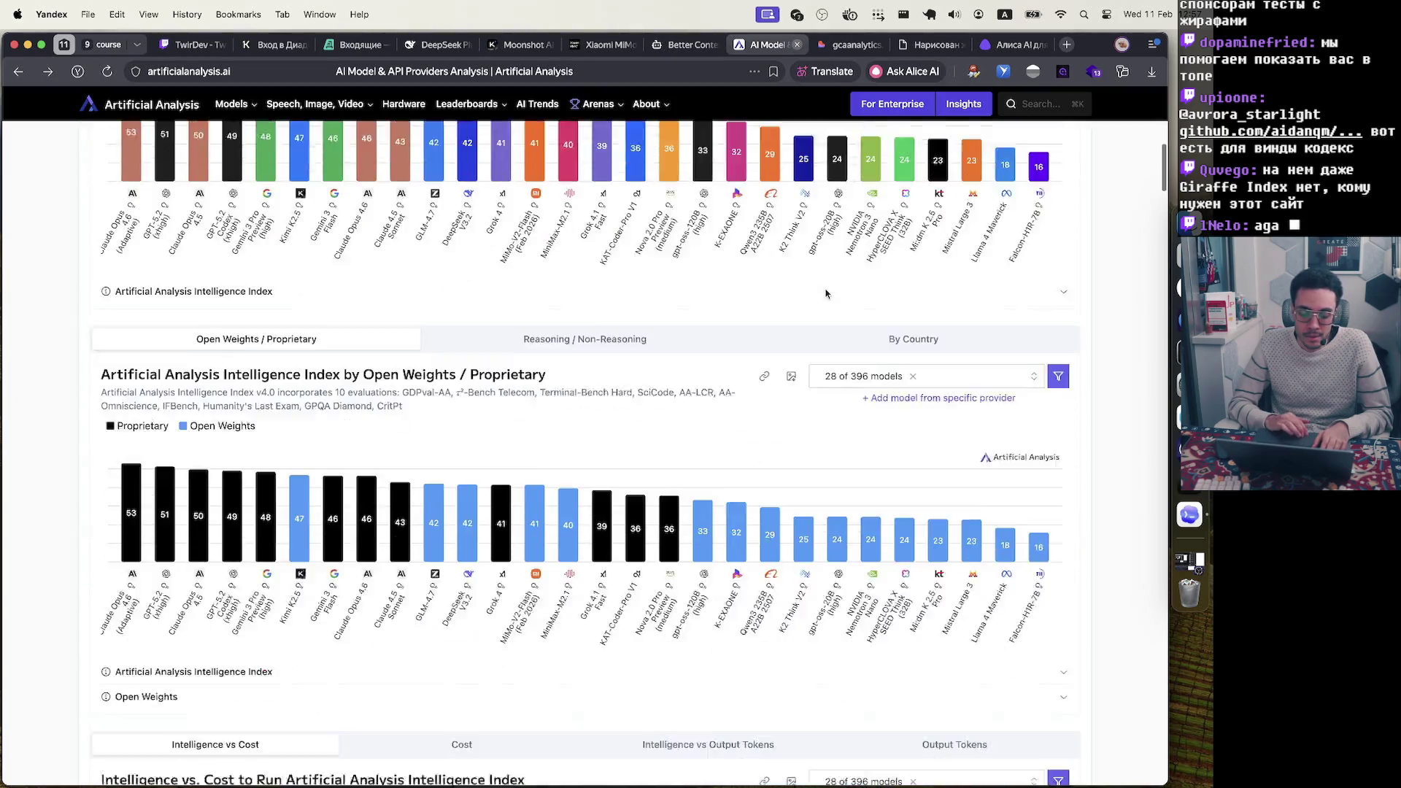
pyautogui.scroll(-4, 827, 292)
pyautogui.moveTo(564, 337)
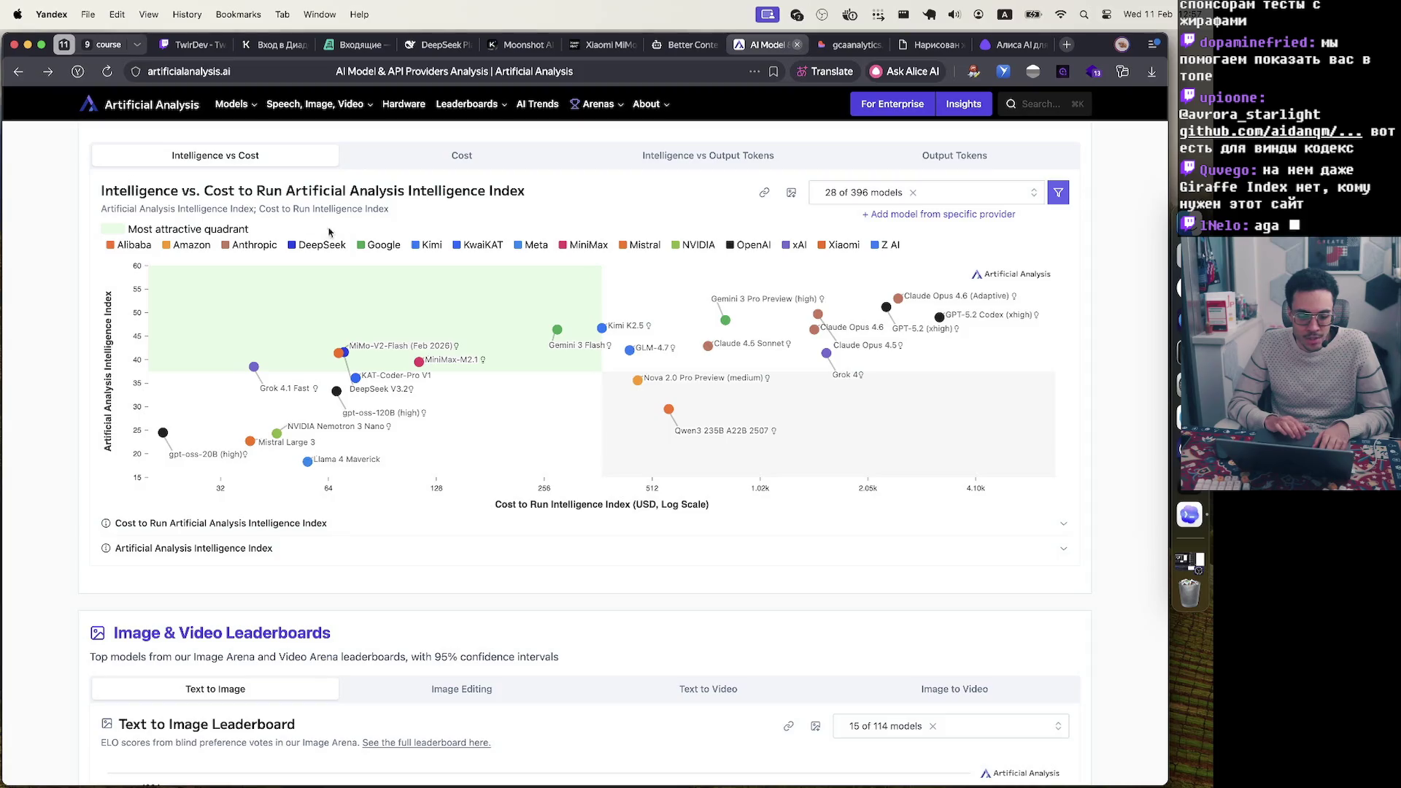
pyautogui.scroll(3, 365, 248)
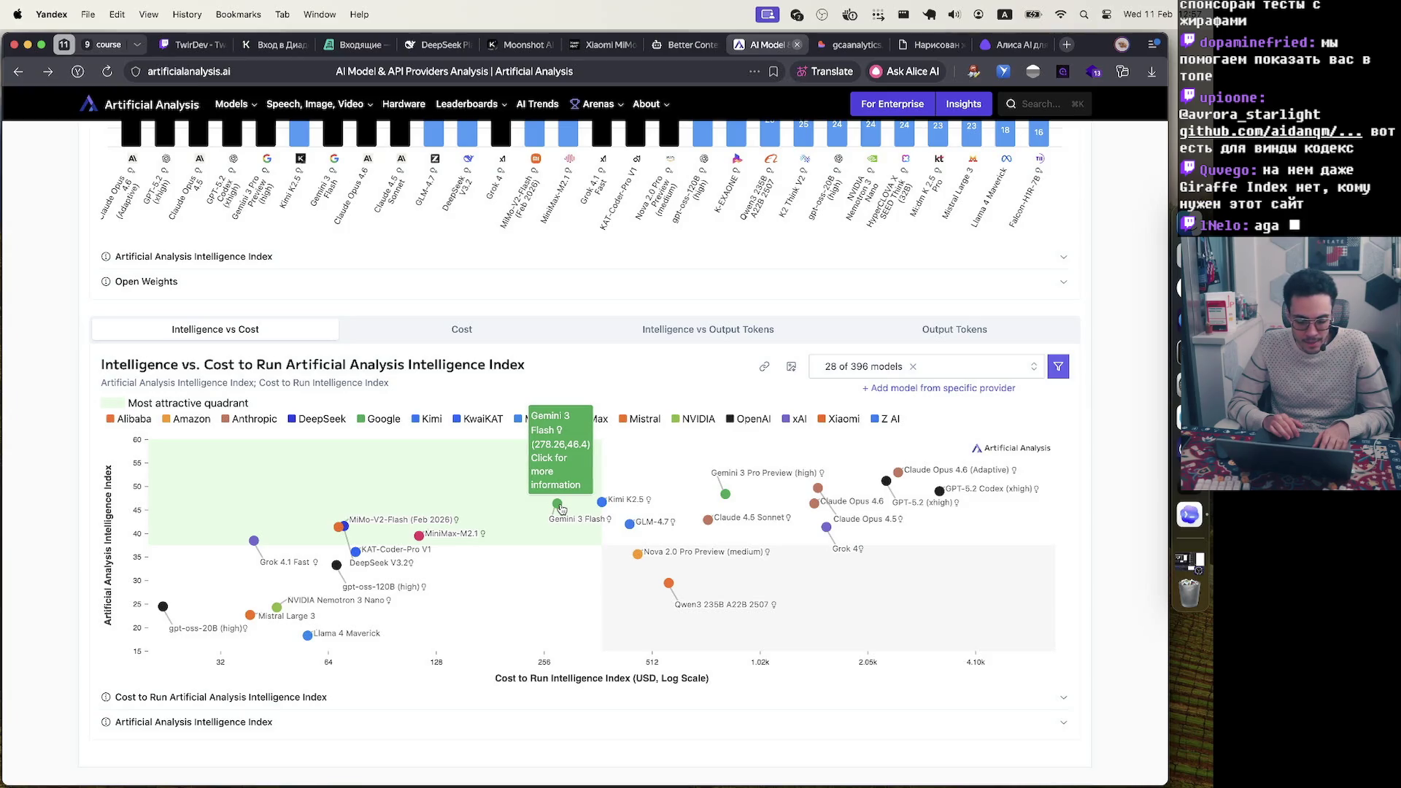
pyautogui.moveTo(603, 505)
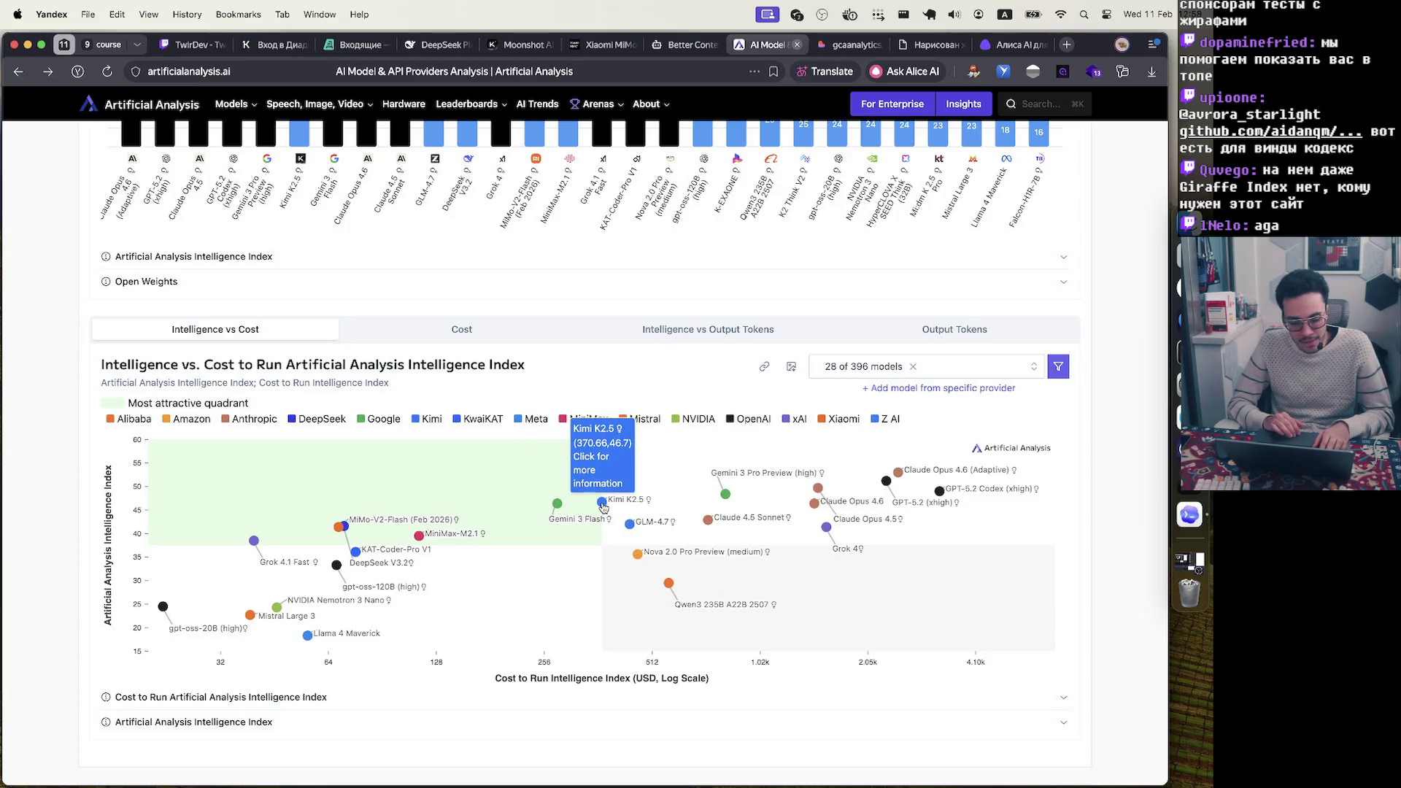
pyautogui.moveTo(558, 506)
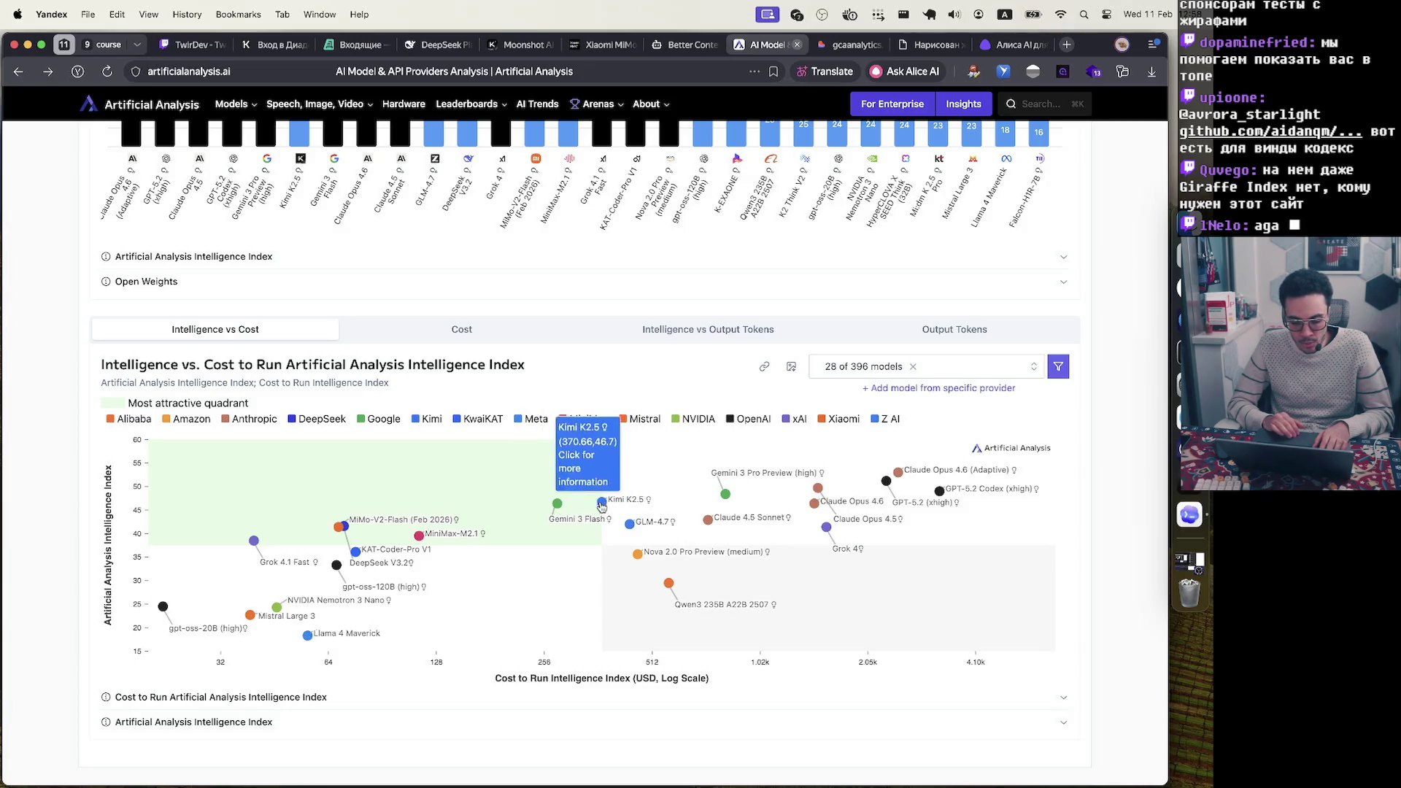
# Scroll further, jump back to the top, then settle on the Intelligence Index chart
pyautogui.scroll(-3, 603, 505)
pyautogui.scroll(-2, 603, 509)
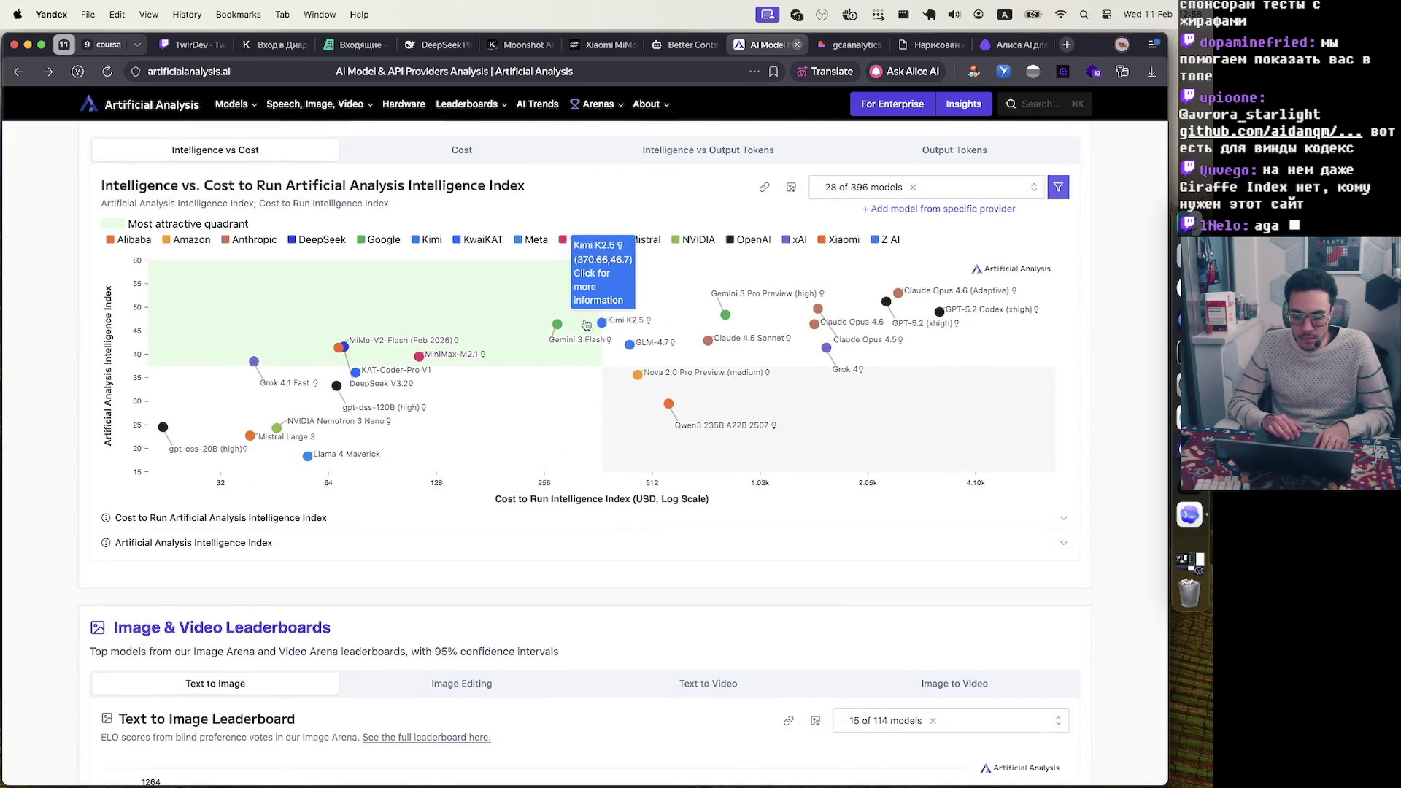
pyautogui.scroll(-5, 604, 324)
pyautogui.scroll(-4, 573, 323)
pyautogui.press('super+Up')
pyautogui.scroll(-10, 573, 324)
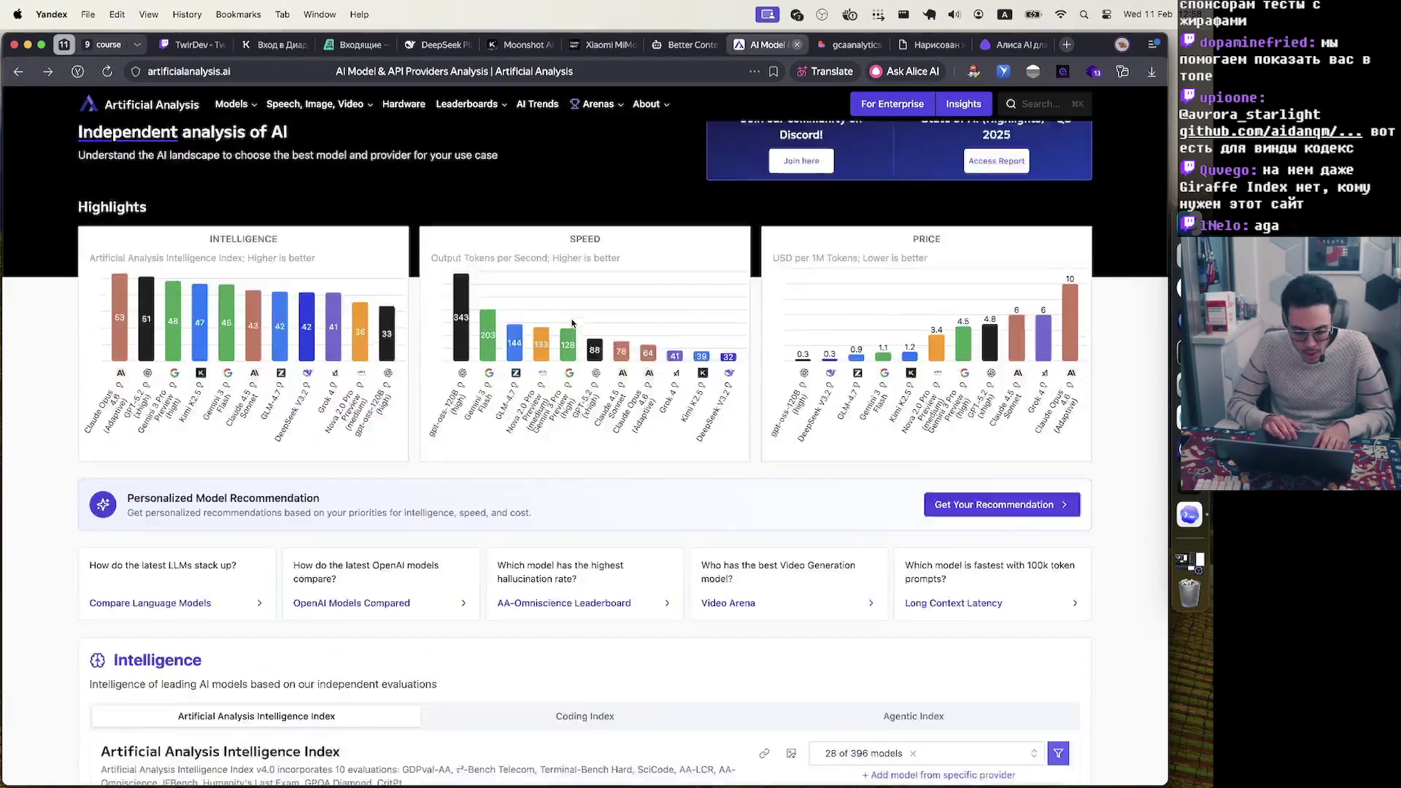
pyautogui.scroll(3, 573, 321)
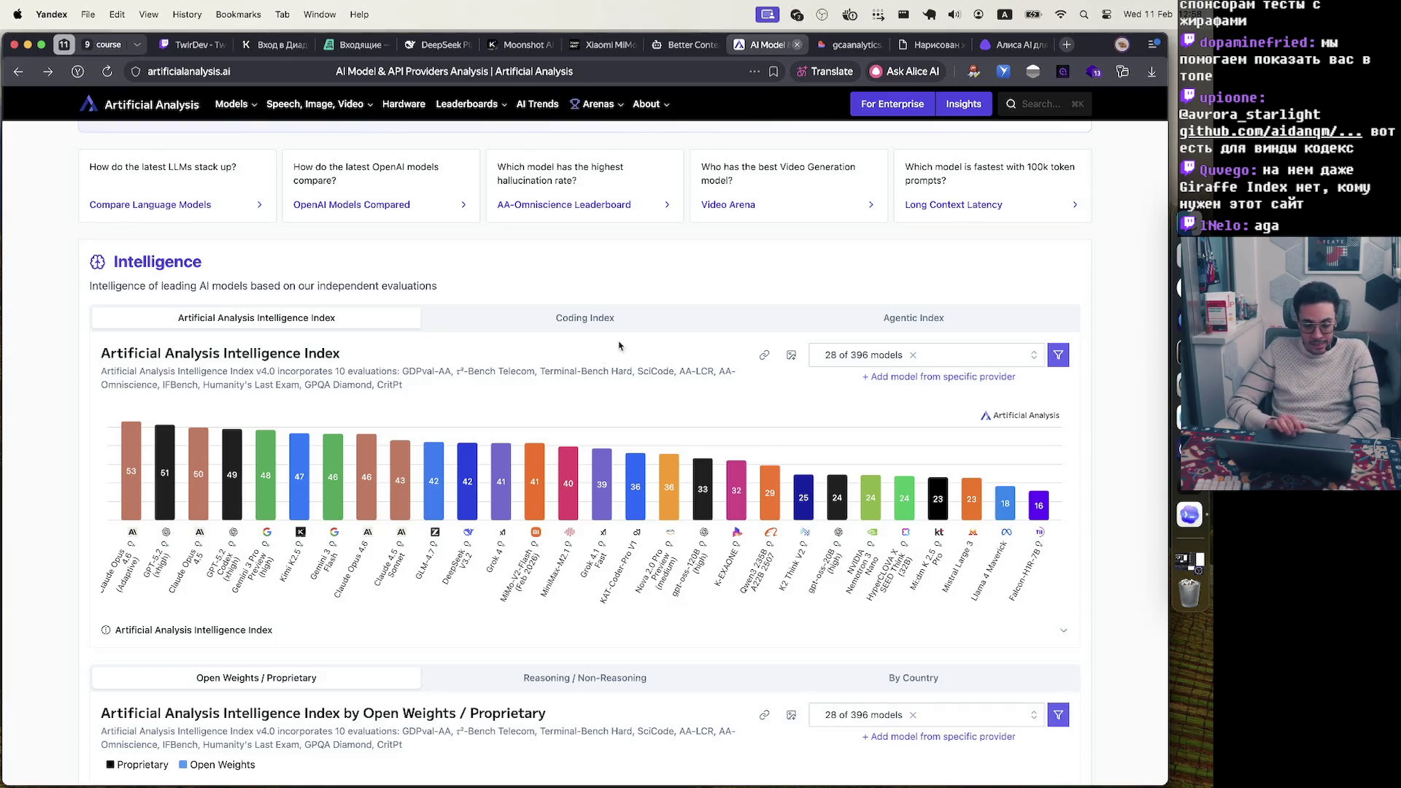
pyautogui.click(627, 322)
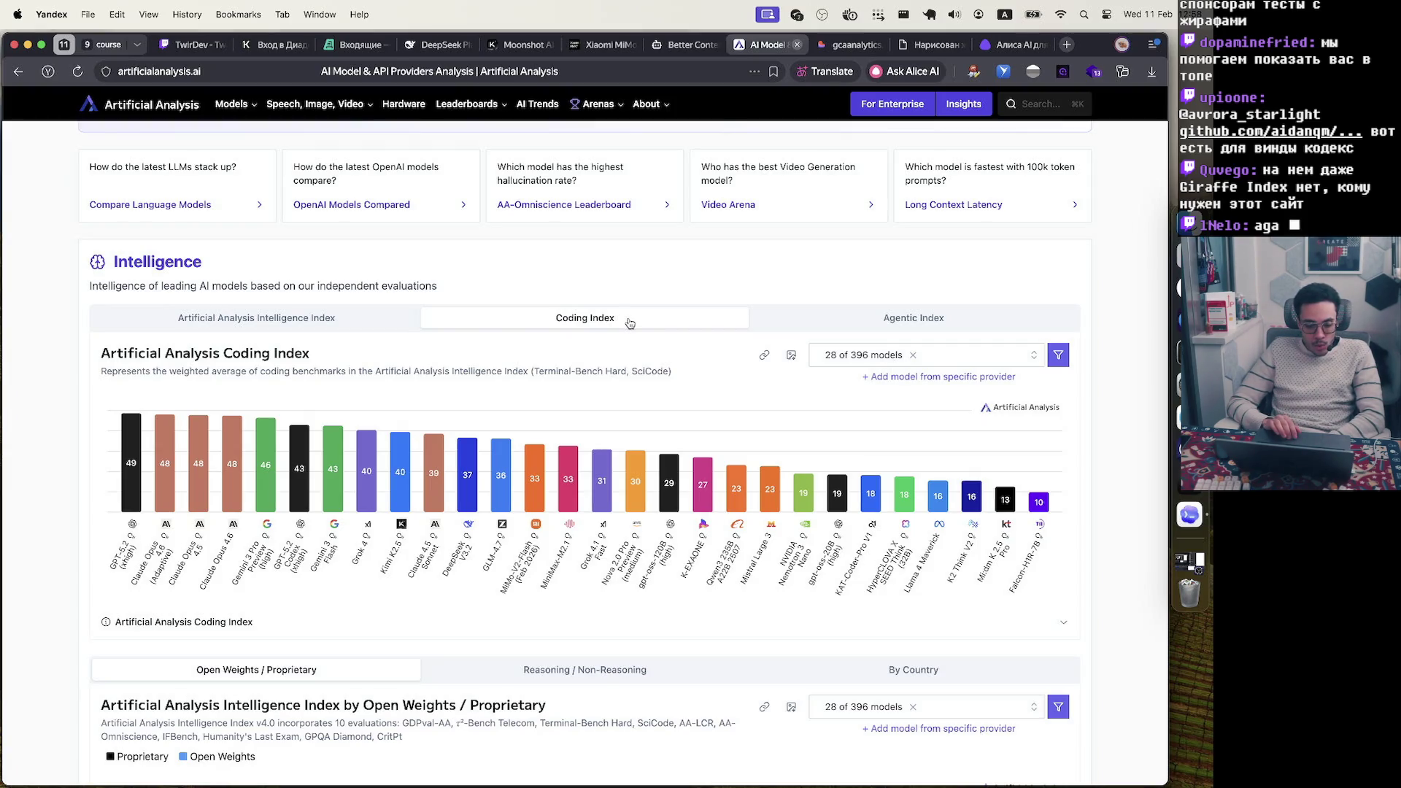
pyautogui.moveTo(406, 473)
pyautogui.click(861, 320)
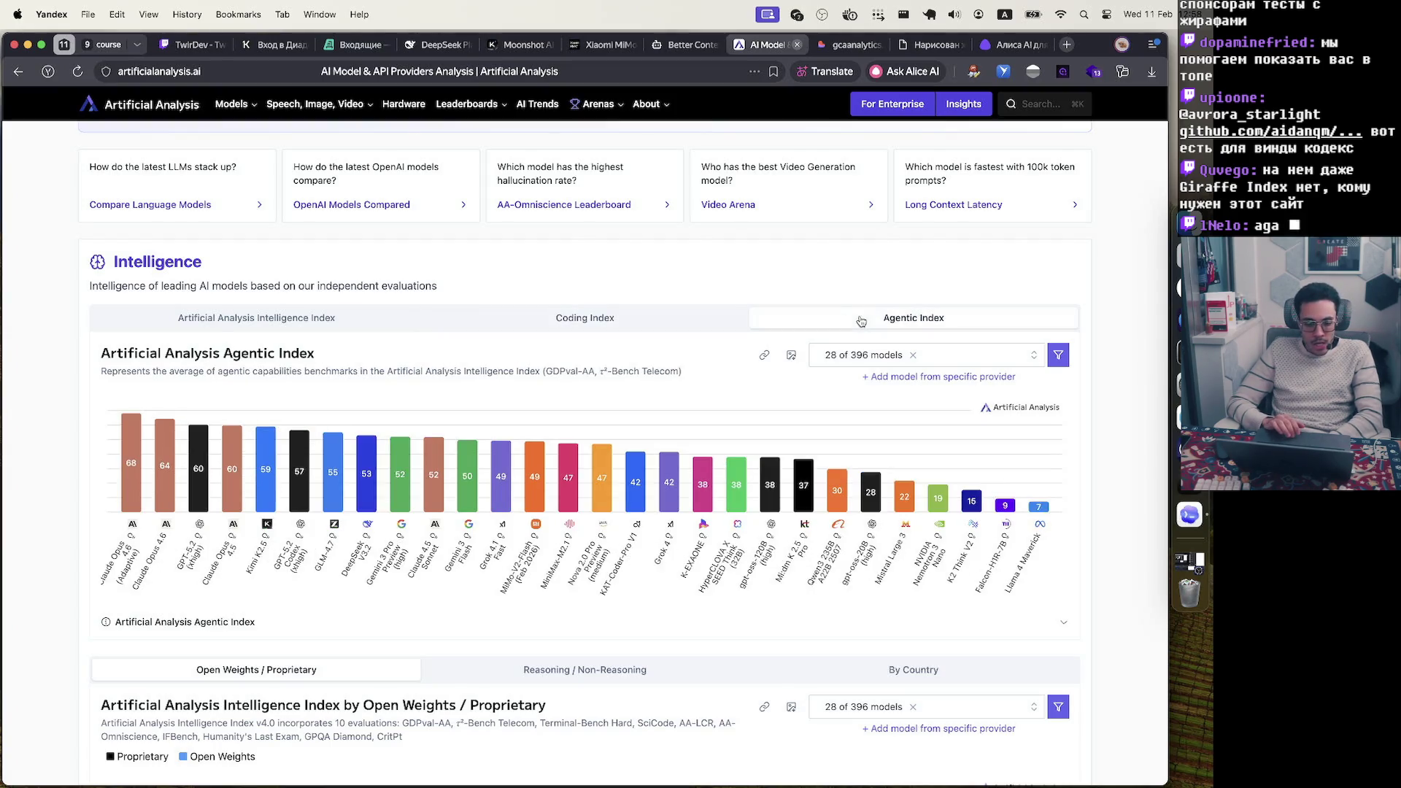
pyautogui.moveTo(276, 453)
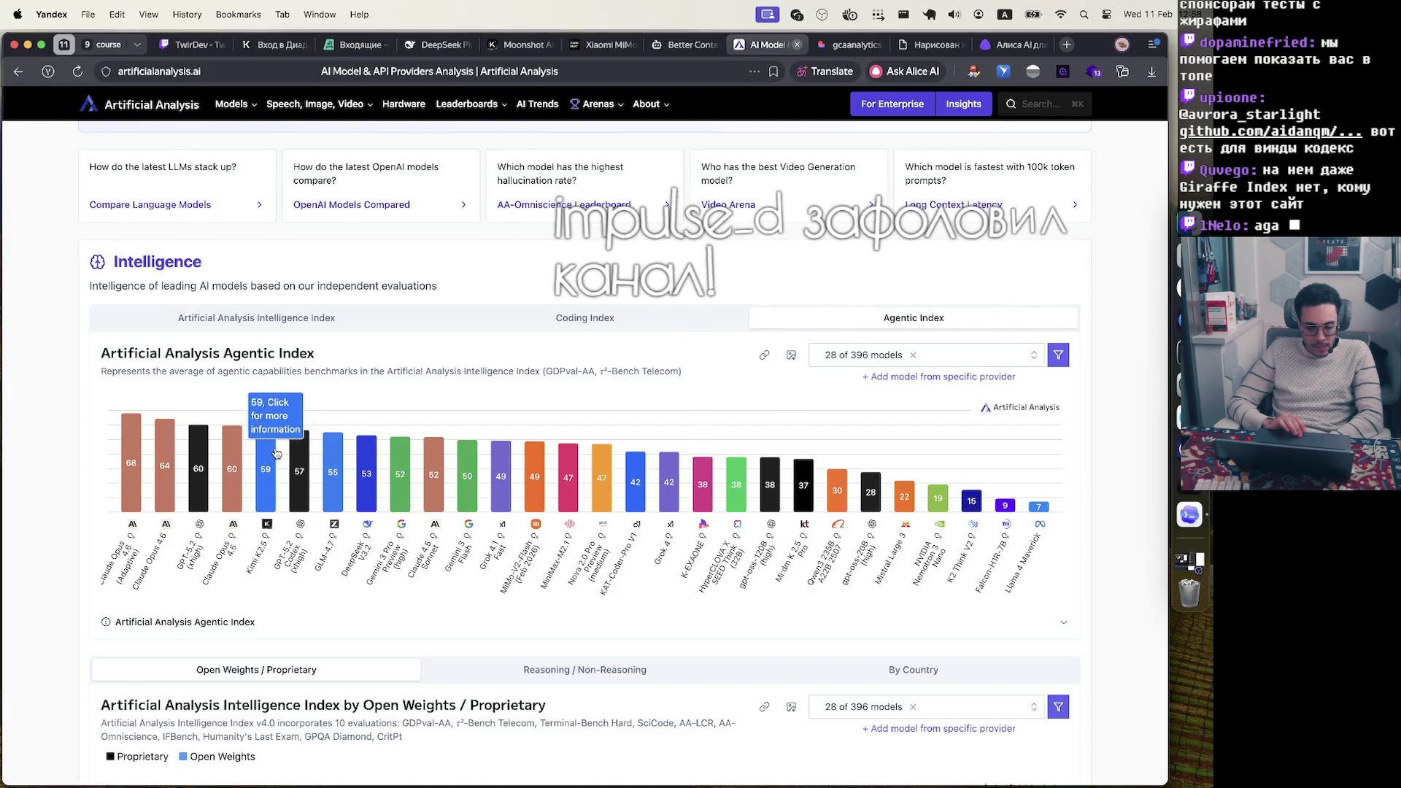
pyautogui.moveTo(466, 468)
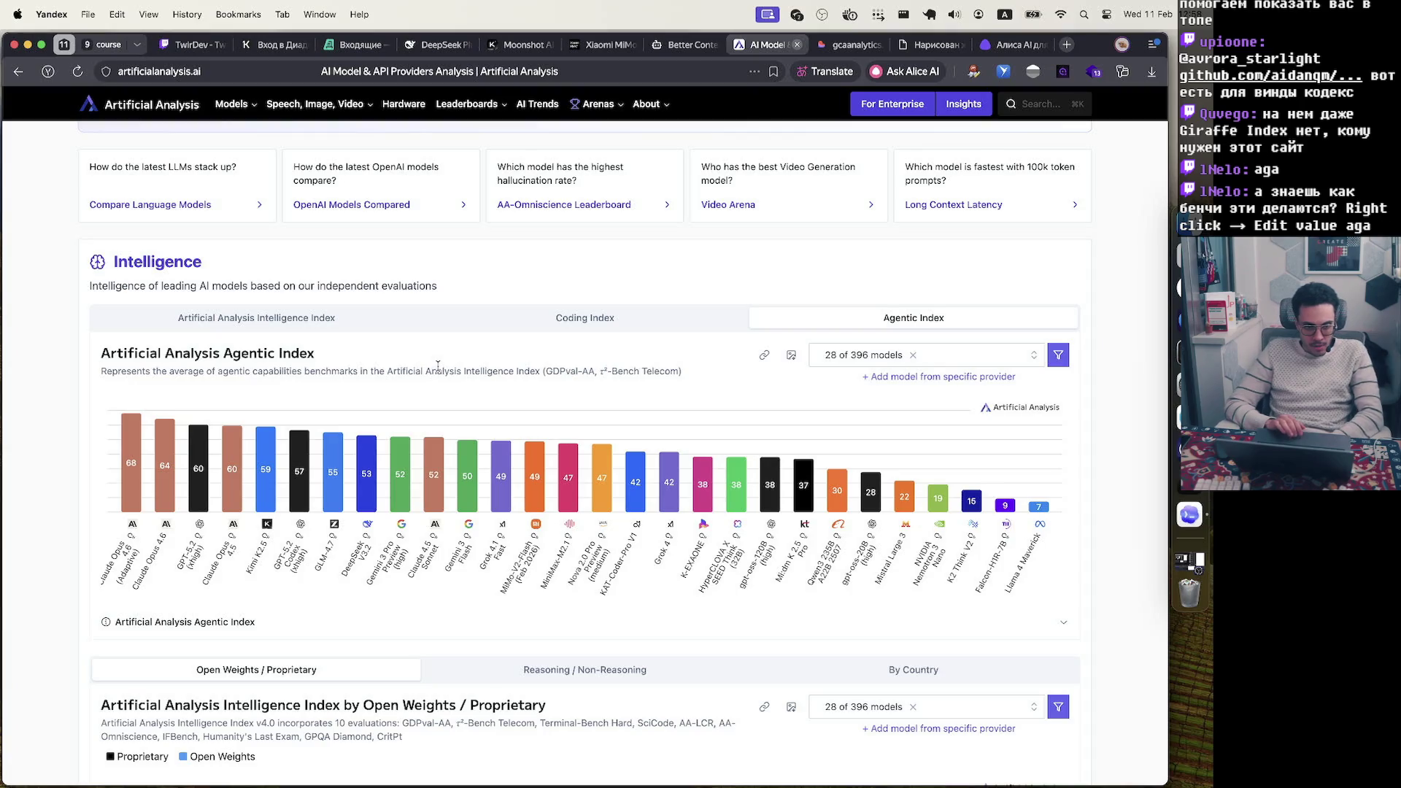
pyautogui.click(292, 324)
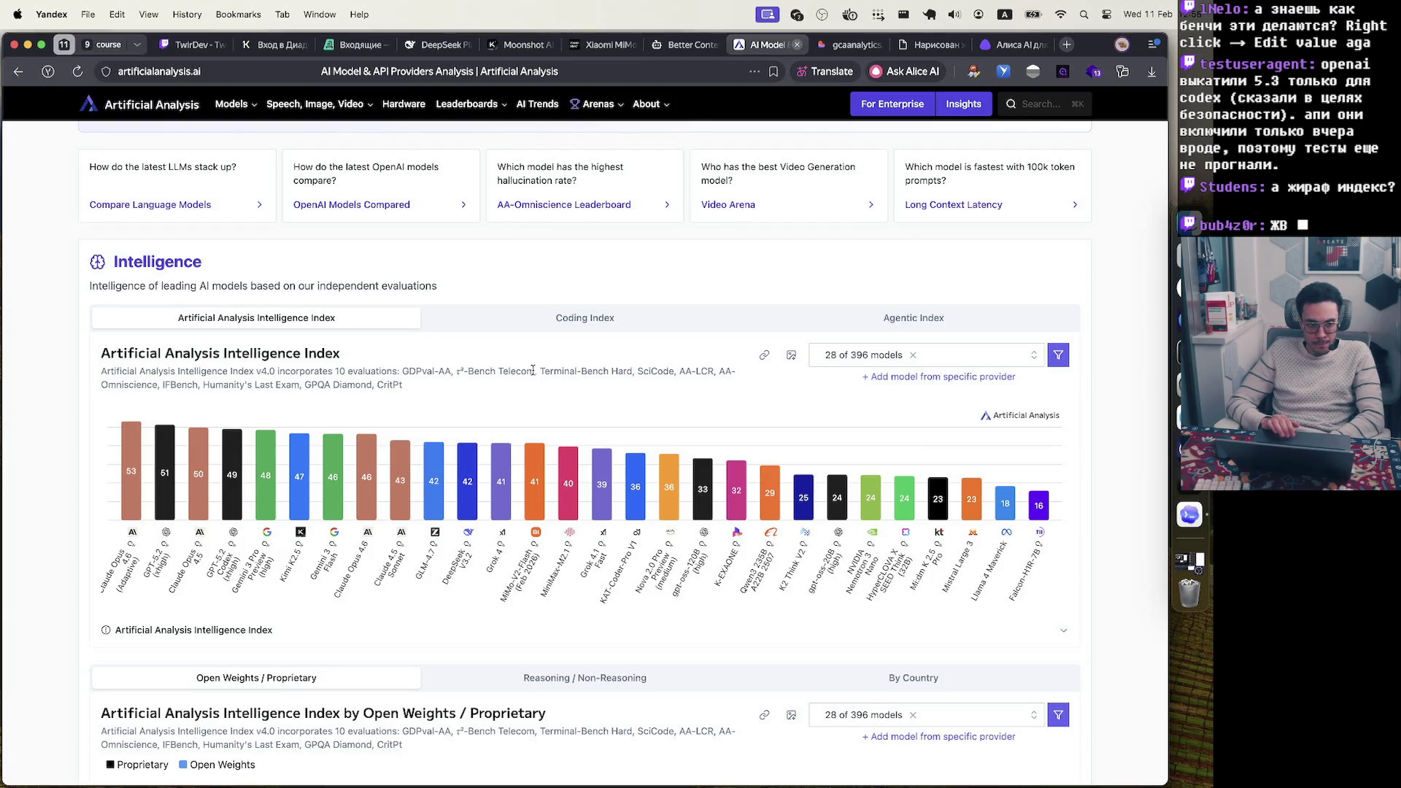
# Scroll down the homepage to the Output Tokens section
pyautogui.scroll(-15, 449, 497)
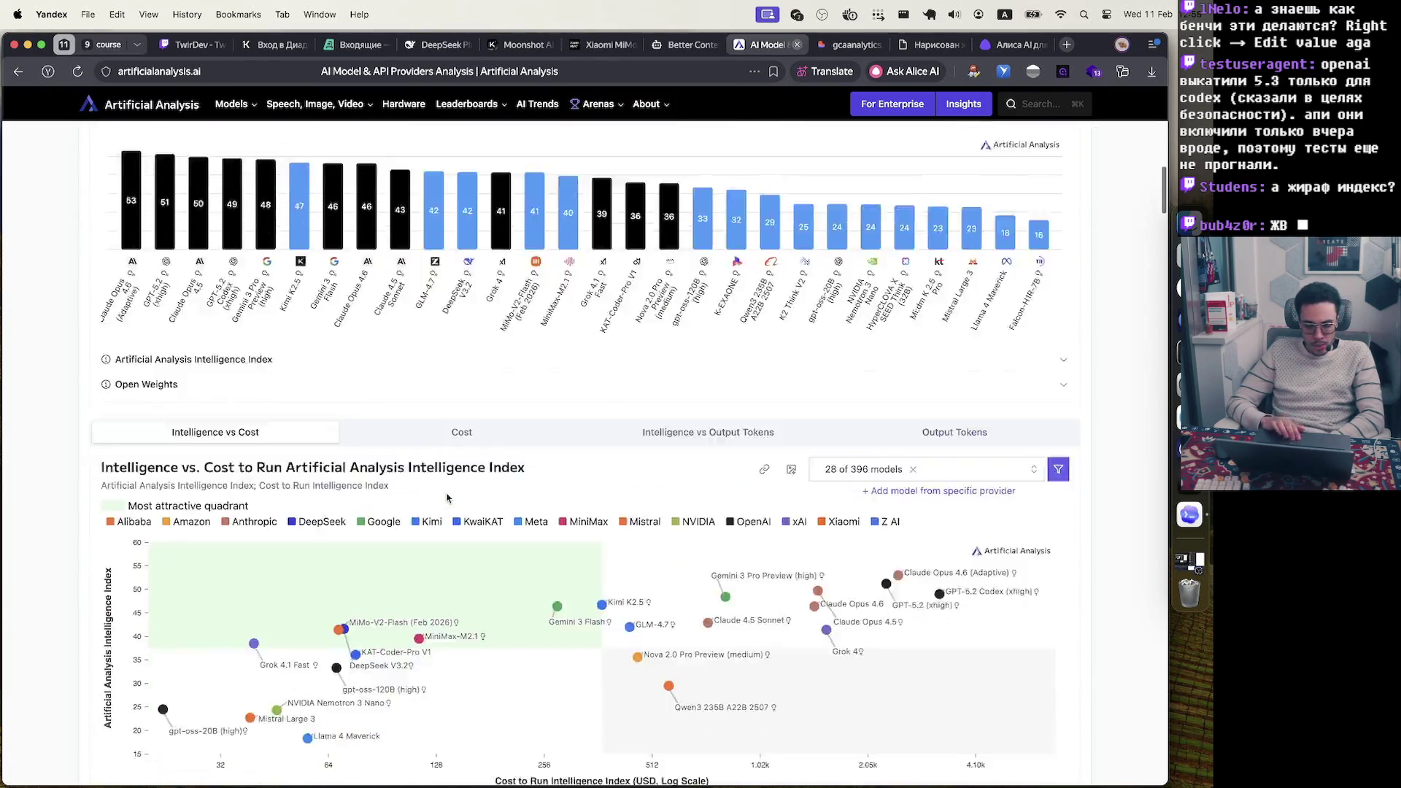
pyautogui.scroll(-15, 447, 495)
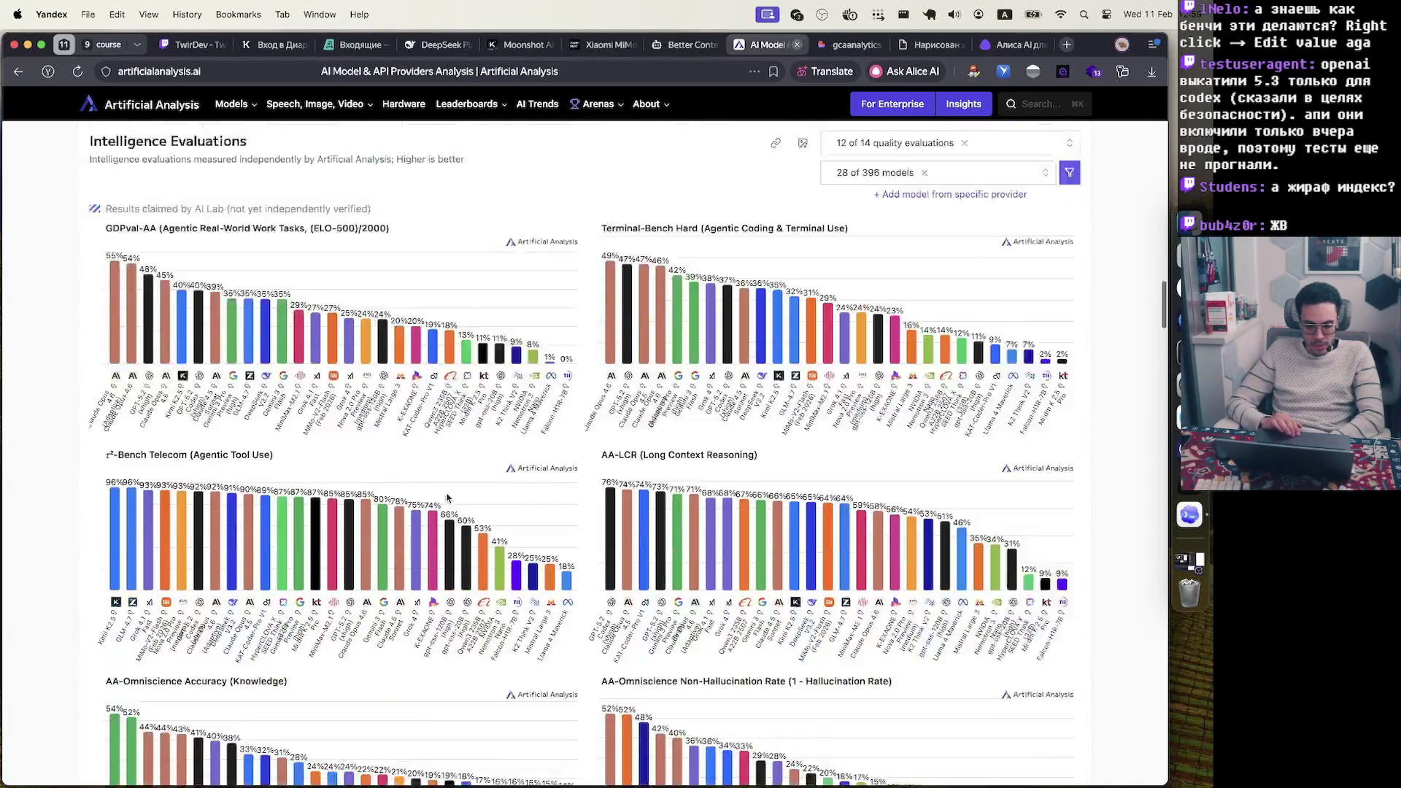
pyautogui.scroll(-5, 447, 496)
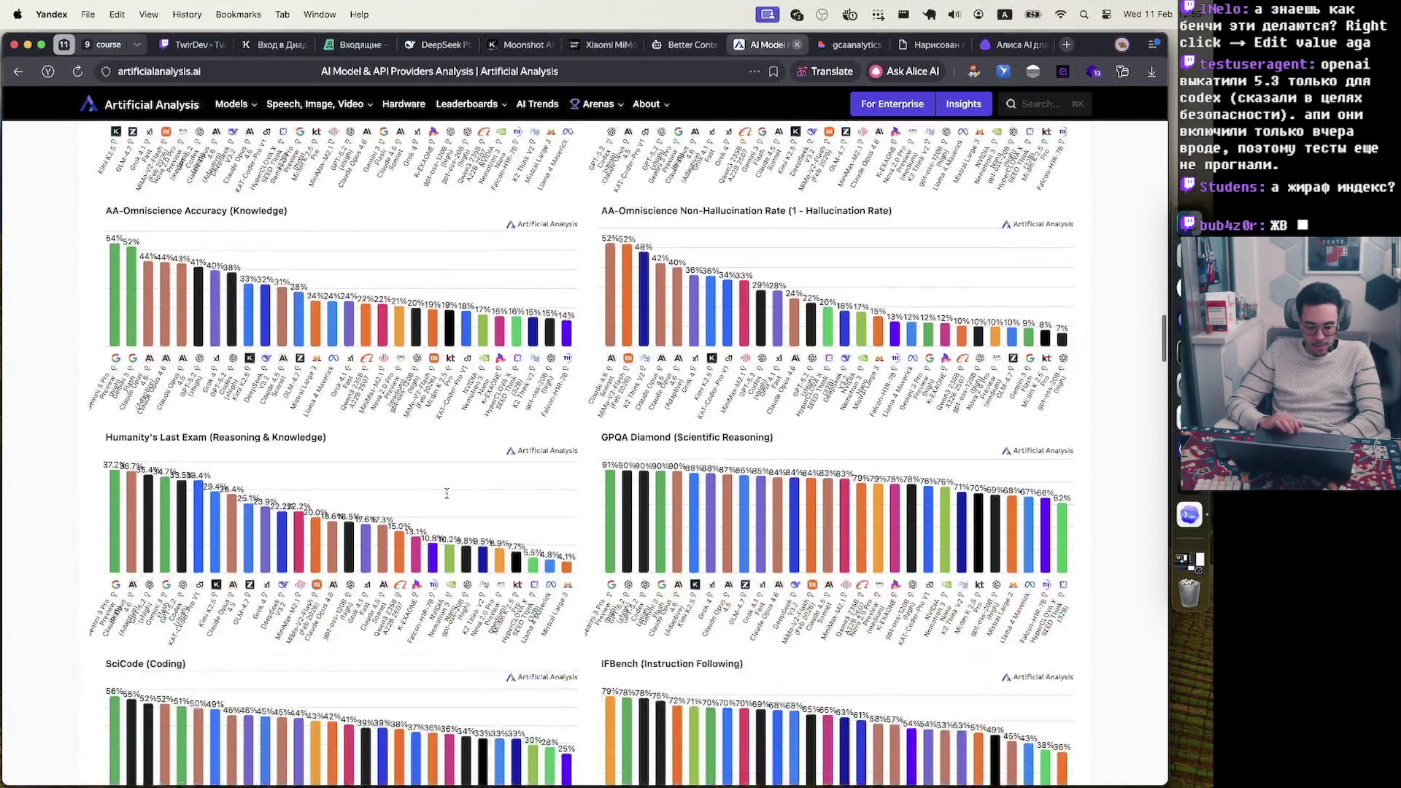
pyautogui.scroll(13, 448, 498)
pyautogui.scroll(-15, 447, 499)
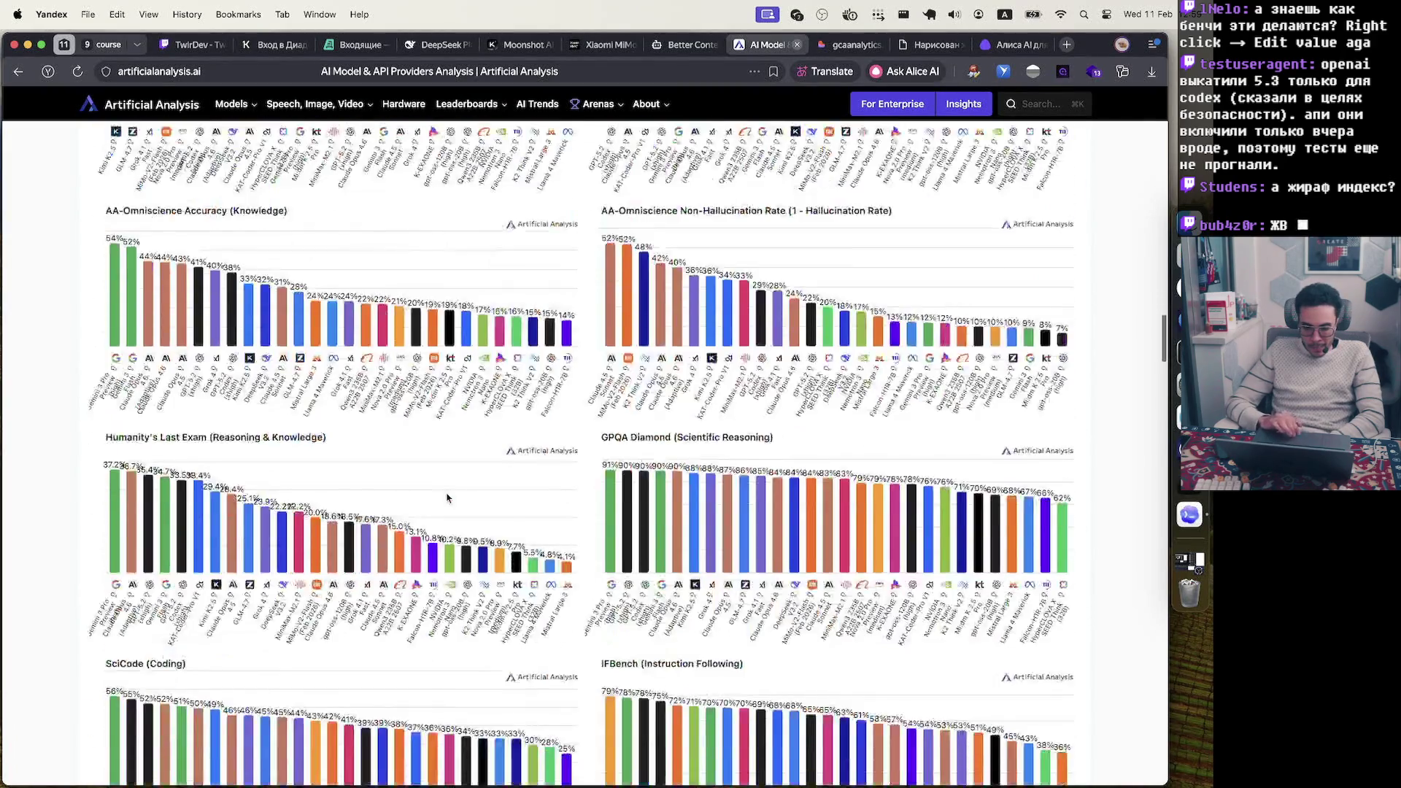
pyautogui.scroll(-12, 447, 499)
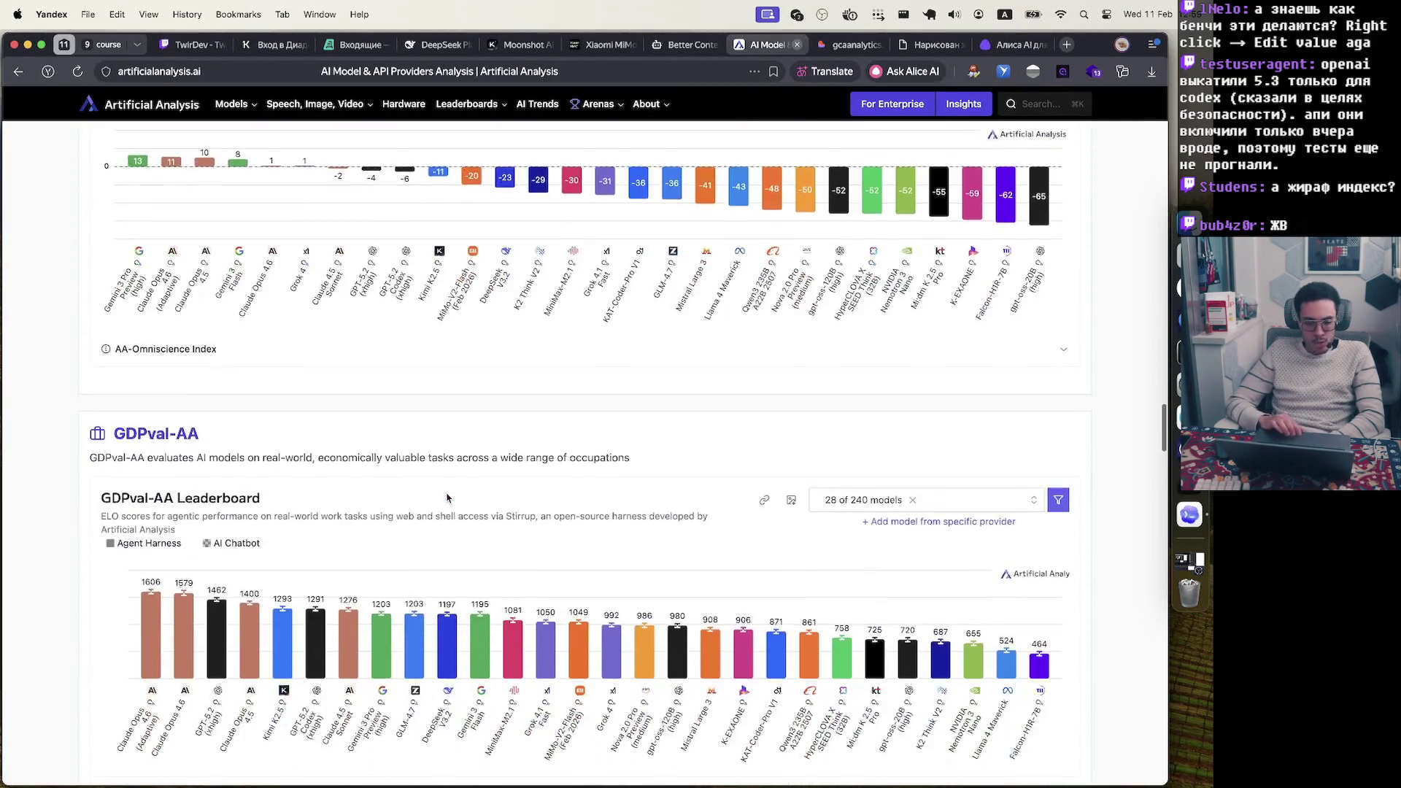
pyautogui.scroll(-3, 447, 498)
pyautogui.scroll(2, 447, 498)
pyautogui.scroll(-6, 907, 313)
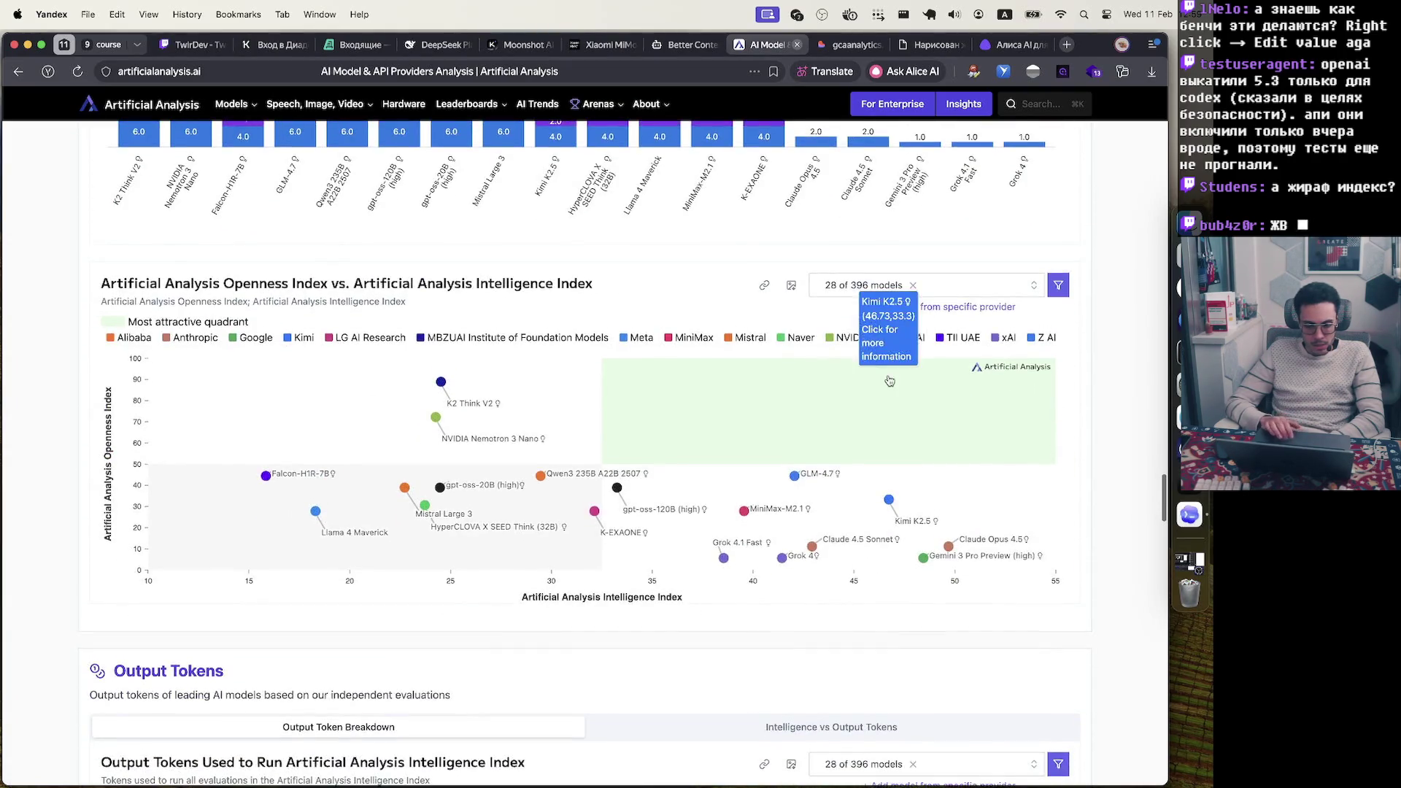
pyautogui.scroll(-5, 385, 300)
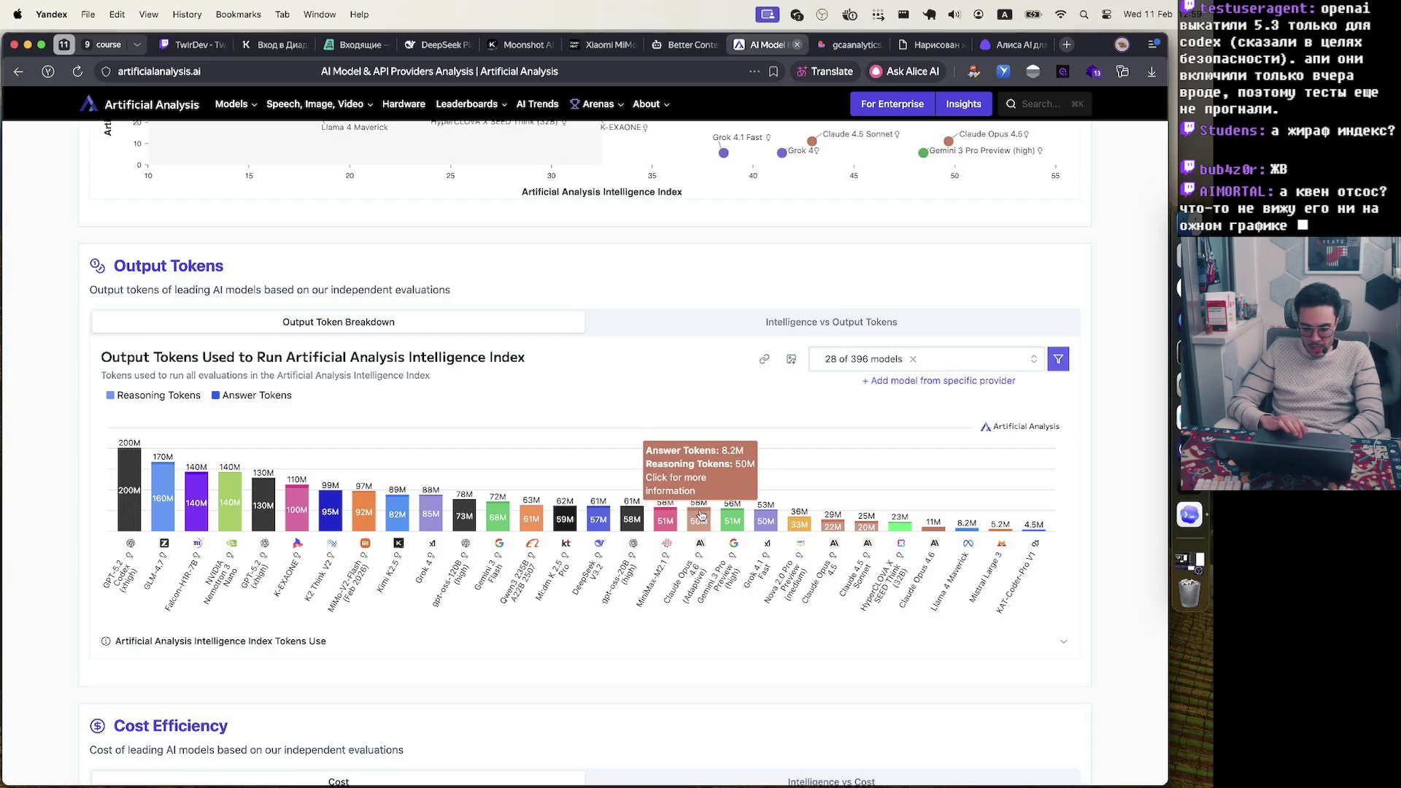
# Compare the Intelligence vs Output Tokens plot with the Output Token Breakdown bars, ending on the plot
pyautogui.moveTo(839, 527)
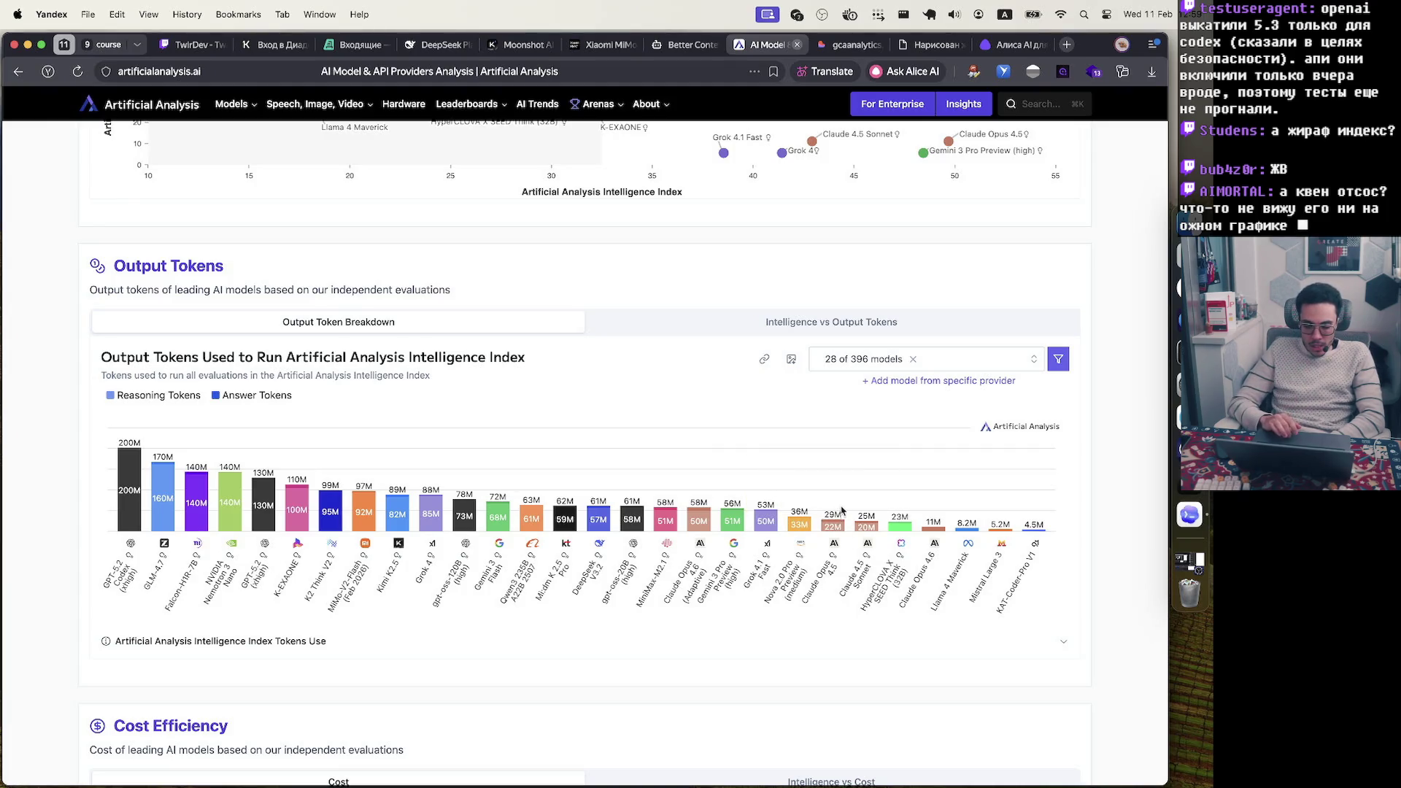
pyautogui.click(864, 325)
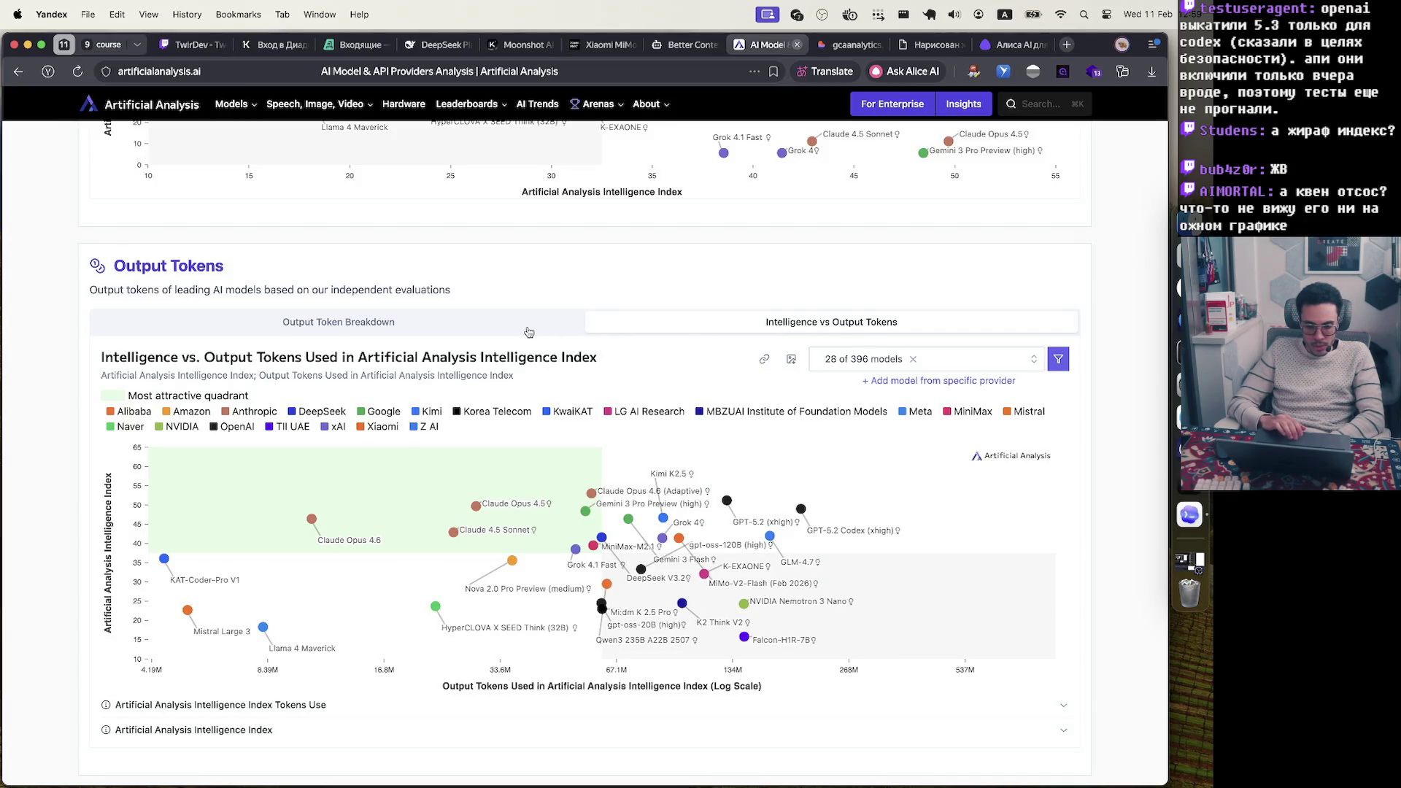
pyautogui.click(530, 330)
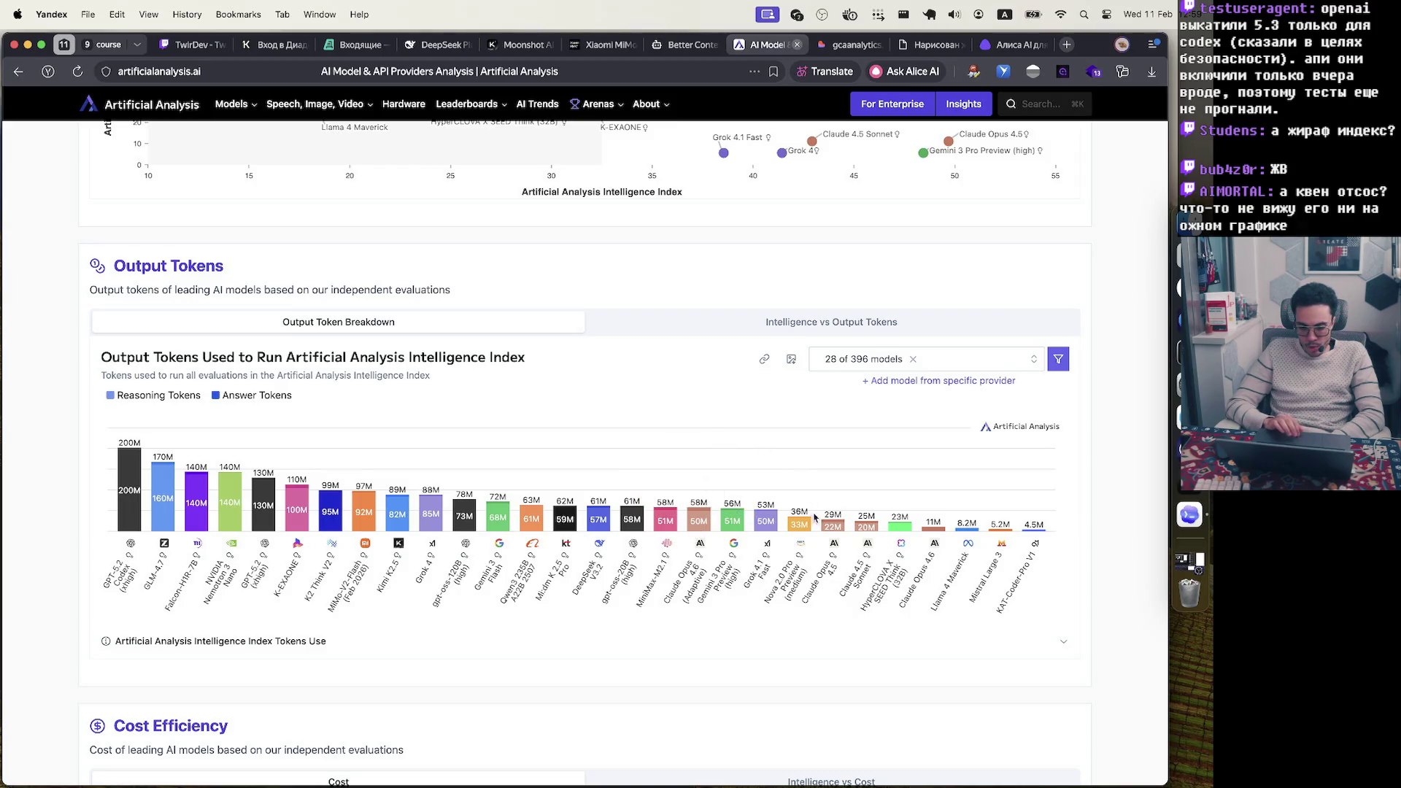
pyautogui.click(824, 325)
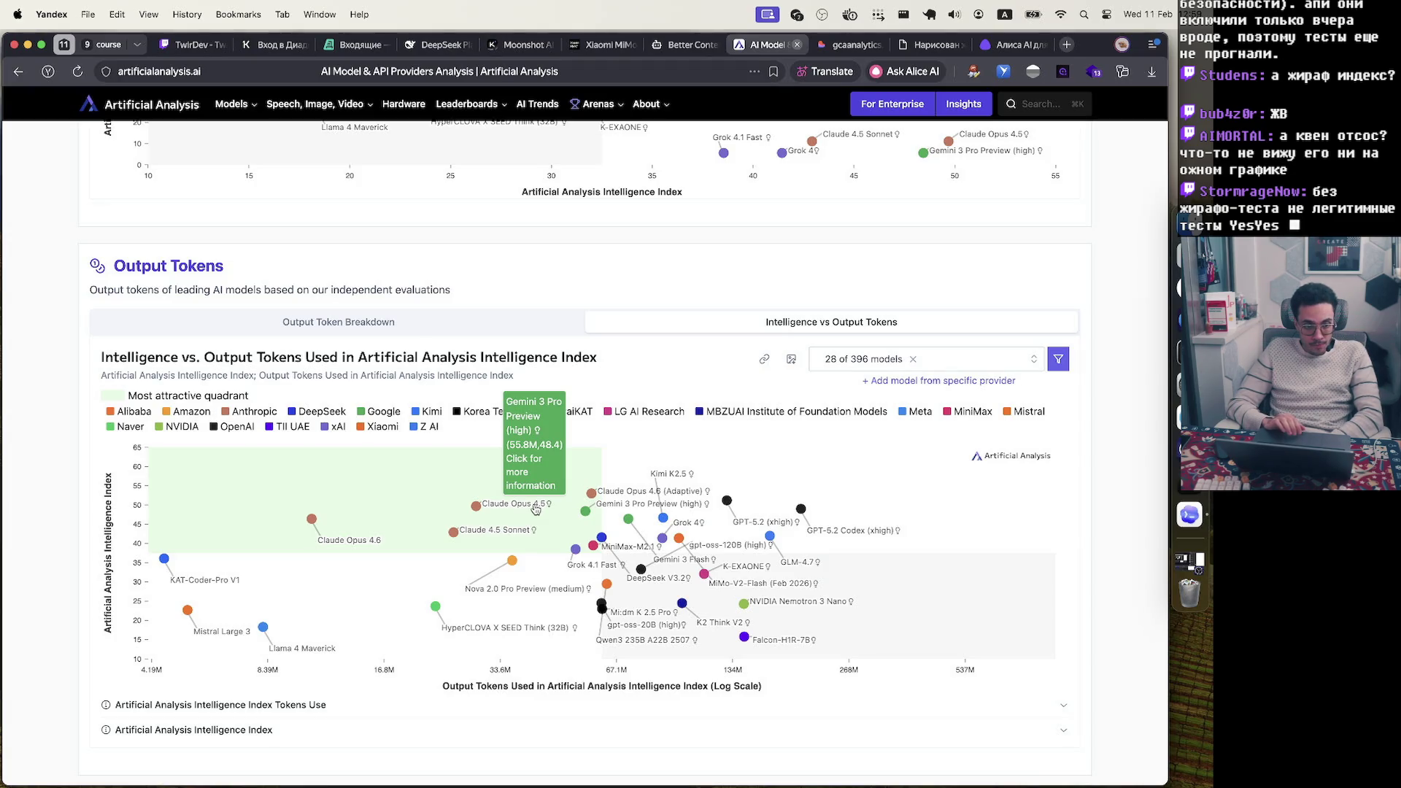
pyautogui.scroll(2, 535, 509)
pyautogui.scroll(-20, 535, 509)
pyautogui.scroll(6, 536, 508)
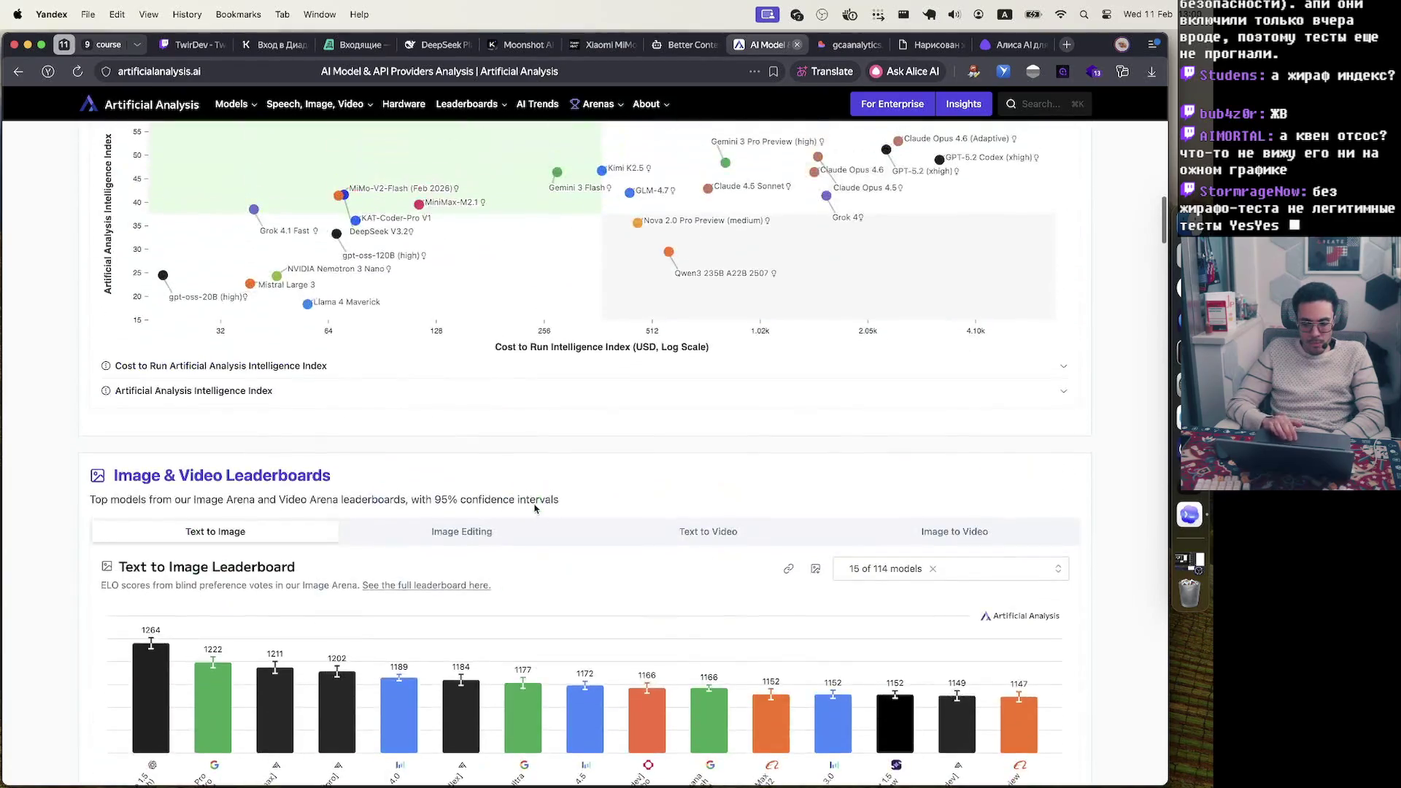
pyautogui.scroll(20, 535, 509)
pyautogui.scroll(-8, 535, 509)
pyautogui.scroll(2, 535, 504)
pyautogui.moveTo(771, 432)
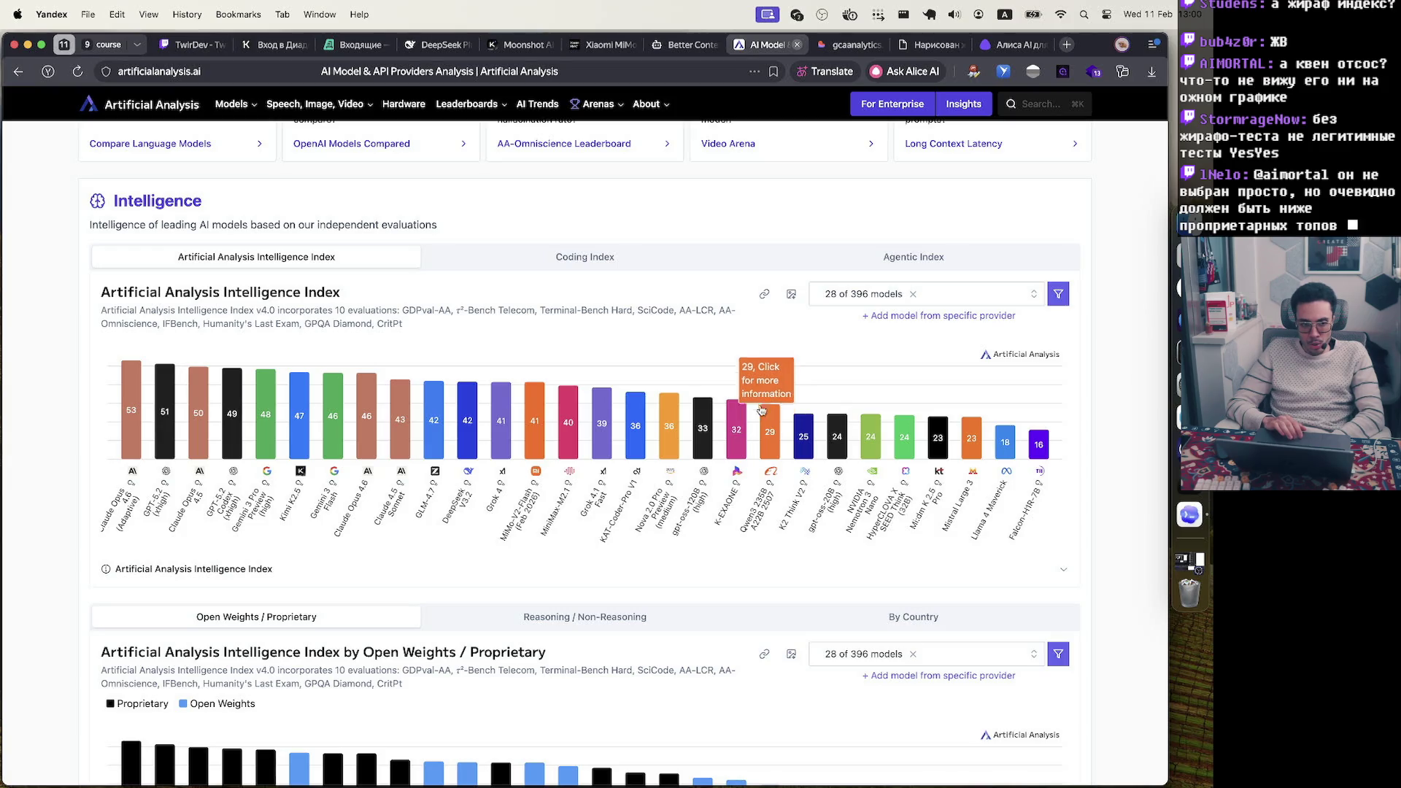
pyautogui.click(632, 267)
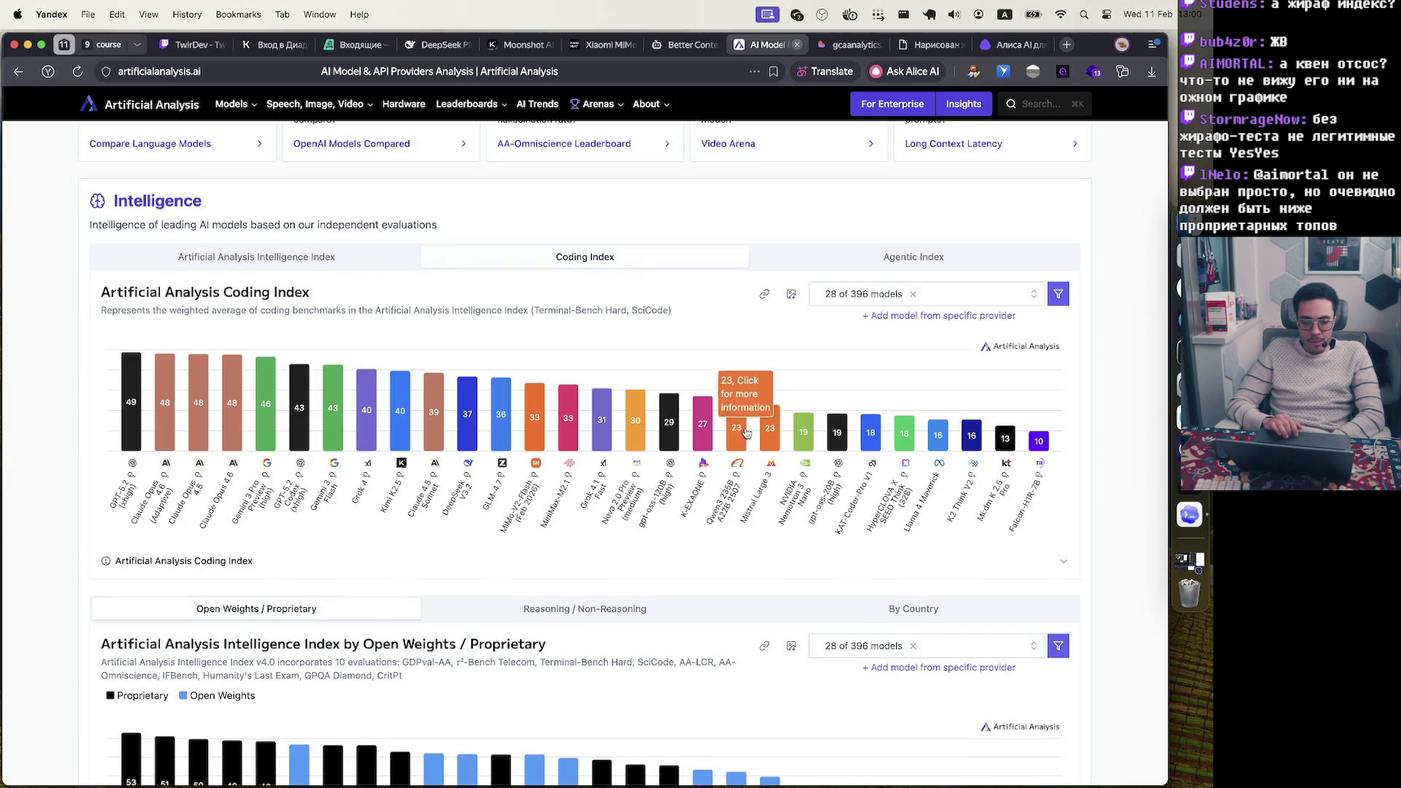
pyautogui.click(270, 263)
pyautogui.scroll(-20, 567, 483)
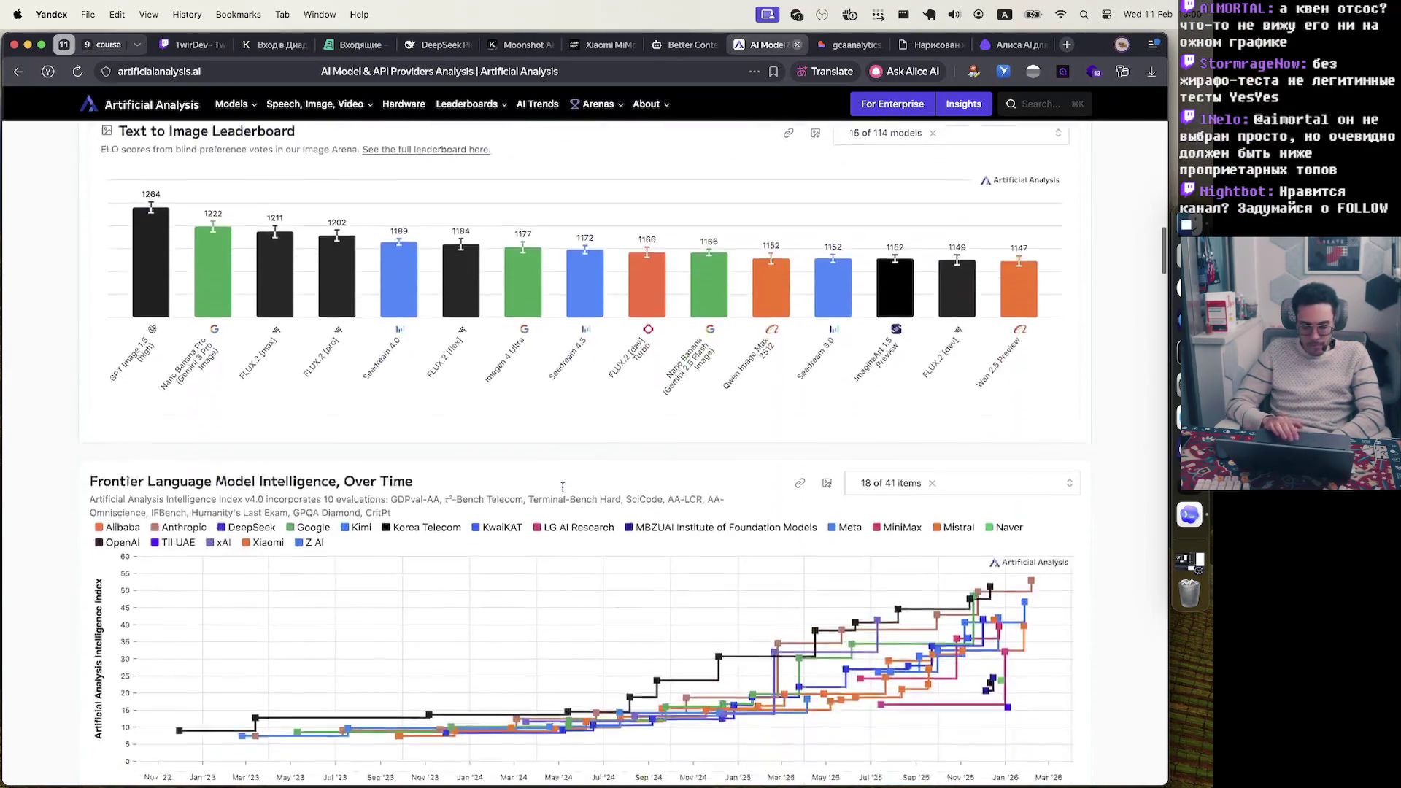
pyautogui.scroll(-15, 562, 493)
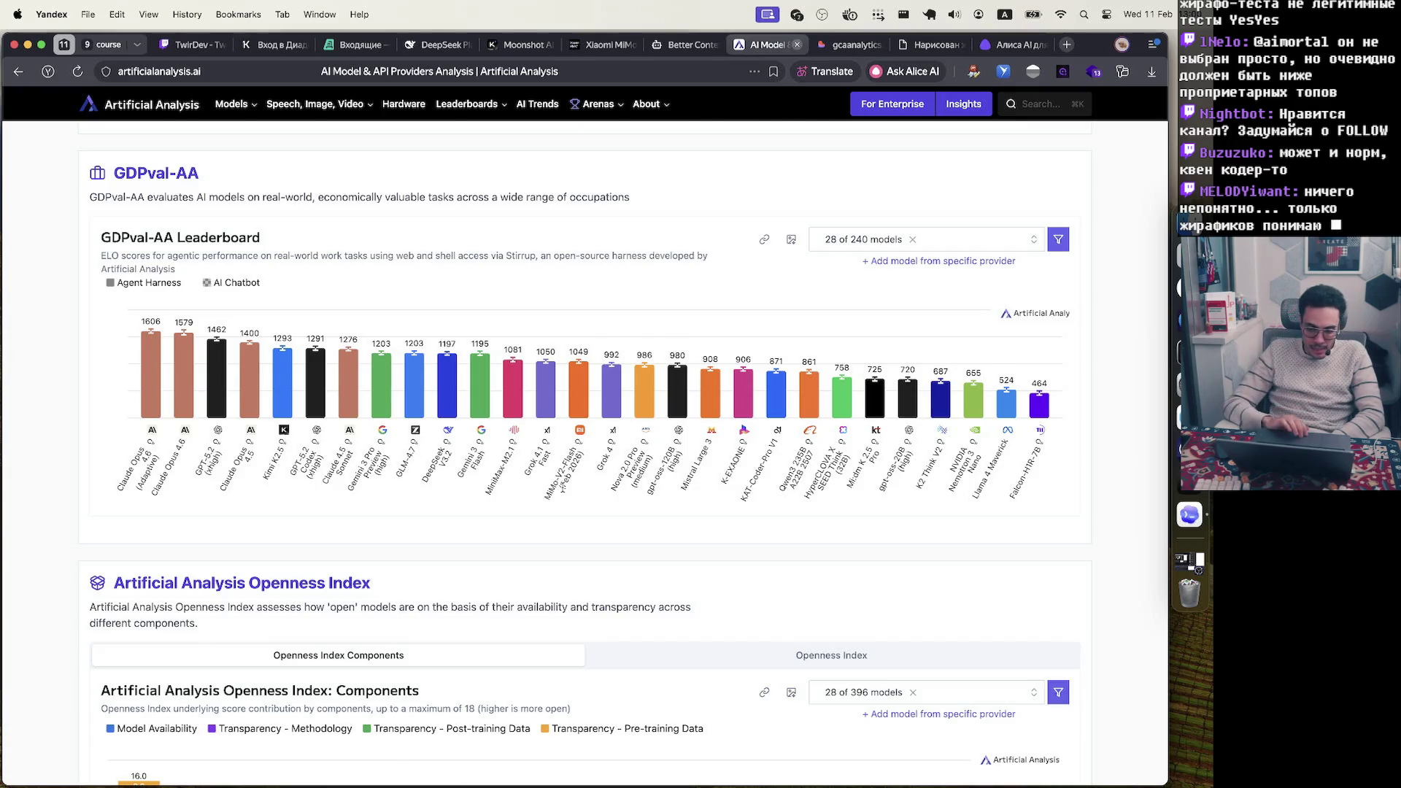
pyautogui.scroll(20, 562, 483)
pyautogui.scroll(5, 564, 493)
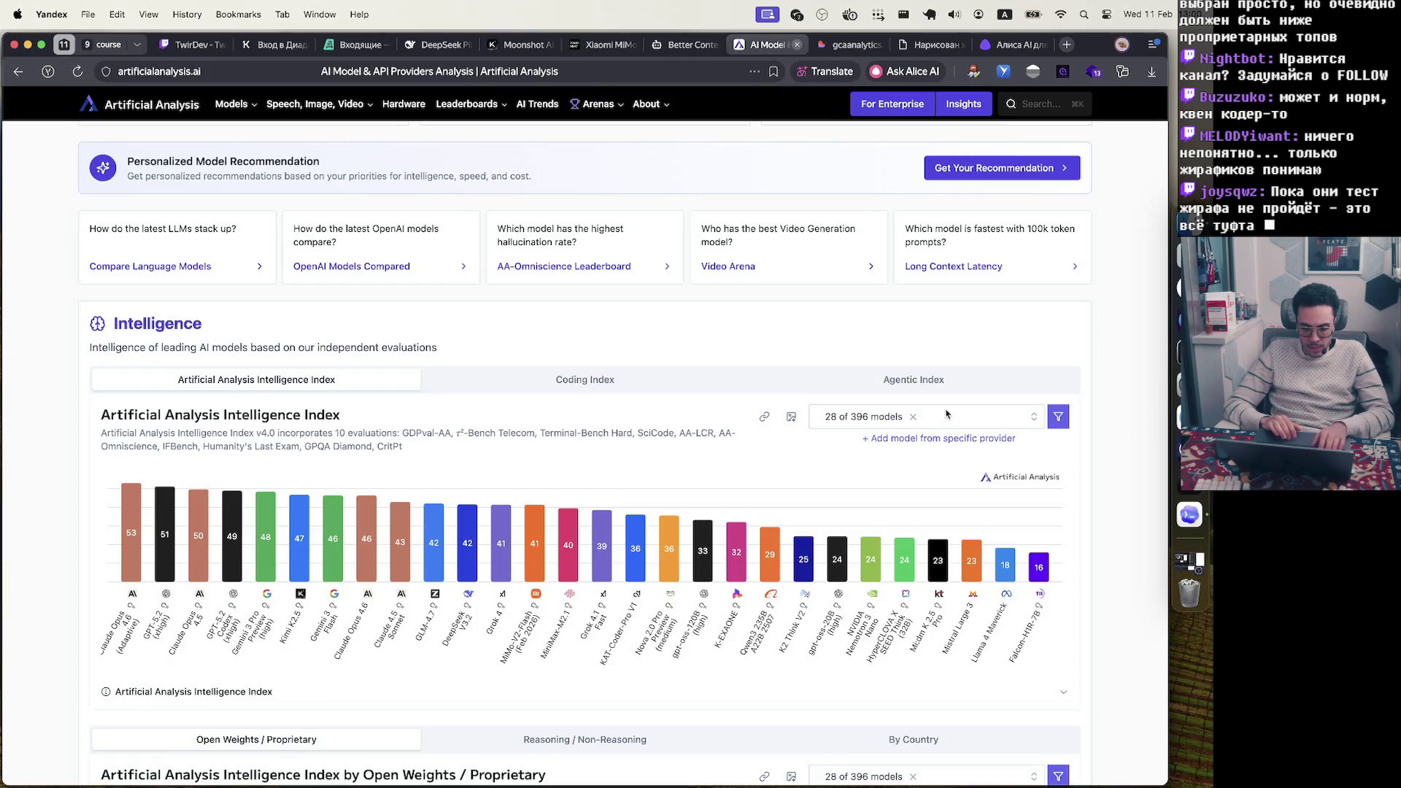
pyautogui.click(944, 415)
# Search the model list for 'ccode' and add Qwen3-Coder-Next, making 29 compared models
pyautogui.press('Down')
pyautogui.press('Down')
pyautogui.press('Down')
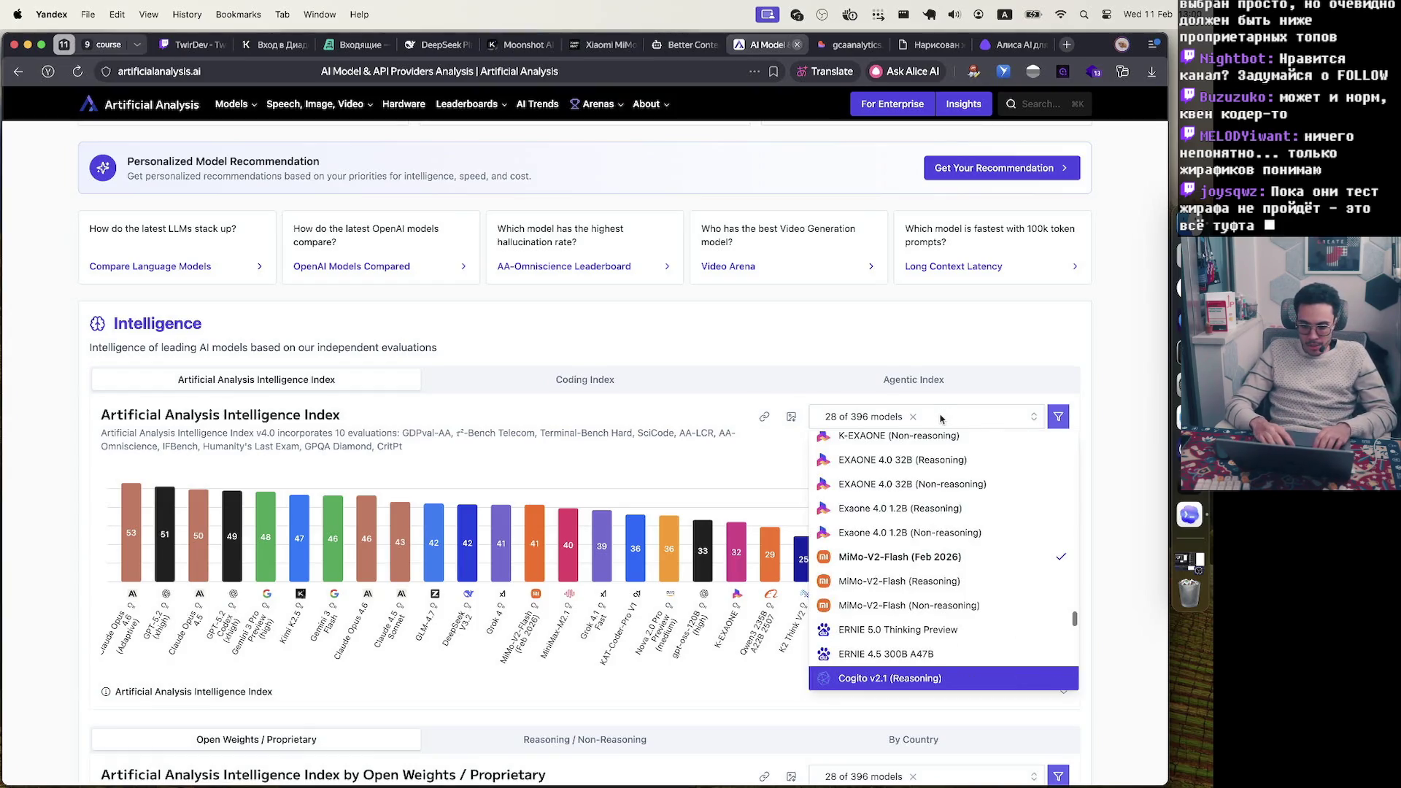
pyautogui.press('Down')
pyautogui.press('Down')
pyautogui.press('Down')
pyautogui.scroll(-3, 942, 418)
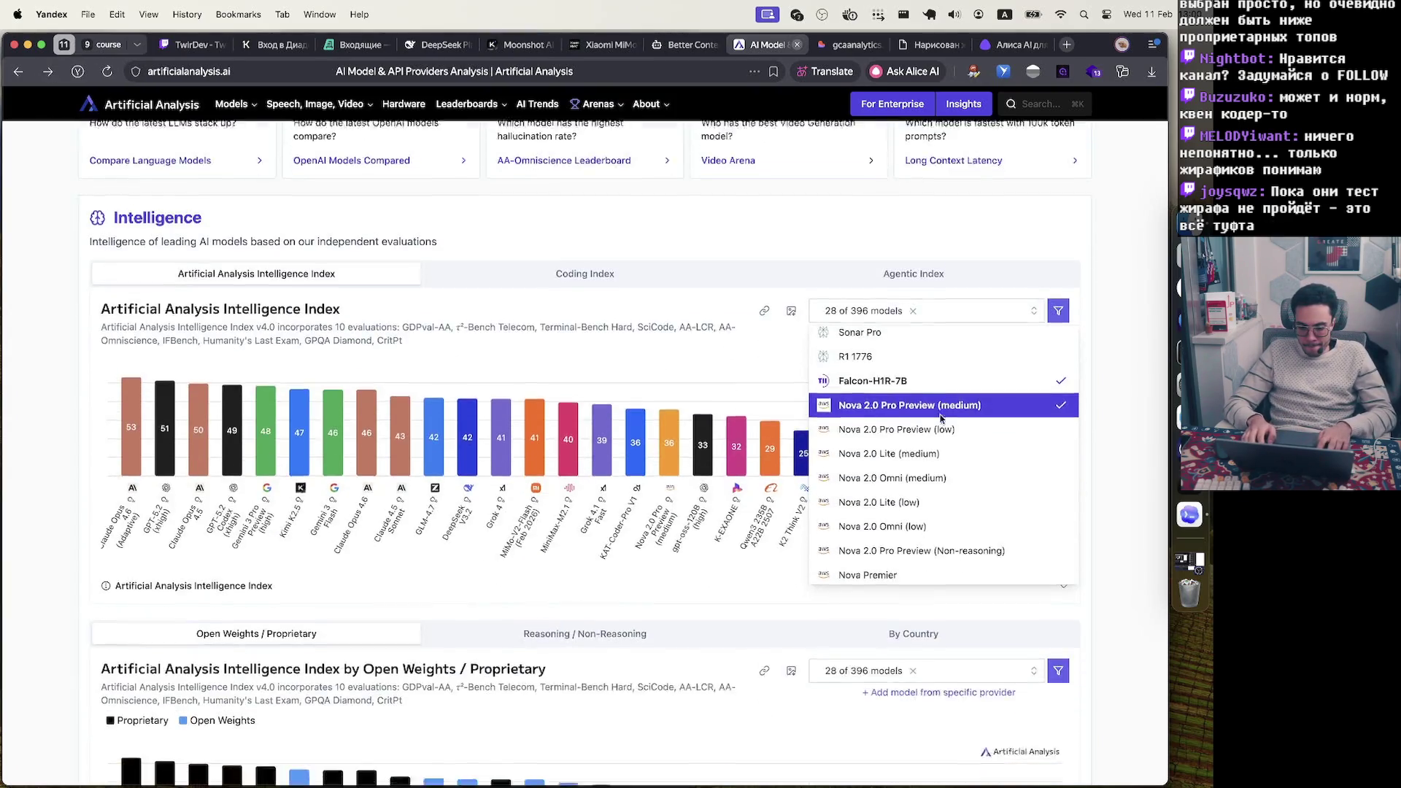
pyautogui.scroll(15, 941, 413)
pyautogui.click(884, 328)
pyautogui.write('c')
pyautogui.write('code')
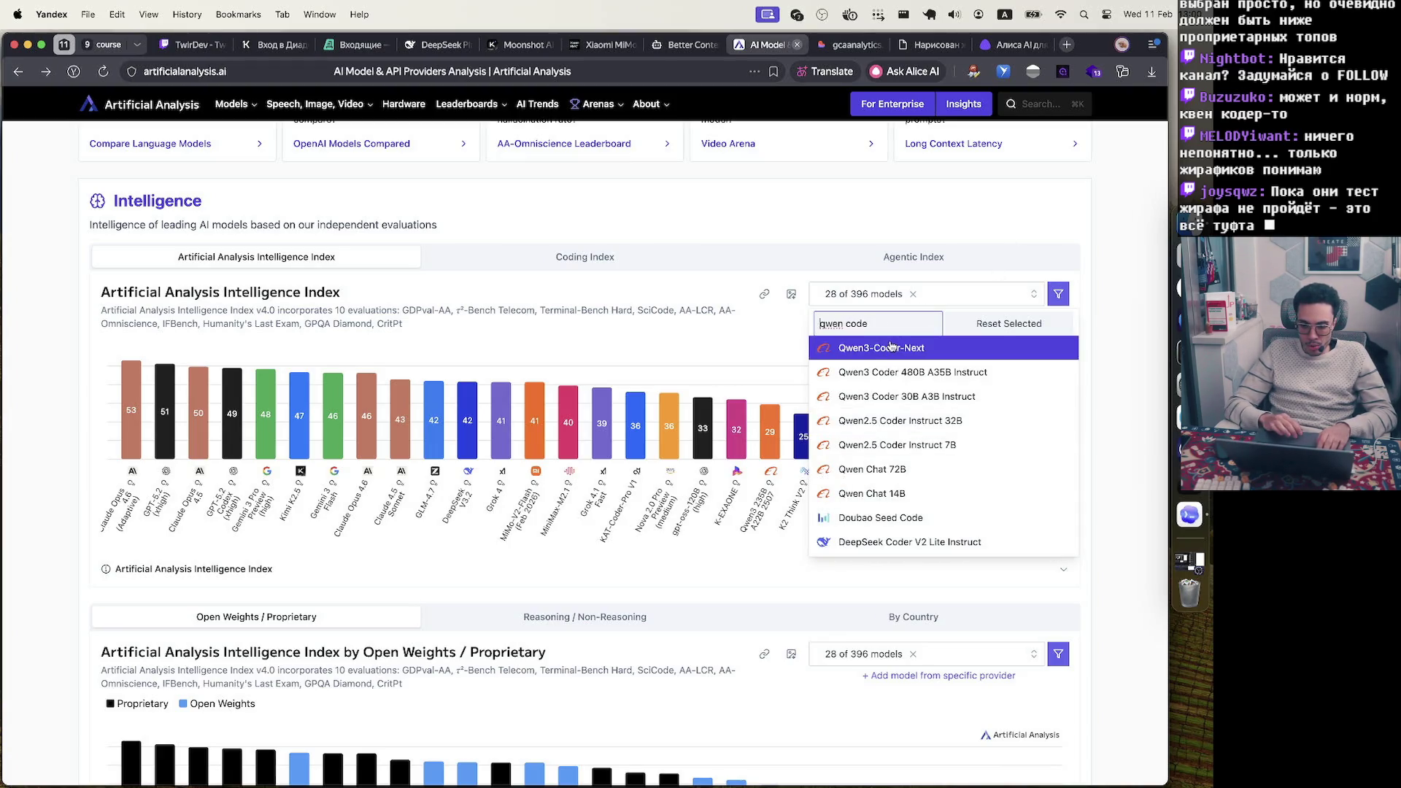
pyautogui.click(917, 348)
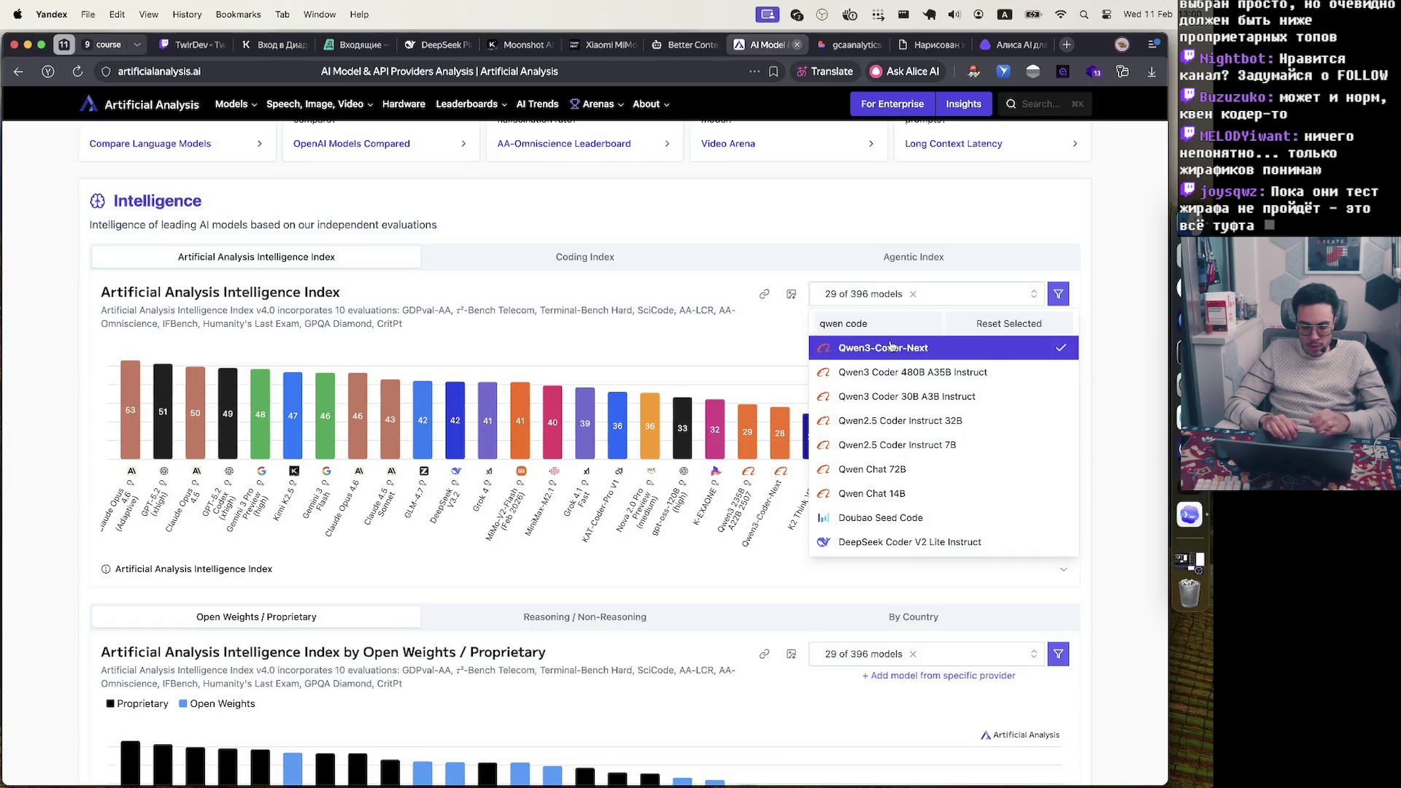
pyautogui.click(1095, 380)
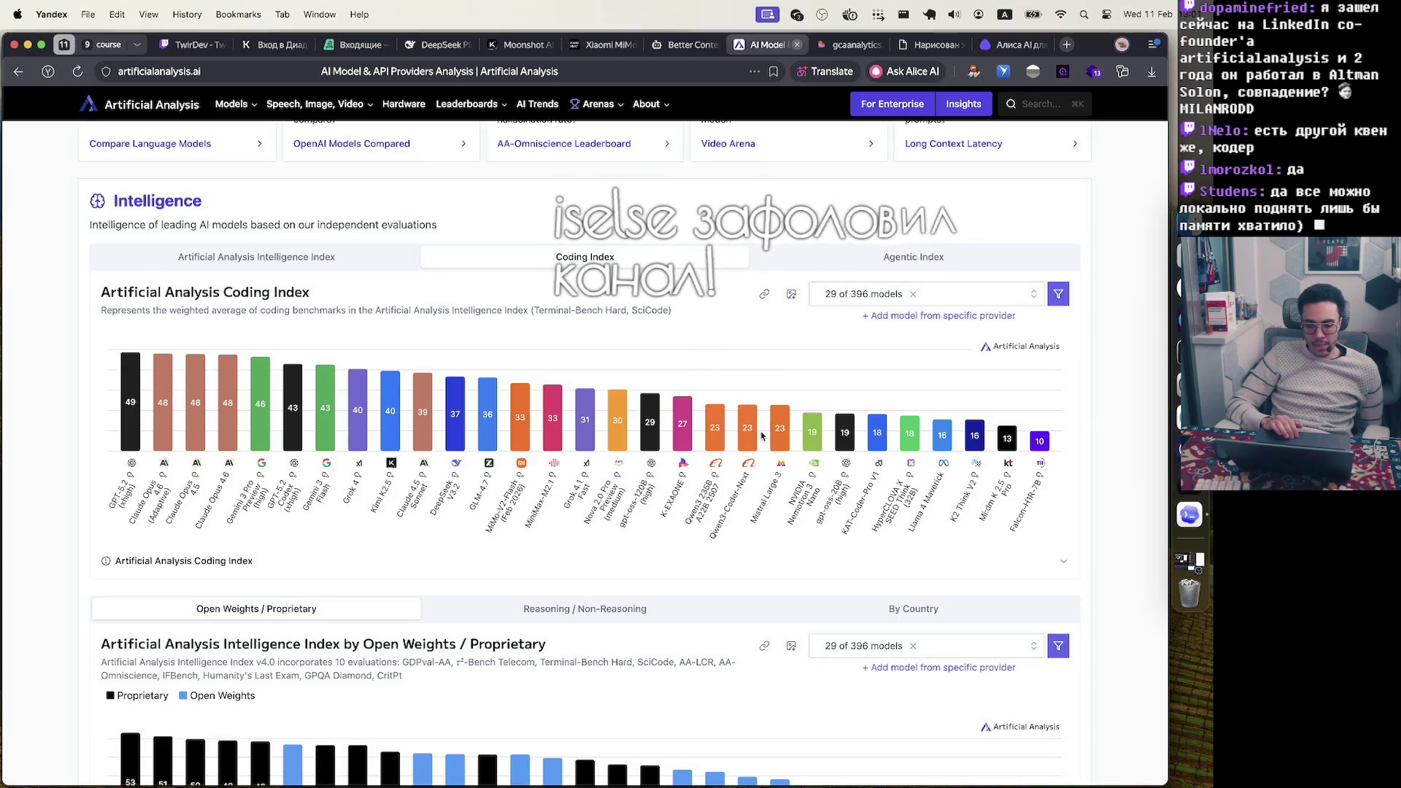
# Select and clear the model labels under the chart, then scroll up to Highlights
pyautogui.moveTo(711, 535)
pyautogui.mouseDown()
pyautogui.moveTo(764, 469)
pyautogui.moveTo(750, 477)
pyautogui.mouseUp()
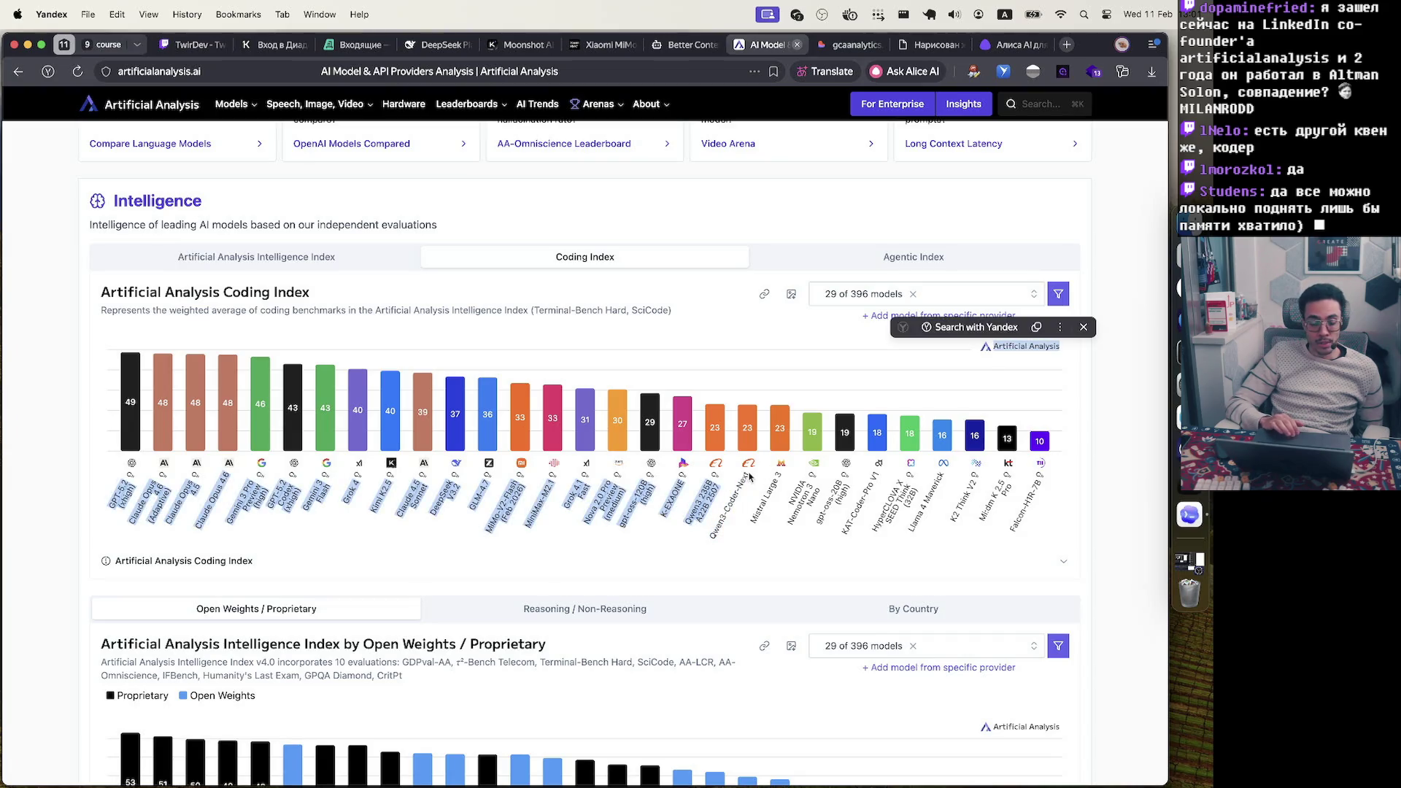
pyautogui.click(744, 476)
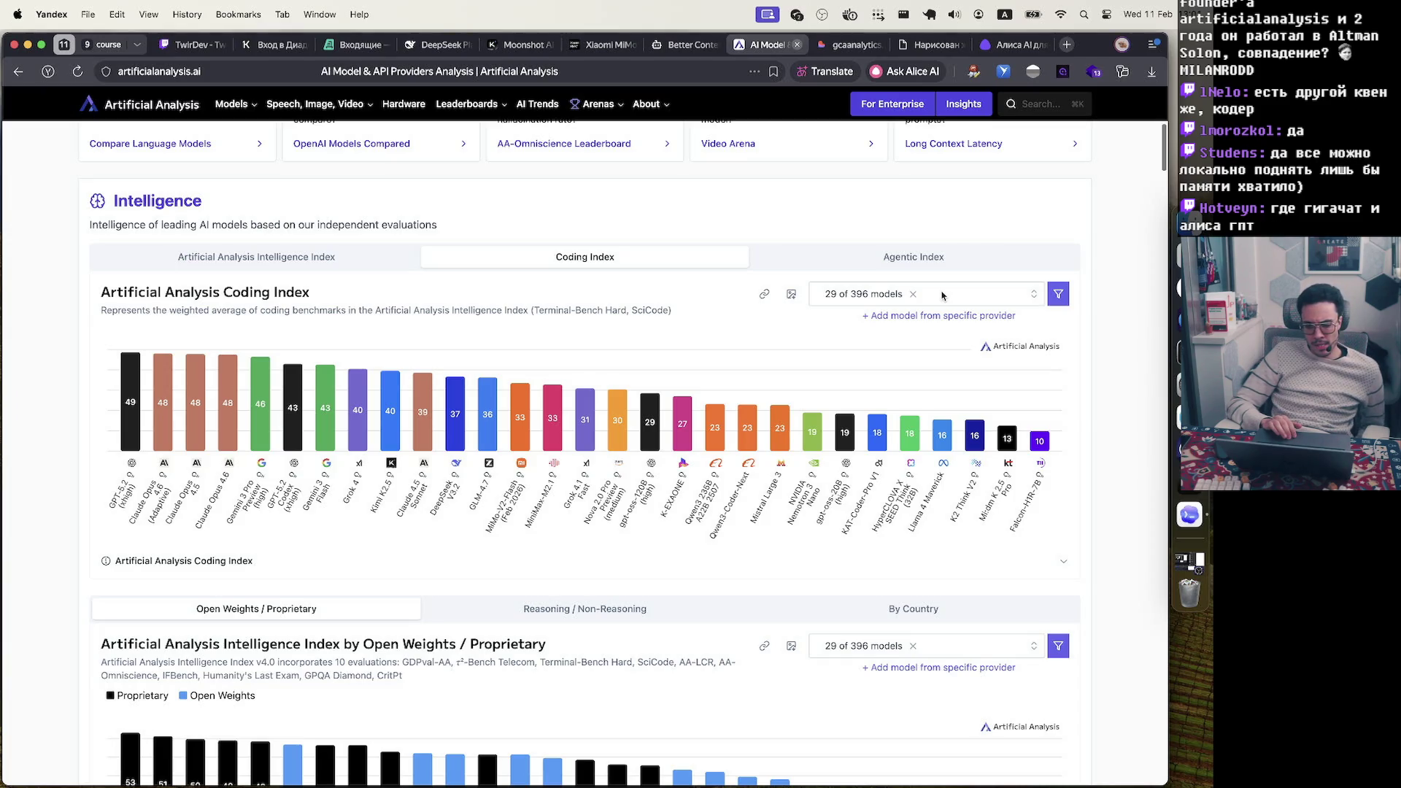
pyautogui.scroll(5, 880, 300)
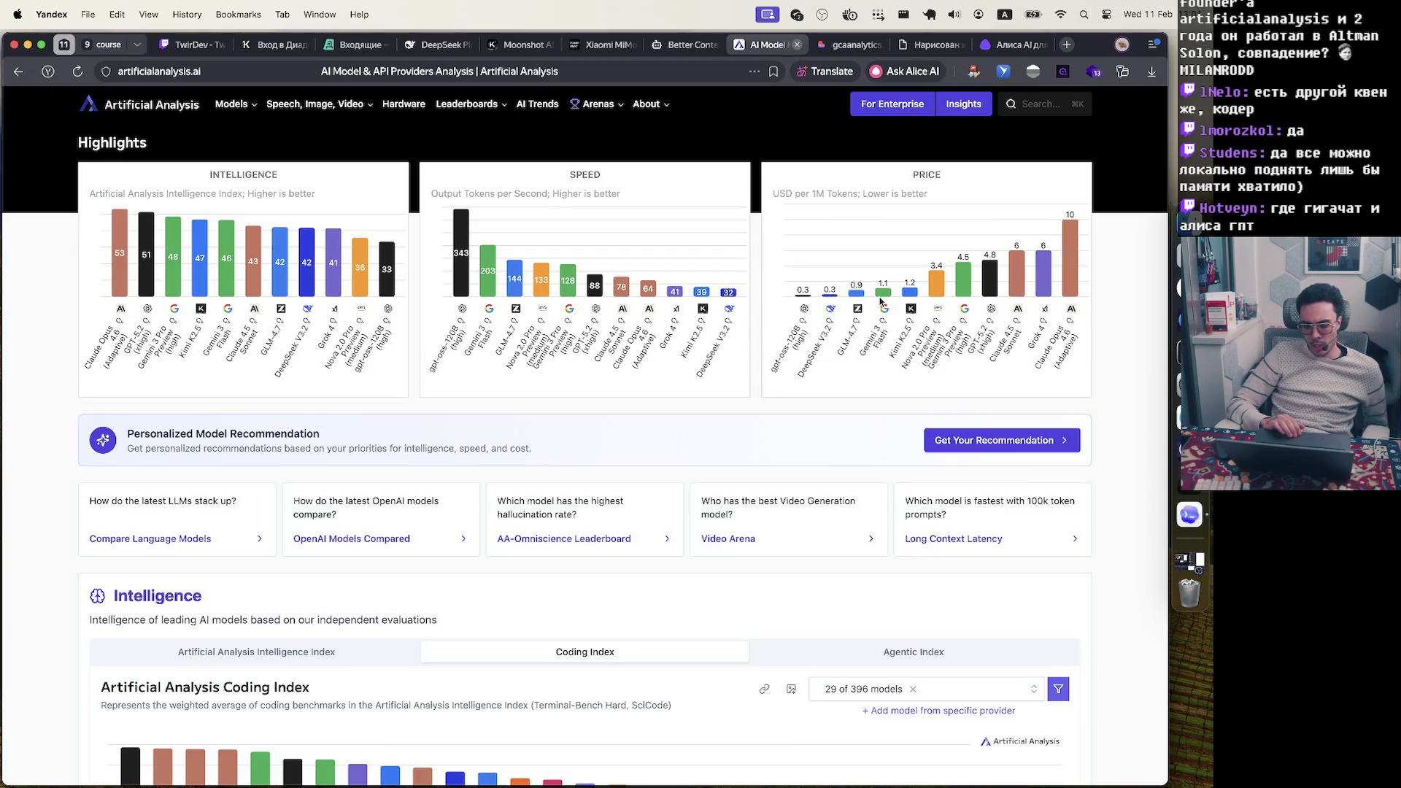
pyautogui.moveTo(881, 300)
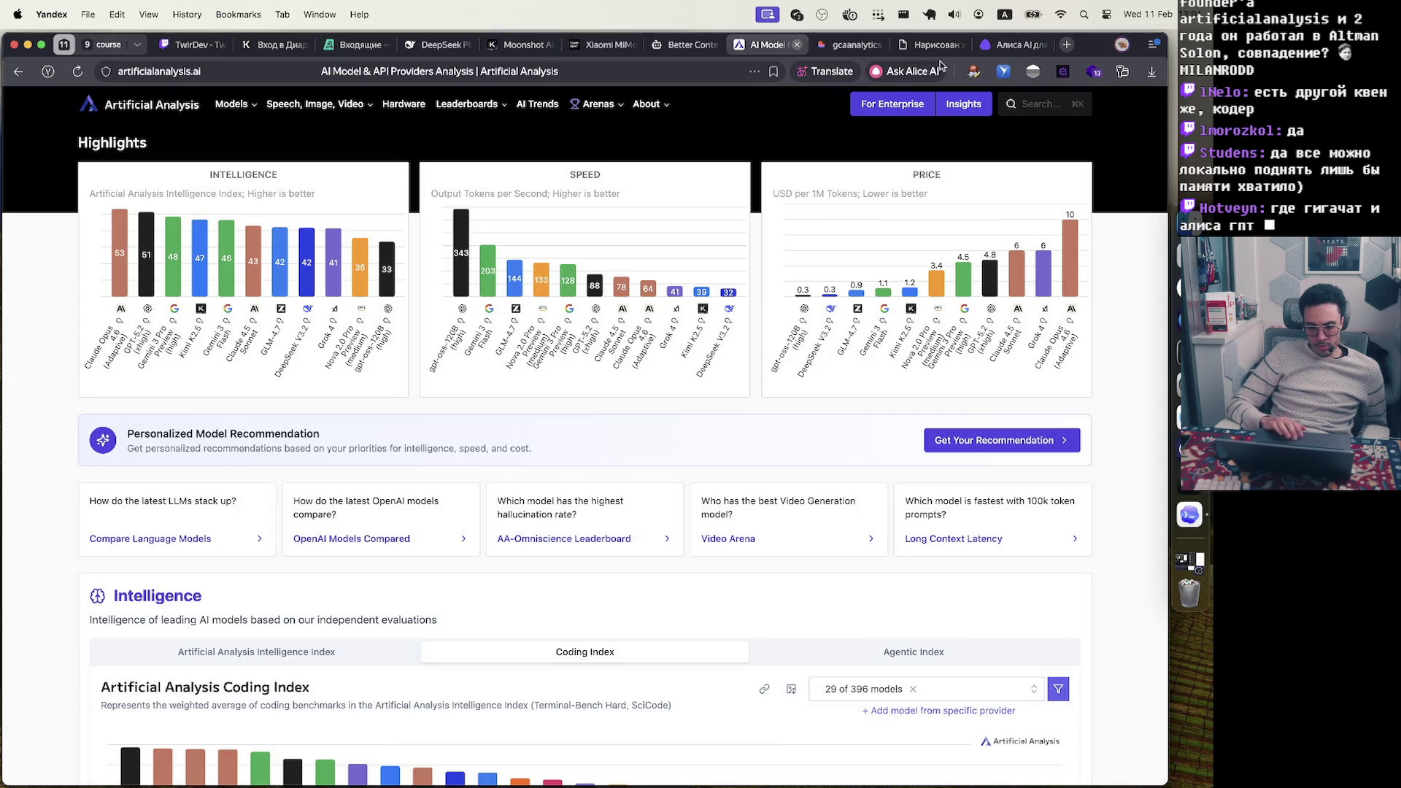
# Scroll through the Intelligence, Speed and Price sections back to Cost Efficiency's Intelligence vs Cost view
pyautogui.scroll(-10, 818, 328)
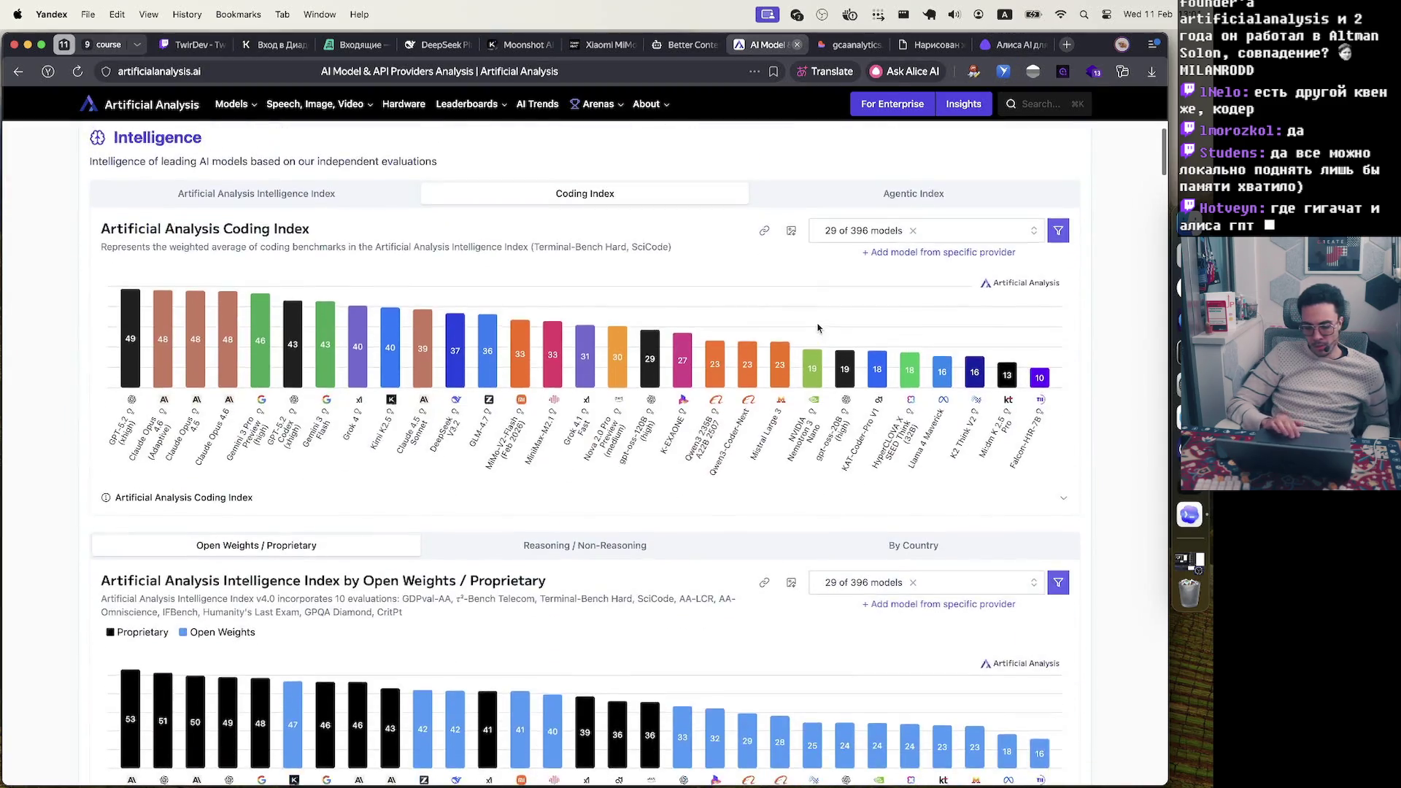
pyautogui.scroll(-20, 818, 328)
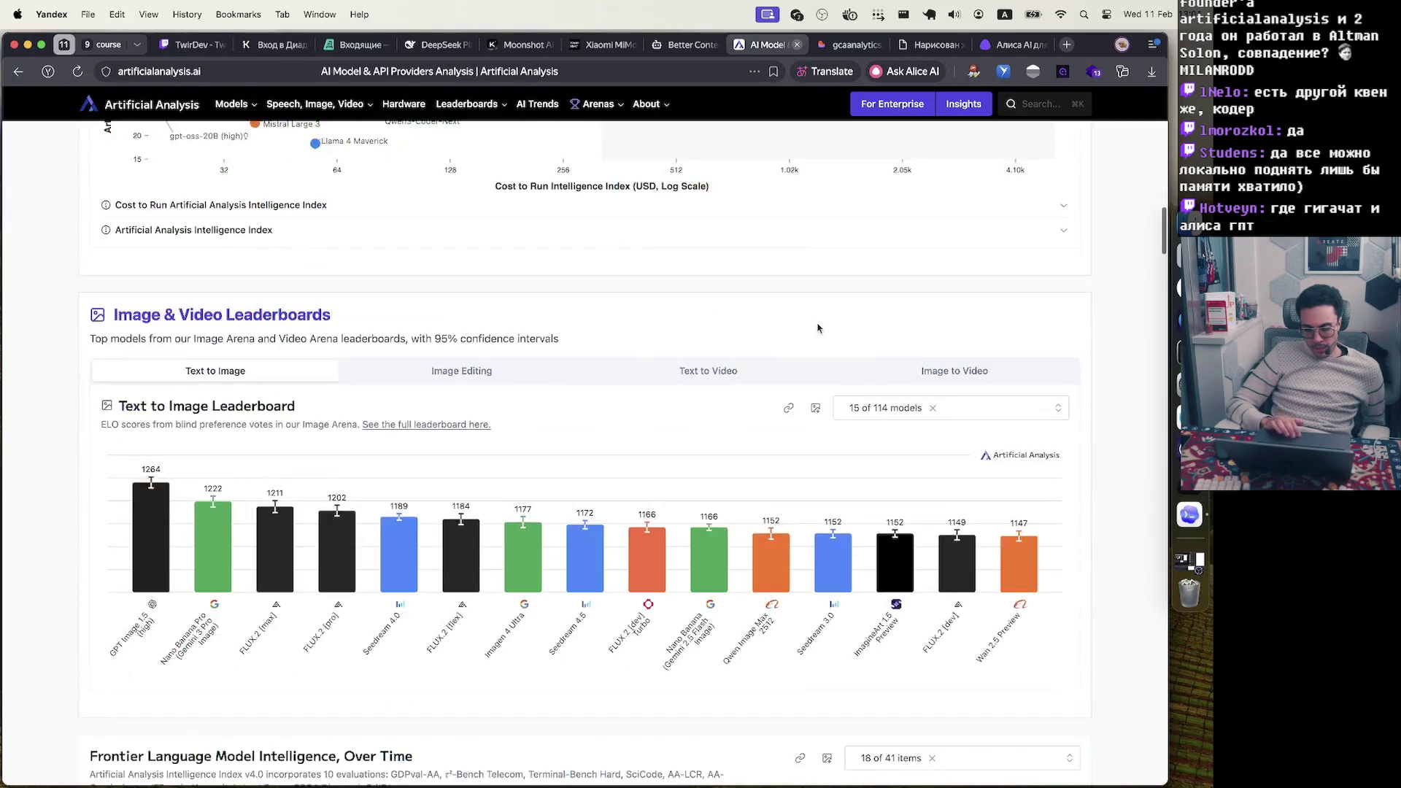
pyautogui.scroll(-20, 818, 328)
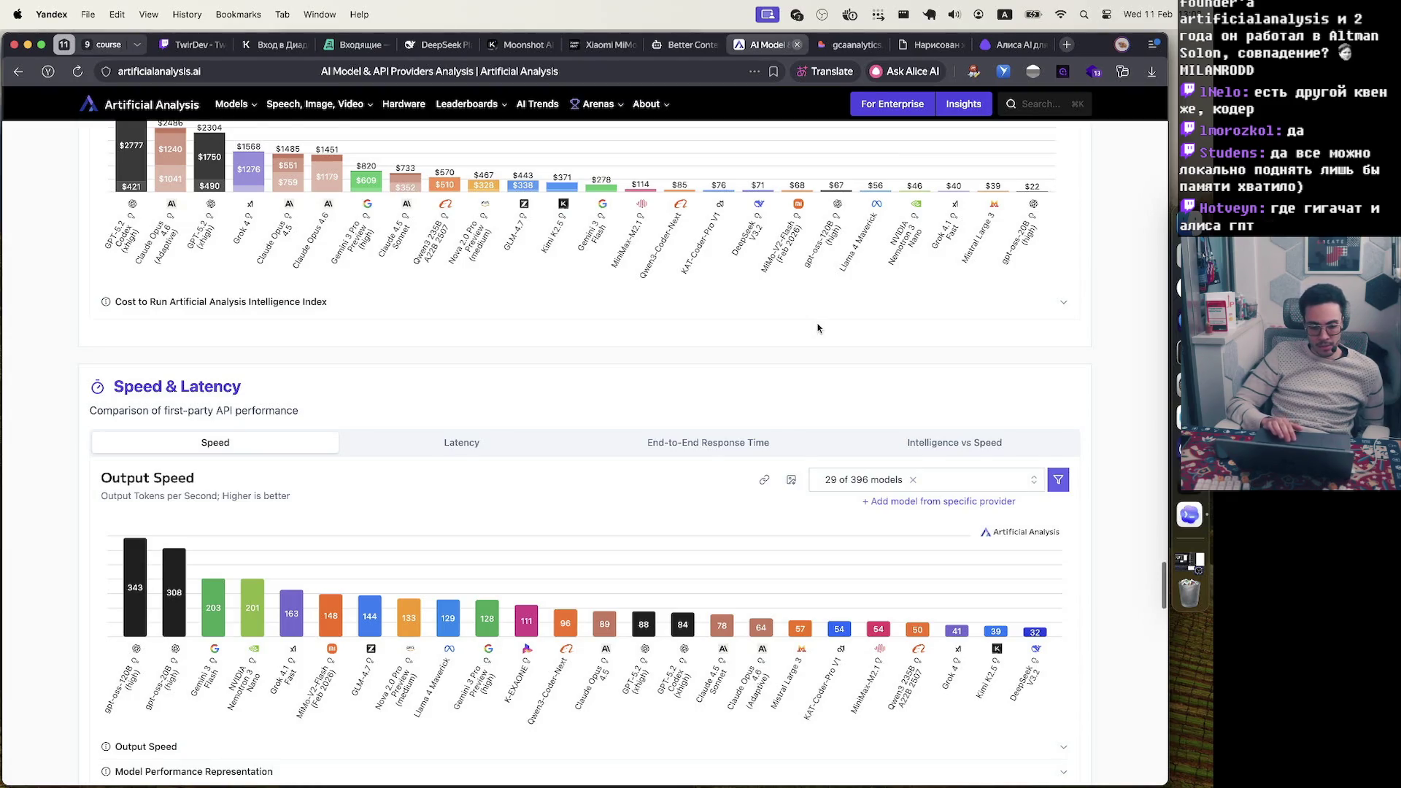
pyautogui.scroll(-10, 818, 328)
pyautogui.scroll(-4, 818, 327)
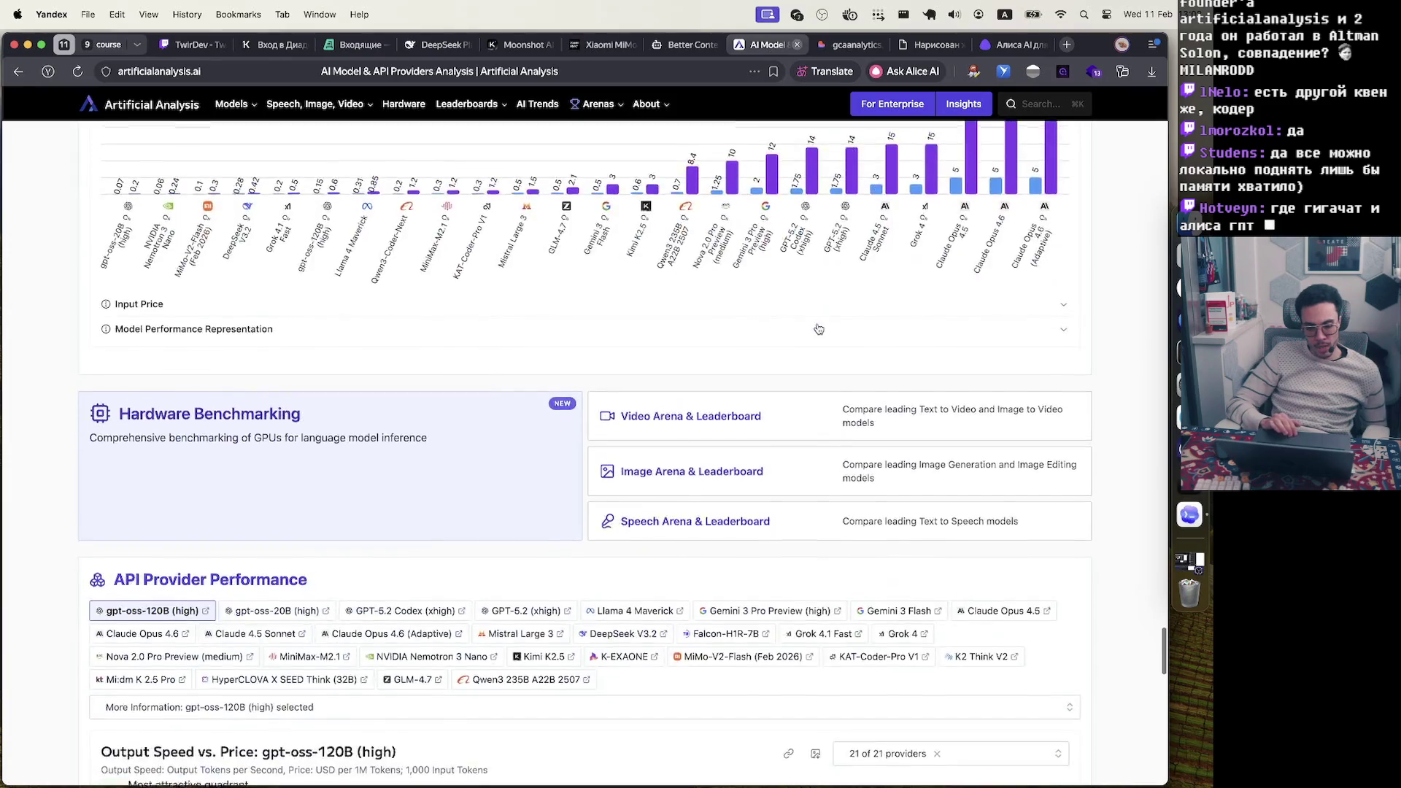
pyautogui.scroll(5, 818, 328)
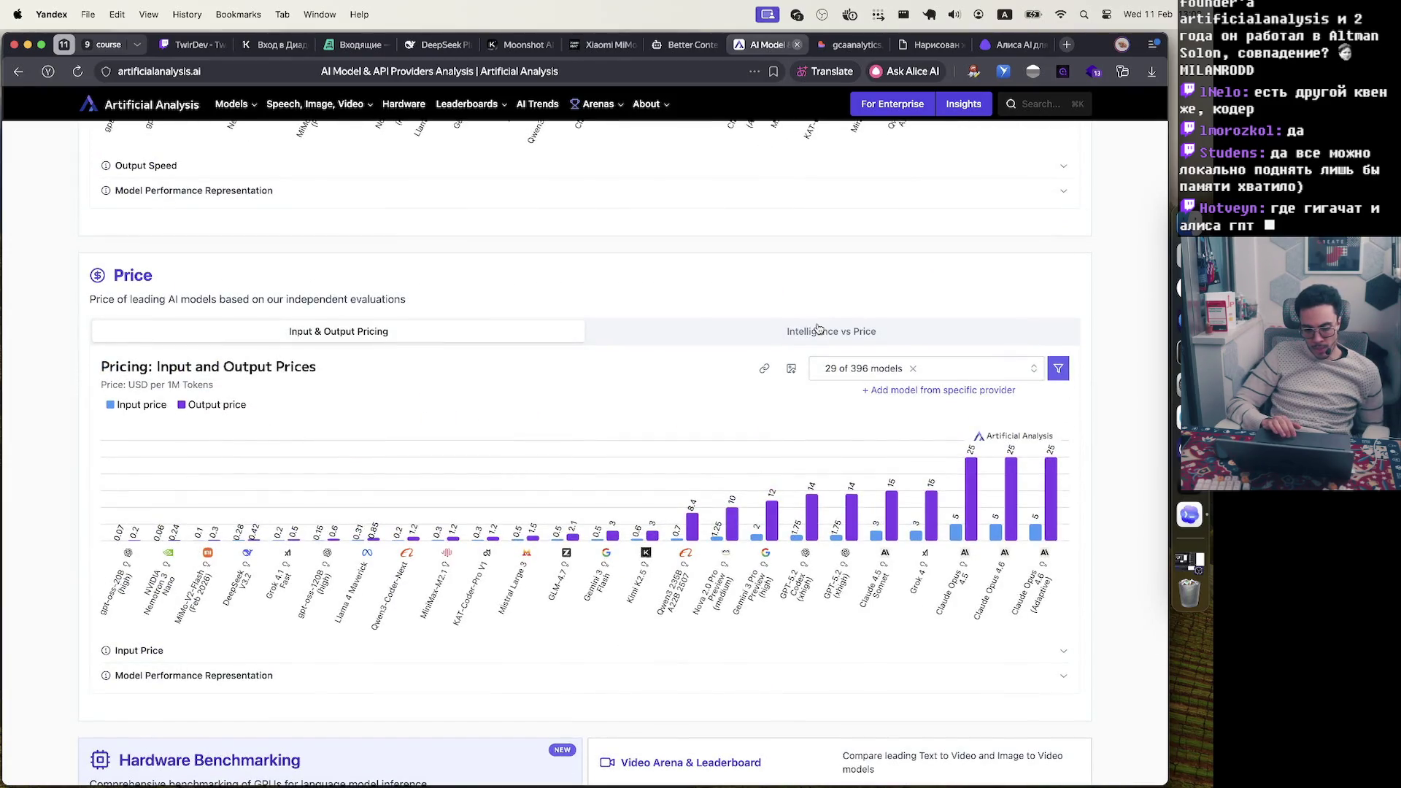
pyautogui.scroll(5, 818, 328)
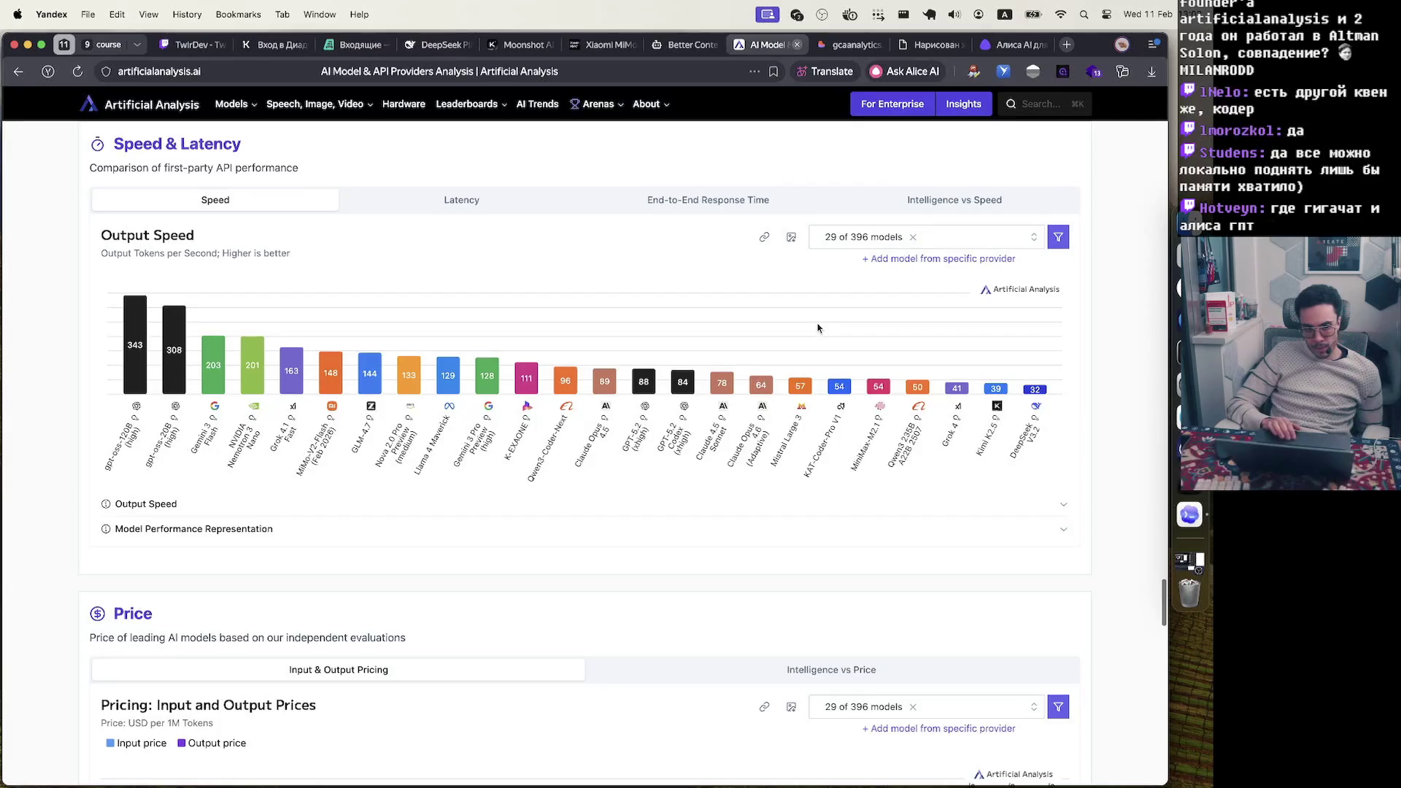
pyautogui.scroll(8, 818, 327)
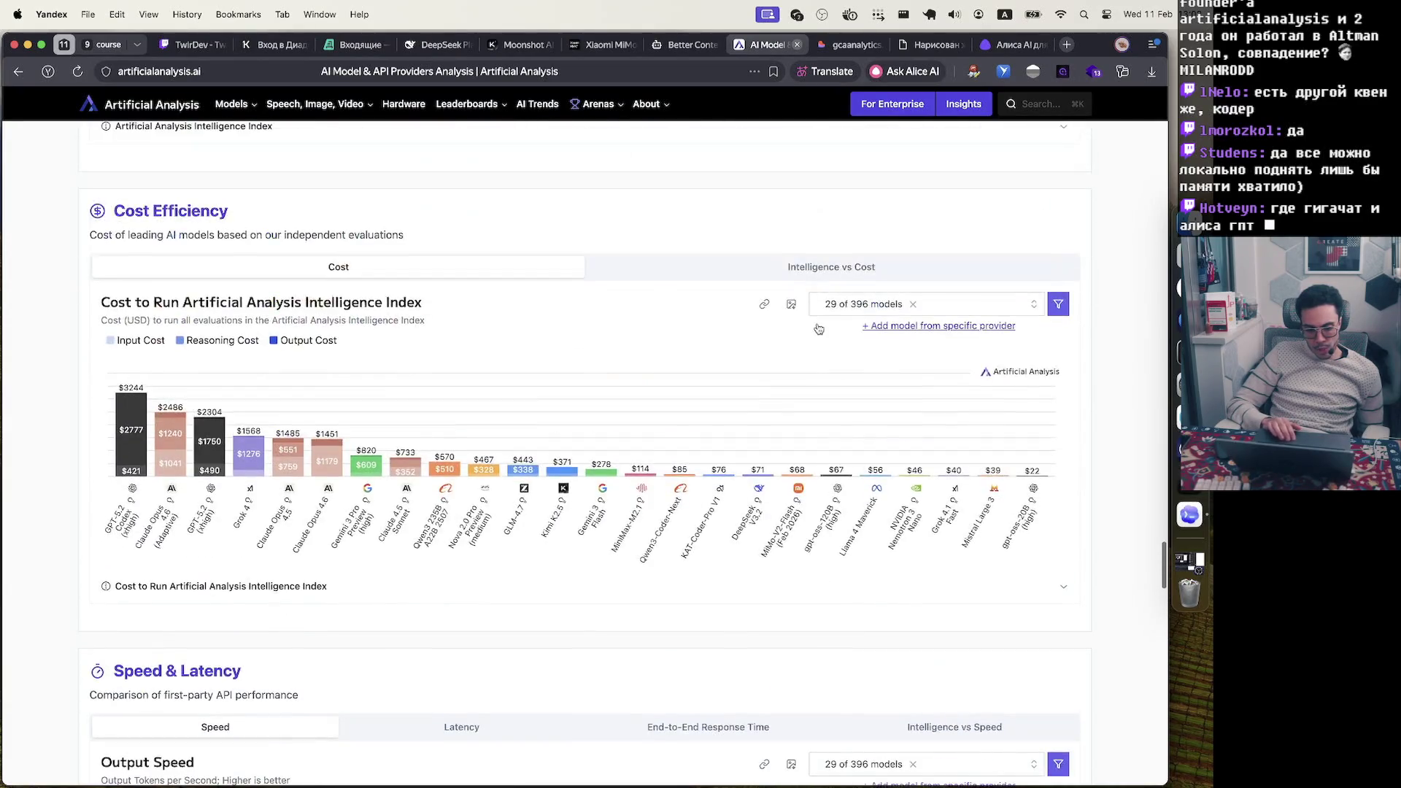
pyautogui.click(843, 267)
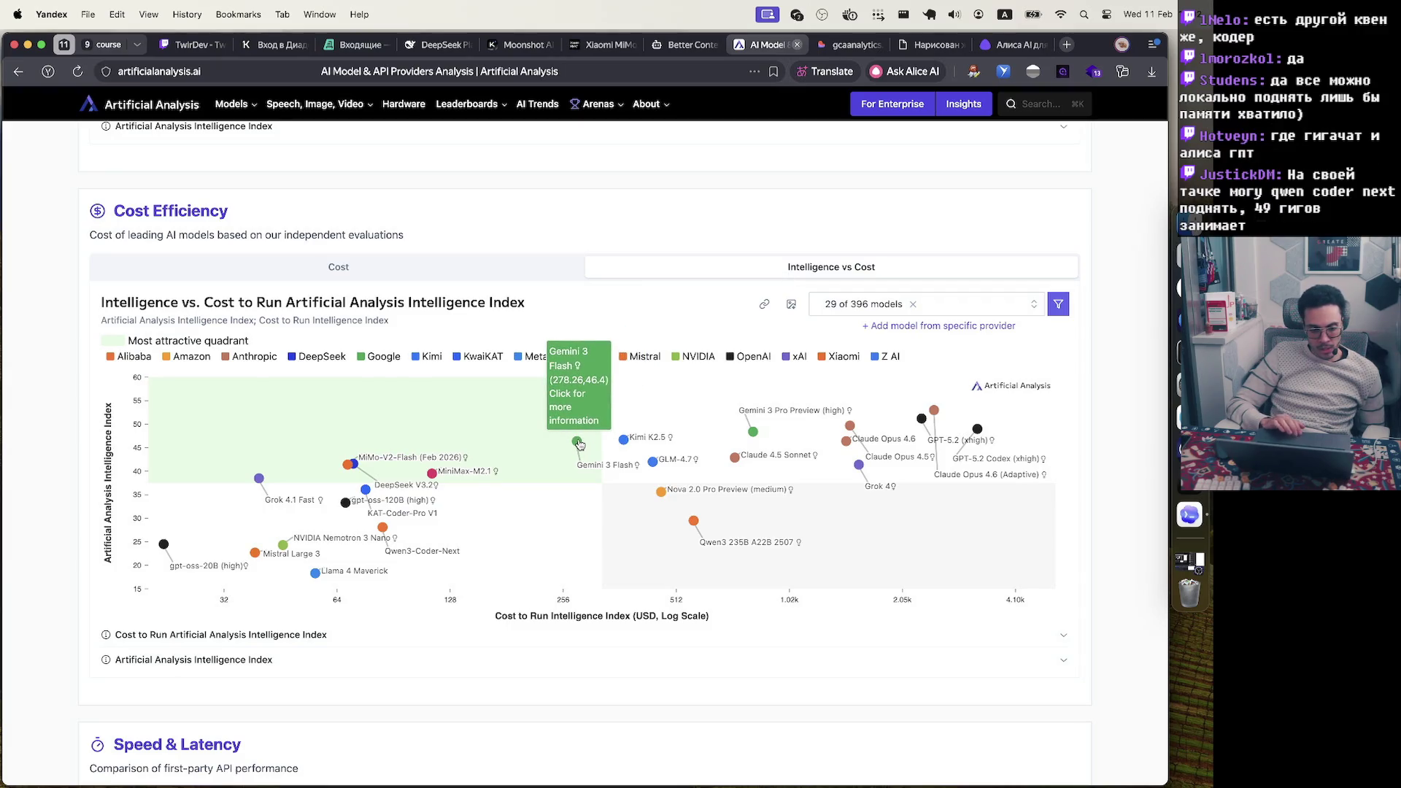
# Toggle Cost Efficiency between the cost-to-run bars and the Intelligence vs Cost scatter, inspecting data points
pyautogui.scroll(5, 579, 440)
pyautogui.scroll(4, 578, 441)
pyautogui.scroll(-9, 578, 440)
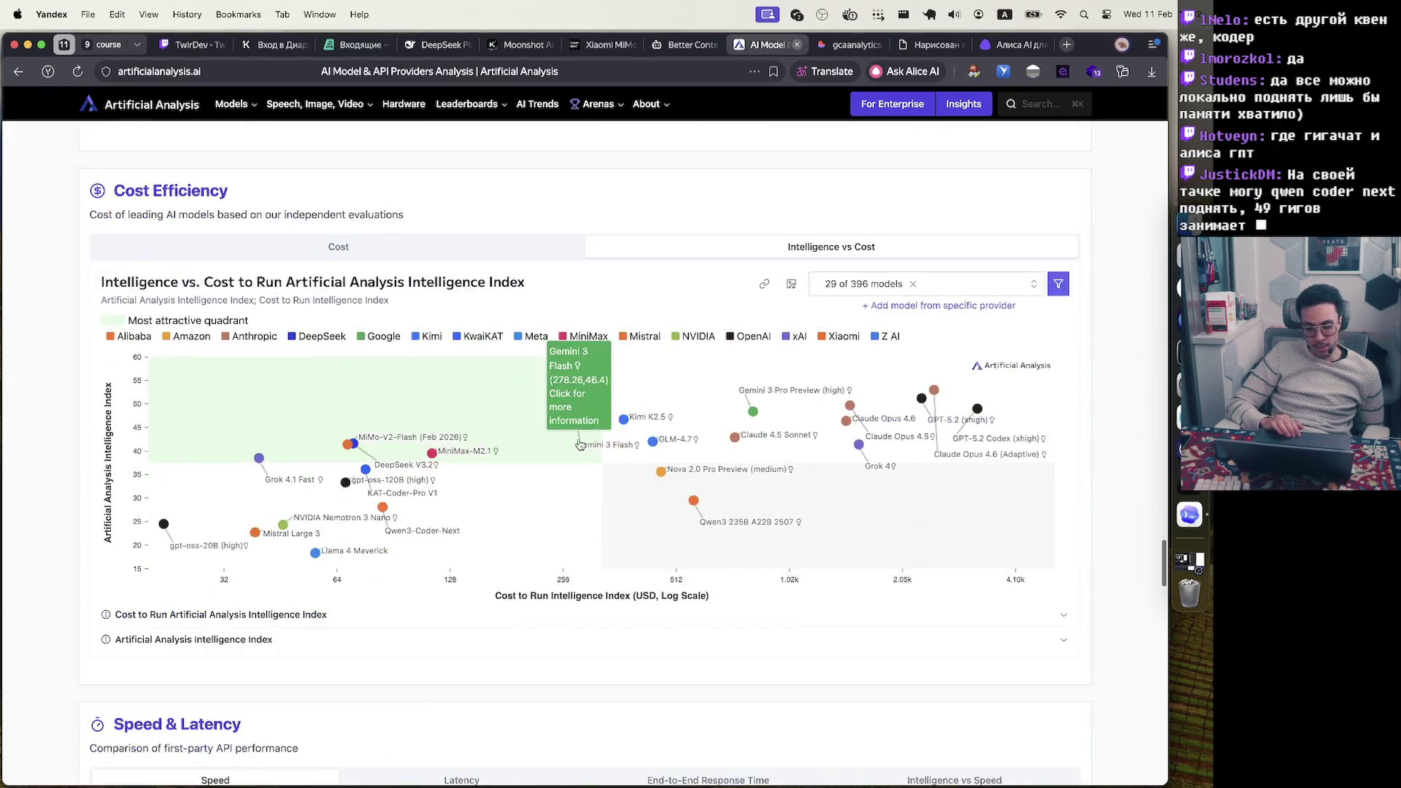
pyautogui.click(488, 285)
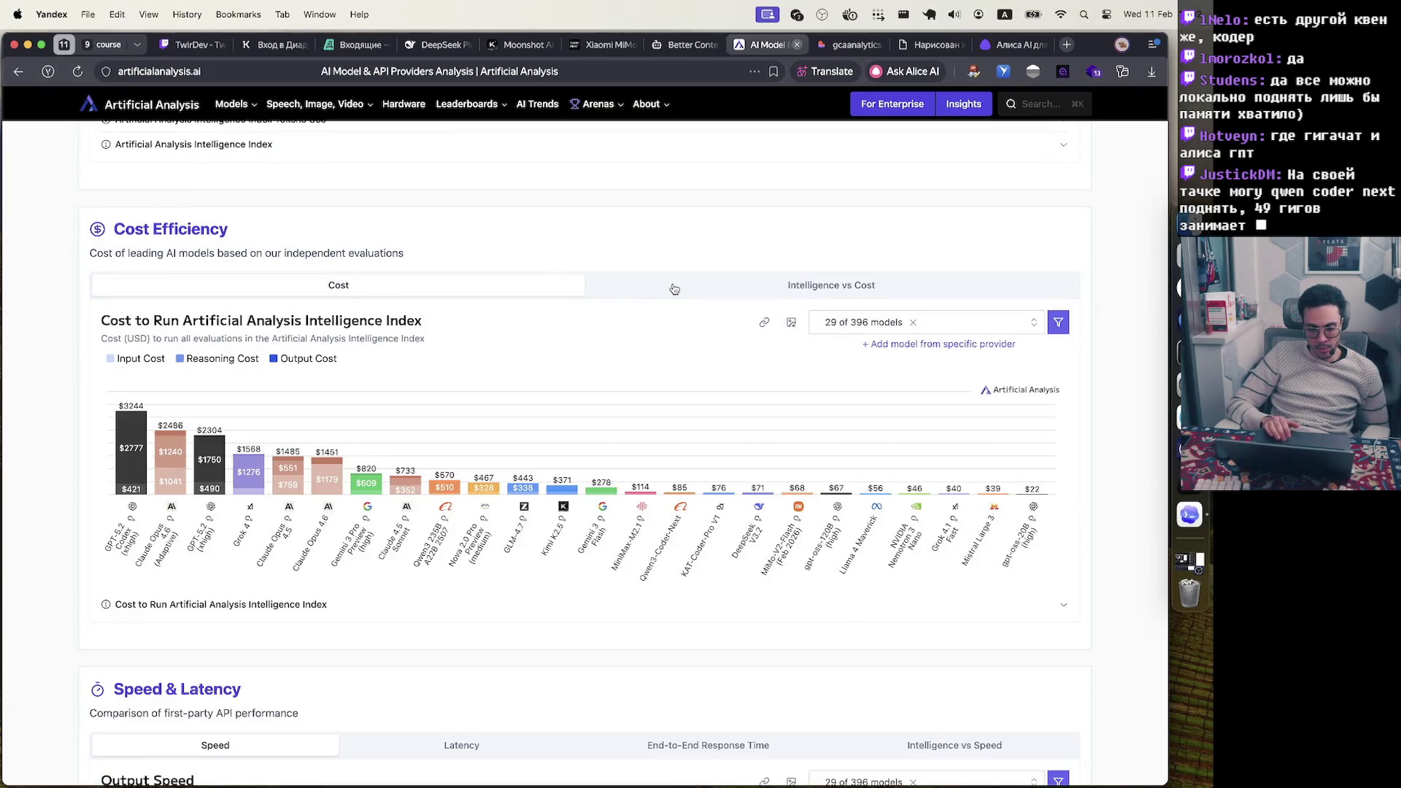
pyautogui.click(722, 283)
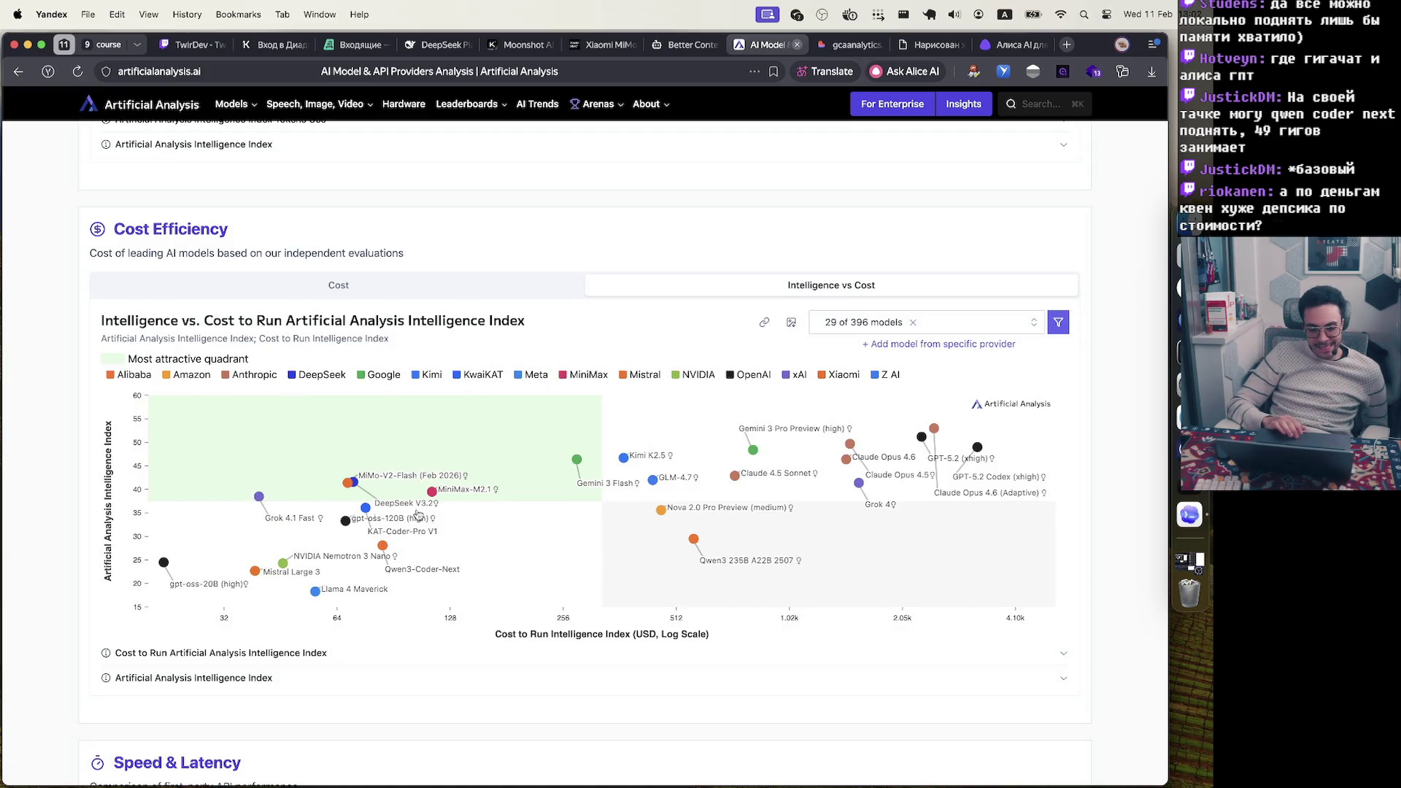
pyautogui.moveTo(577, 460)
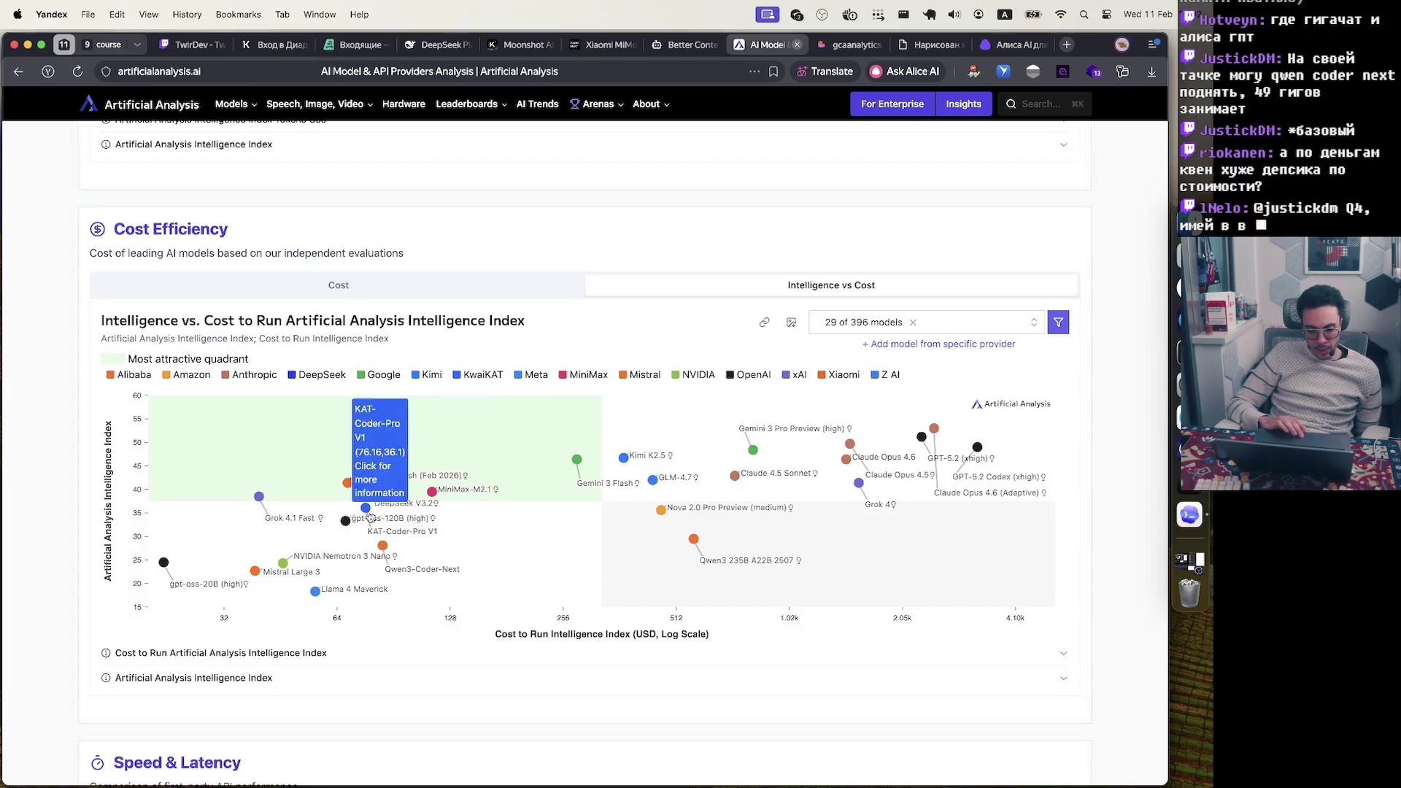
pyautogui.moveTo(701, 543)
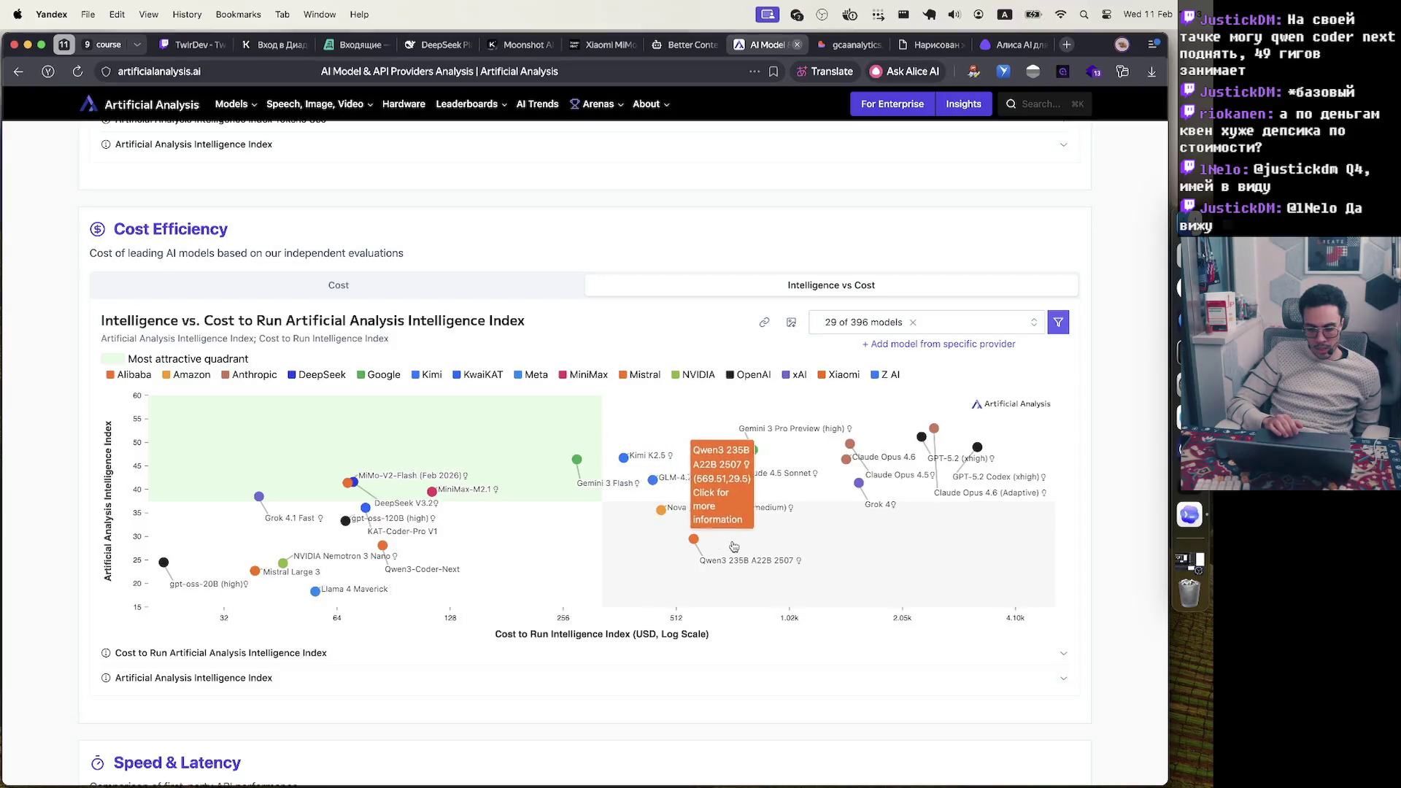
pyautogui.moveTo(410, 562)
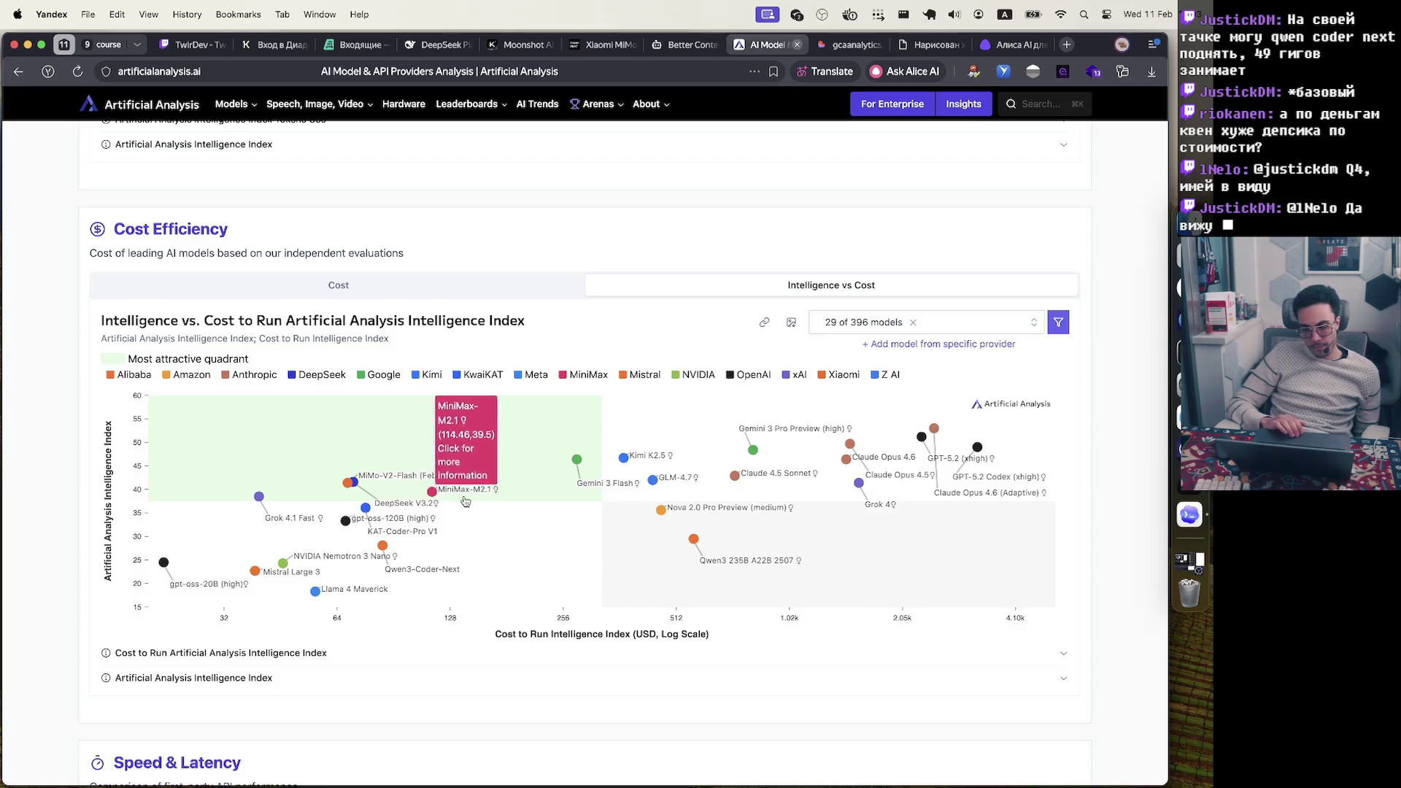
pyautogui.moveTo(401, 521)
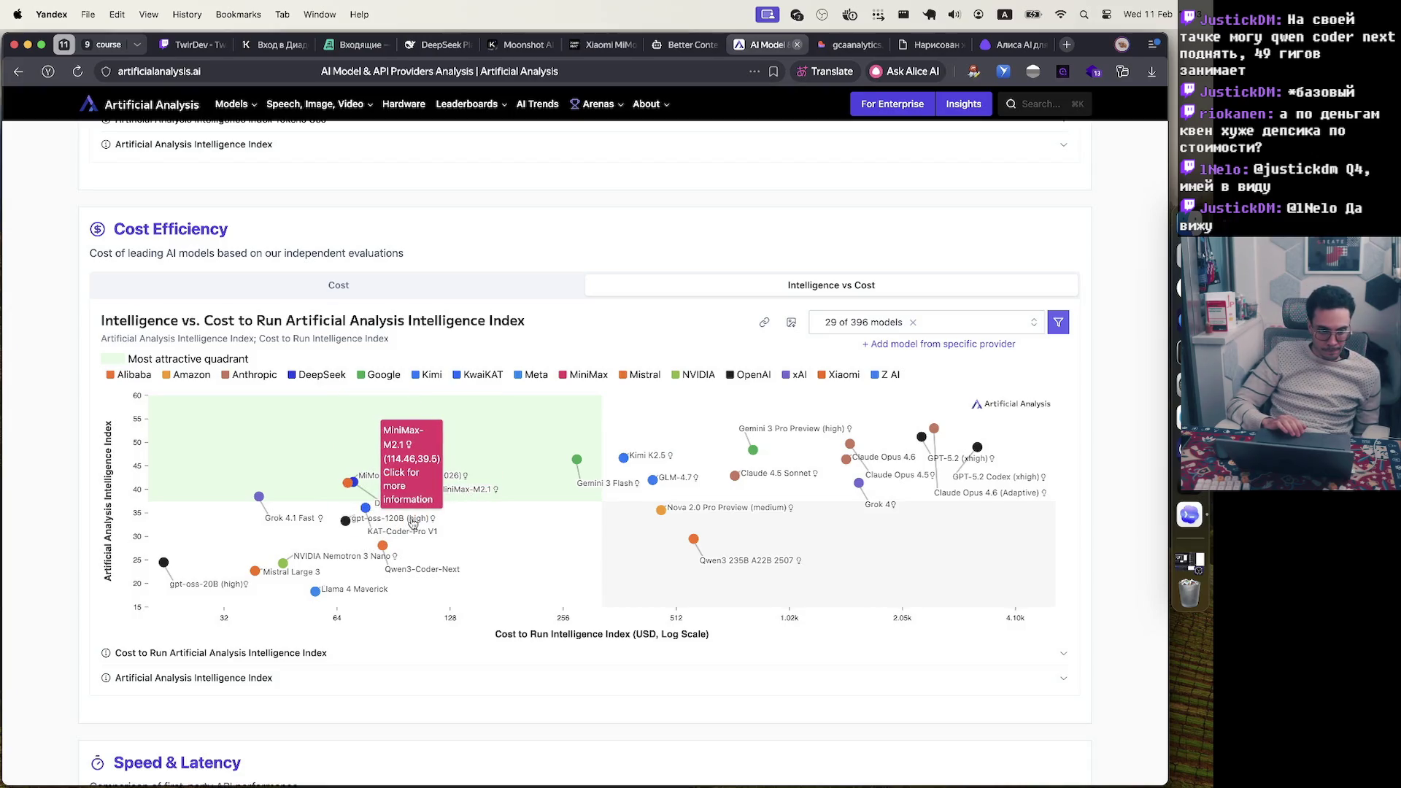
pyautogui.scroll(-8, 413, 524)
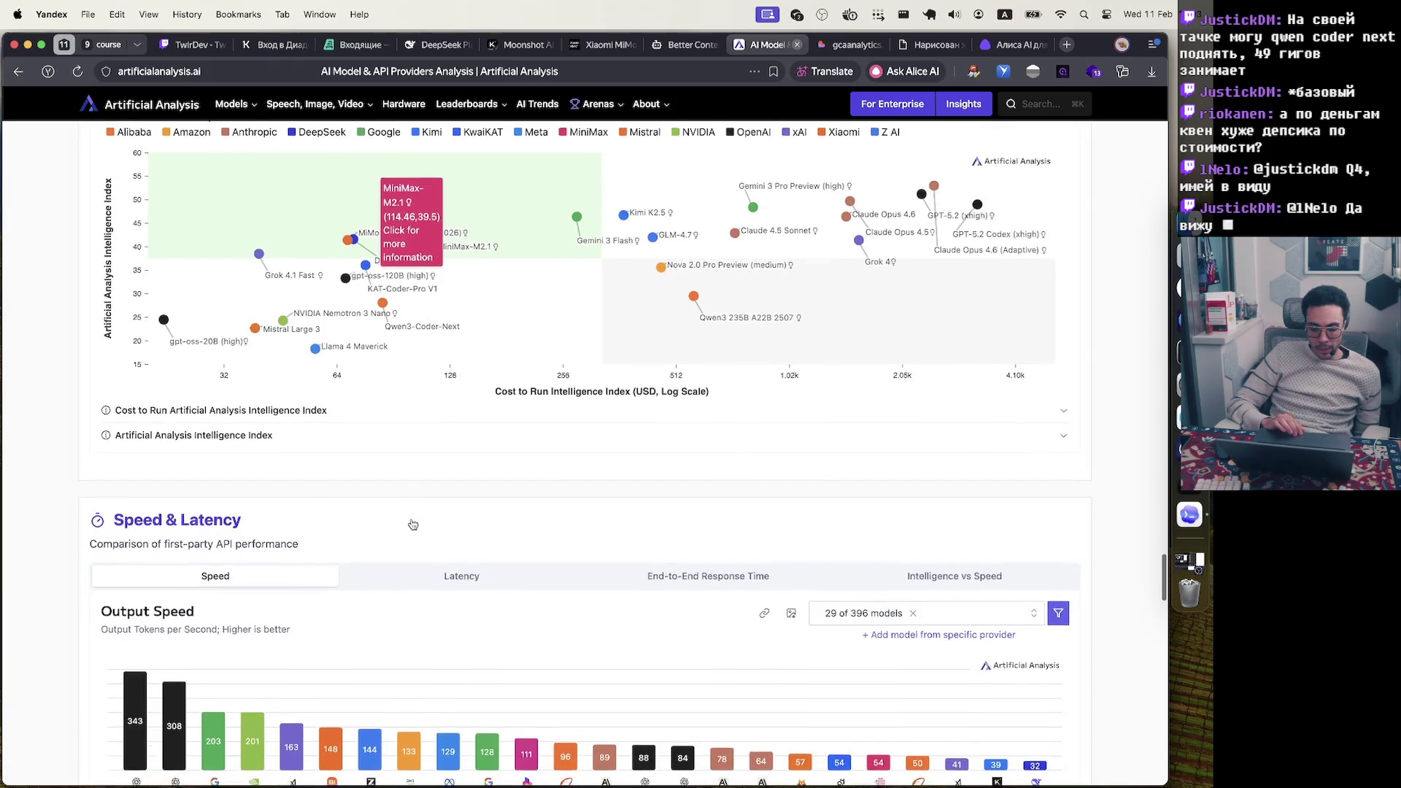
# Show the Intelligence vs Output Speed scatter plot in the Speed section
pyautogui.click(895, 287)
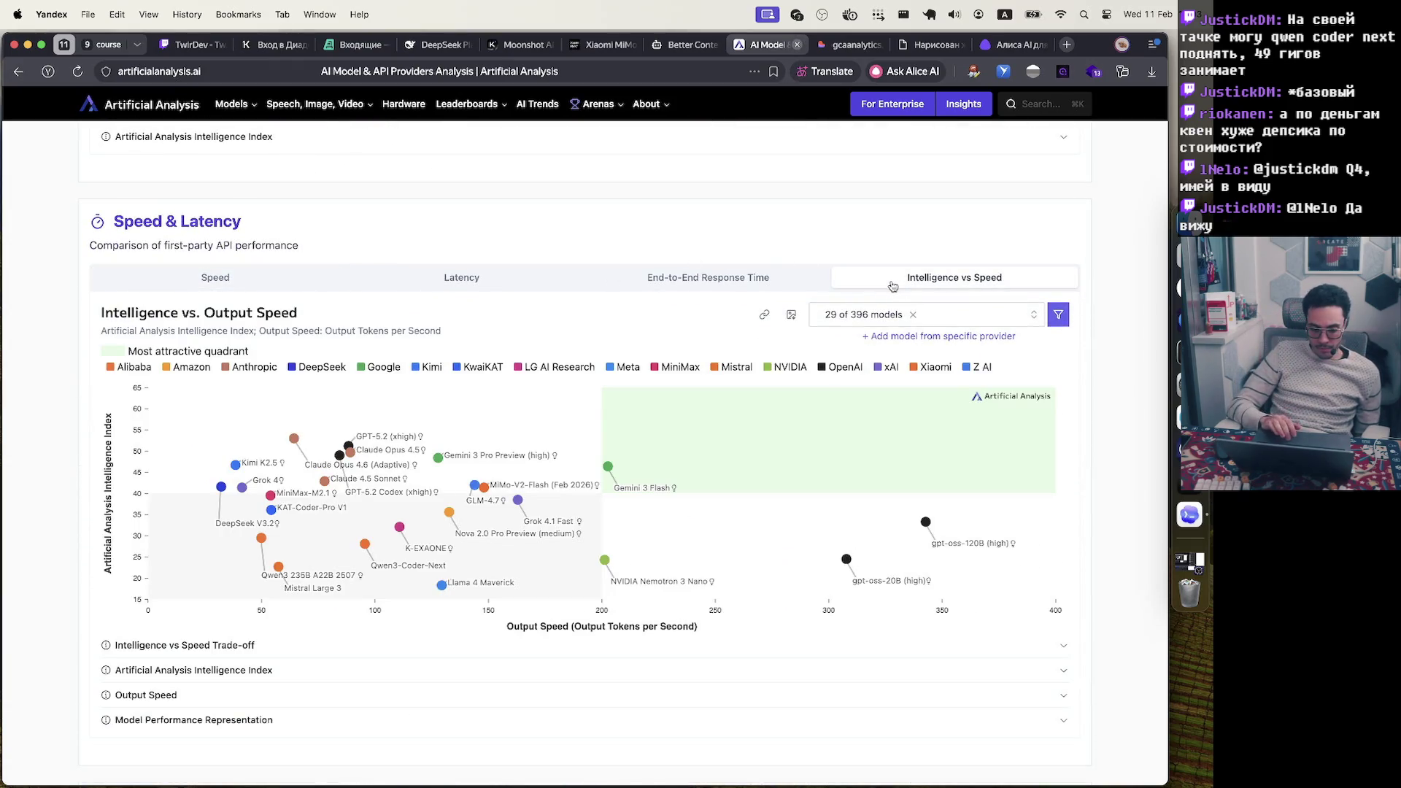
pyautogui.moveTo(668, 479)
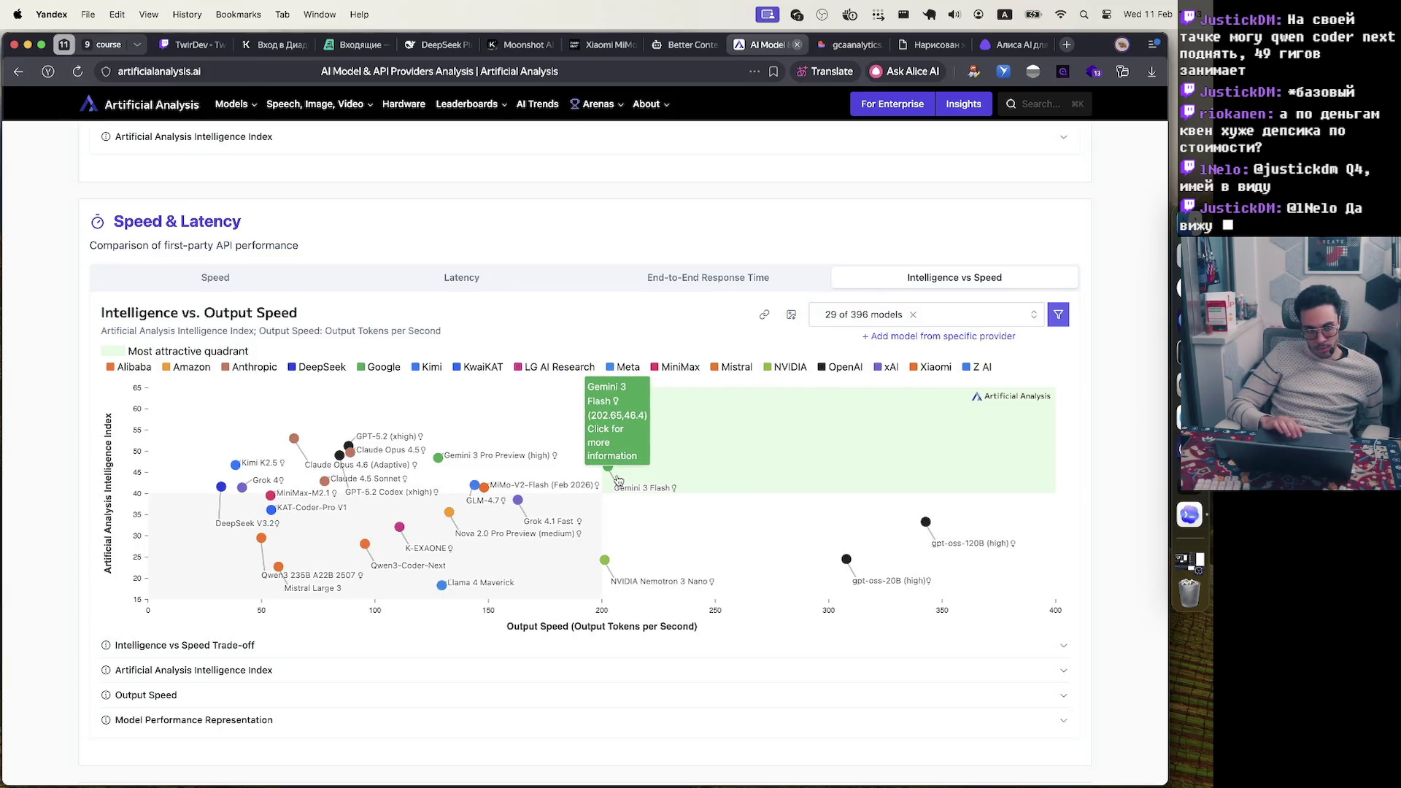
pyautogui.scroll(-5, 619, 481)
pyautogui.scroll(-4, 619, 481)
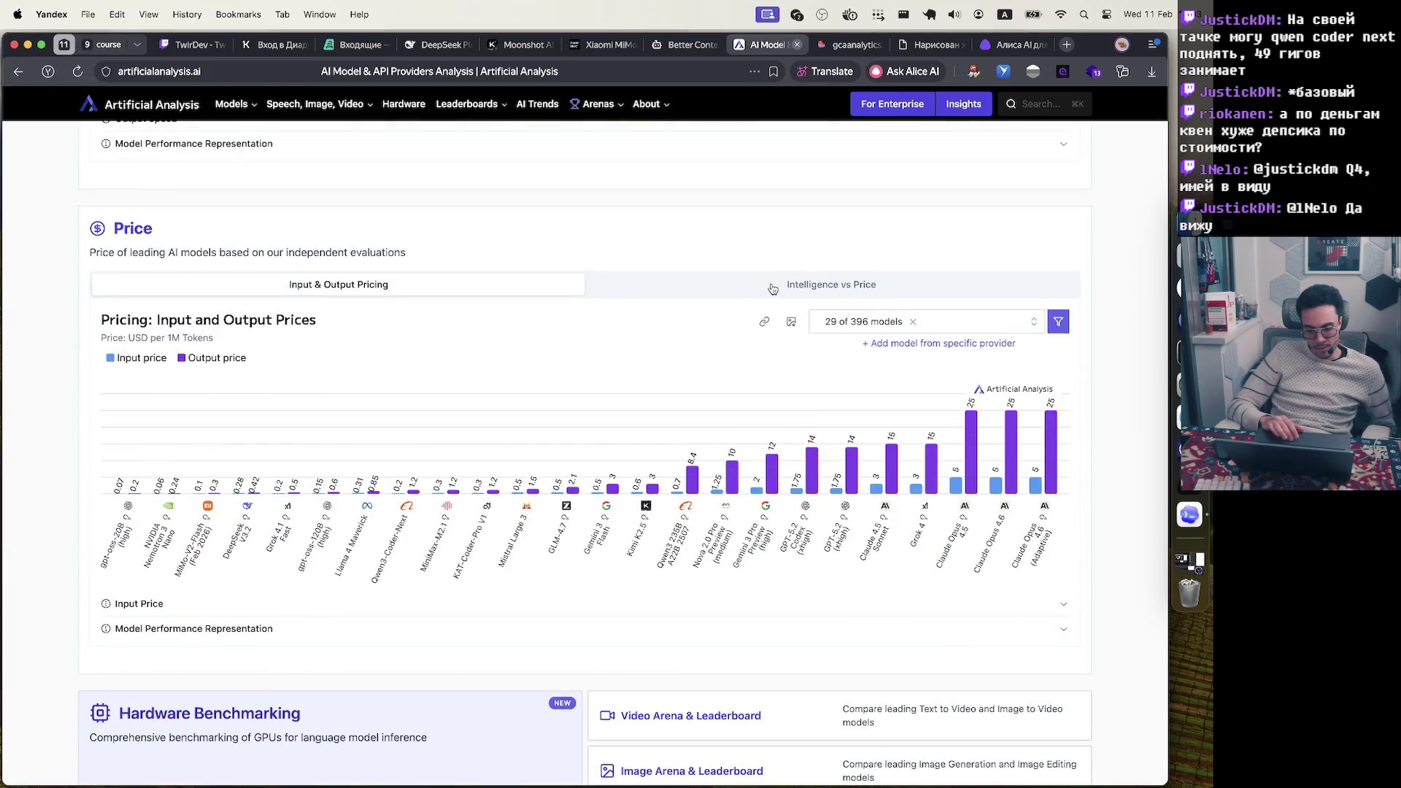
# Open the log-scale Intelligence vs Price chart and inspect its data points
pyautogui.click(773, 288)
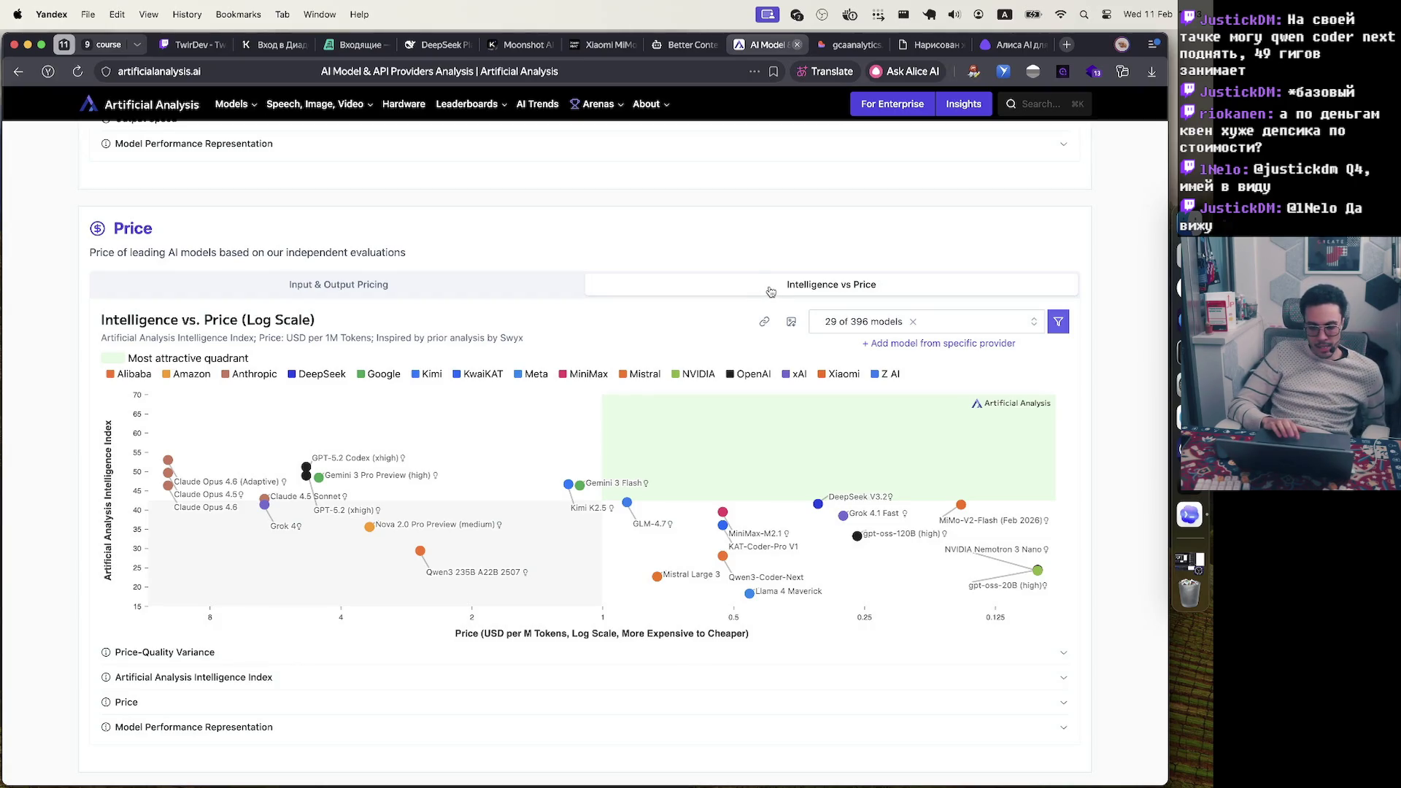
pyautogui.moveTo(827, 479)
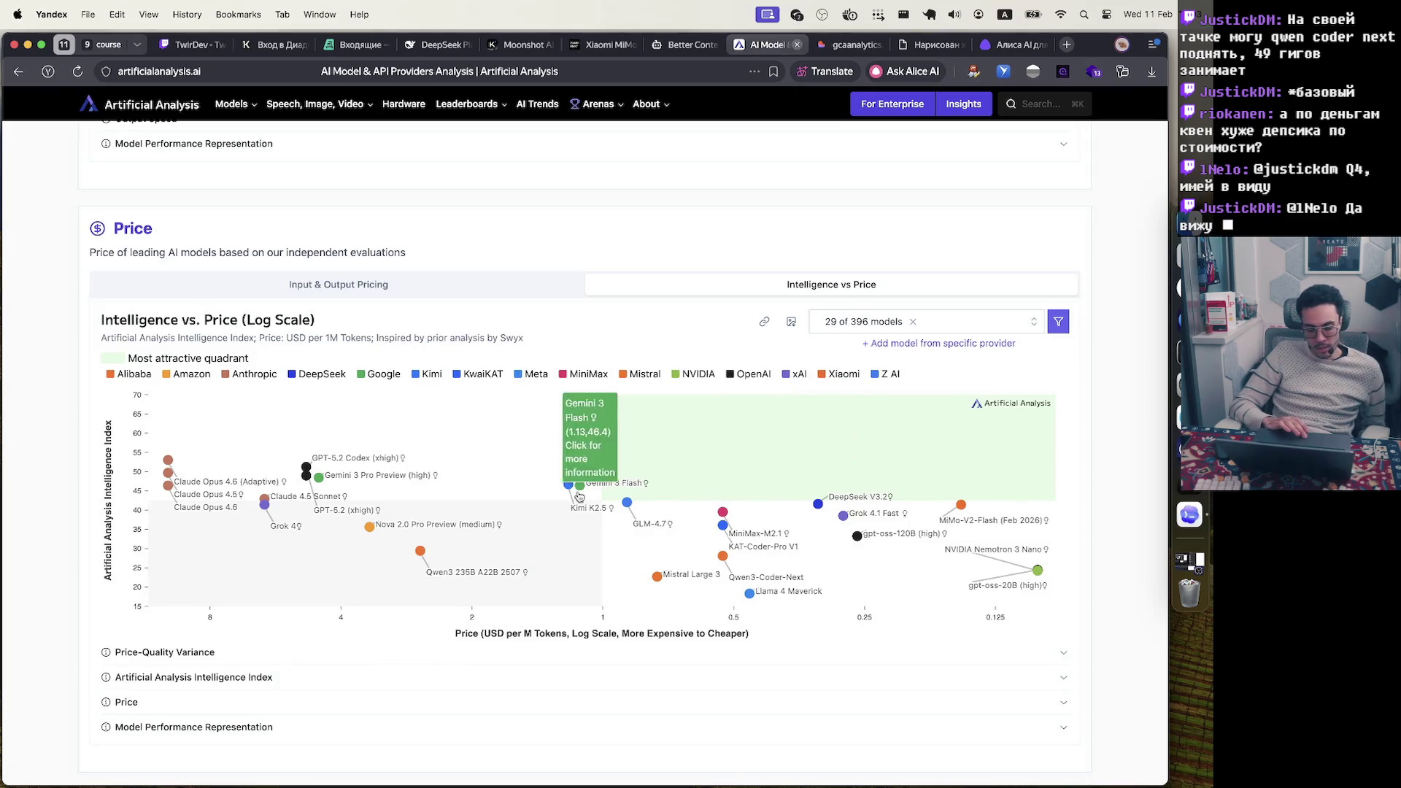
pyautogui.moveTo(605, 487)
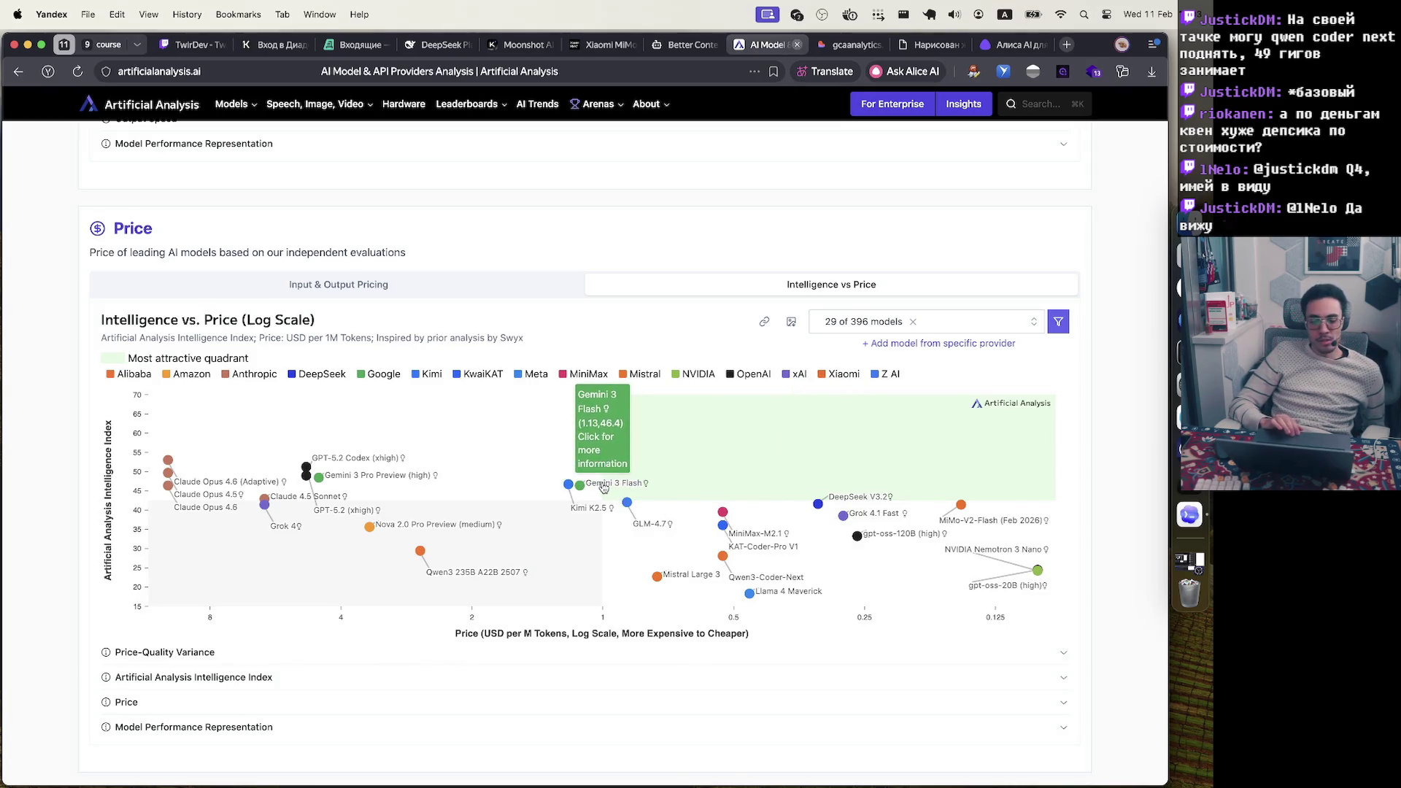
pyautogui.scroll(3, 604, 488)
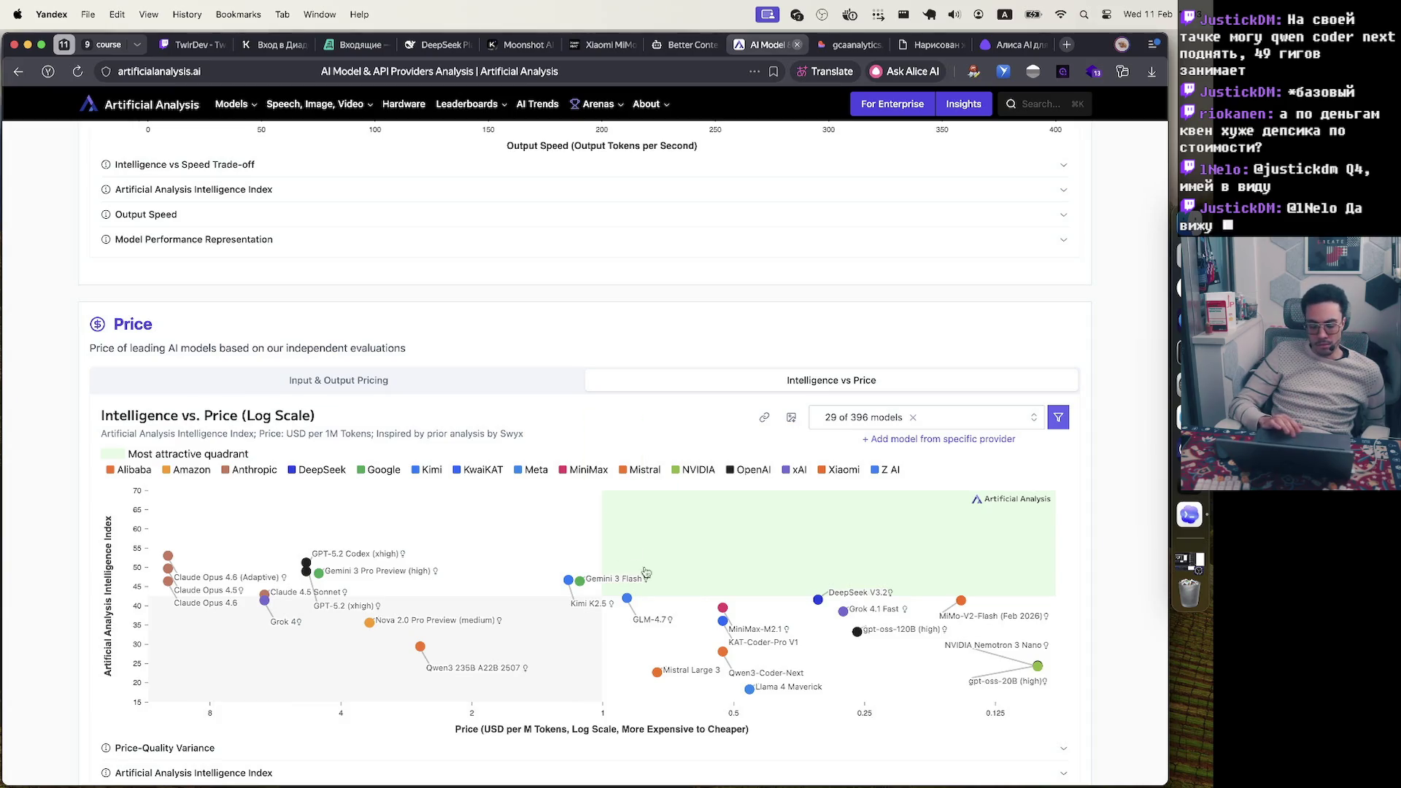
pyautogui.moveTo(844, 602)
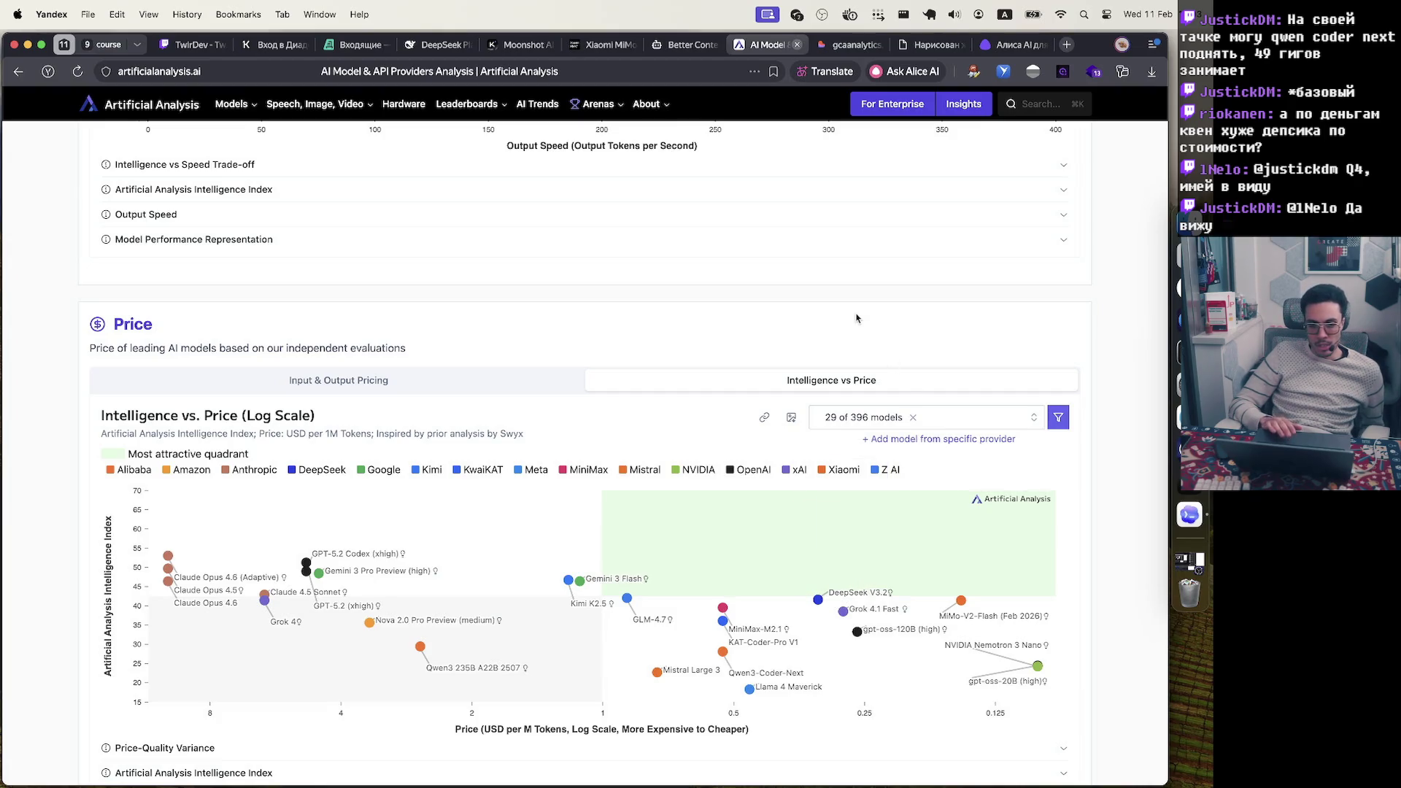
# Scroll around the price charts, then switch to the Алиса AI start page tab
pyautogui.scroll(-3, 858, 317)
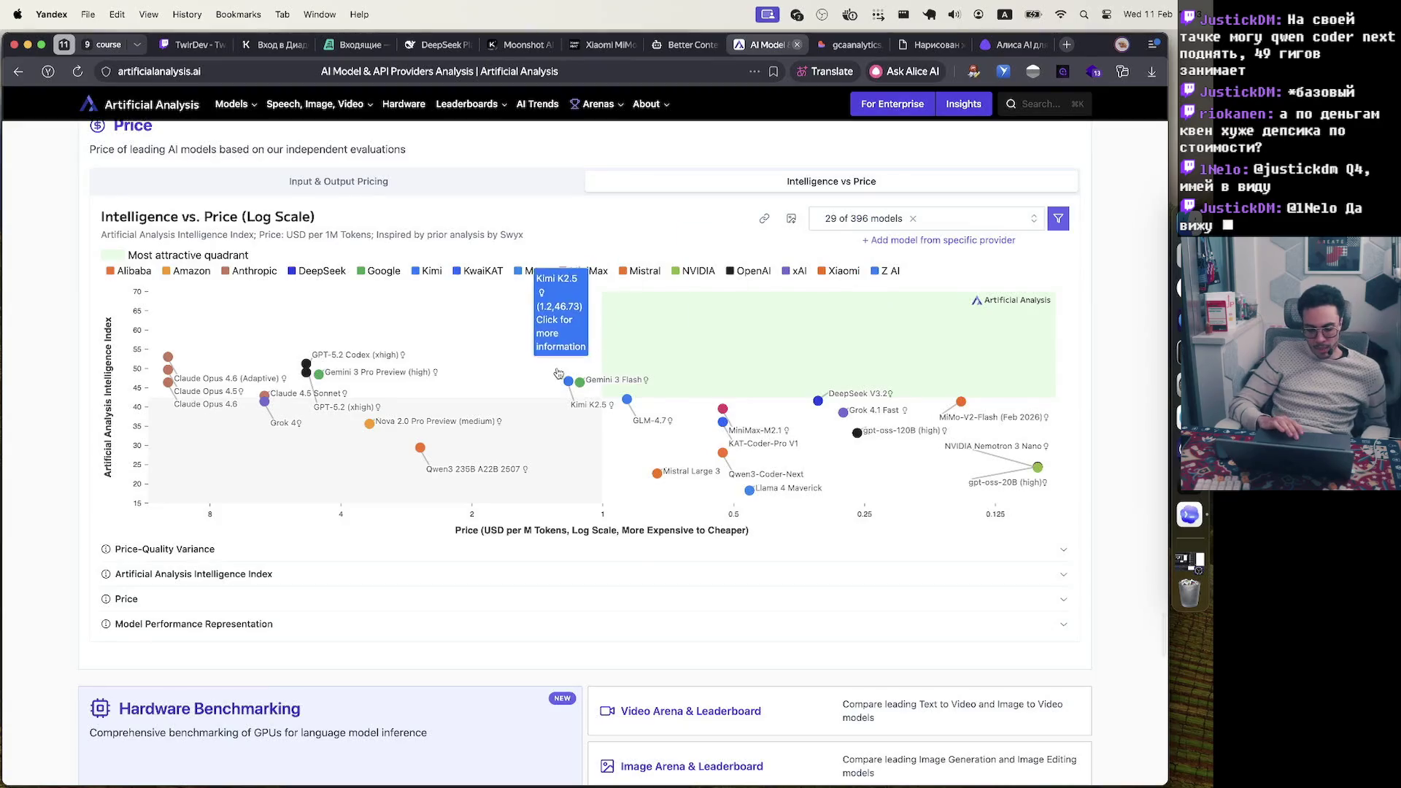
pyautogui.moveTo(583, 387)
pyautogui.scroll(-5, 583, 387)
pyautogui.scroll(2, 583, 388)
pyautogui.scroll(-8, 583, 388)
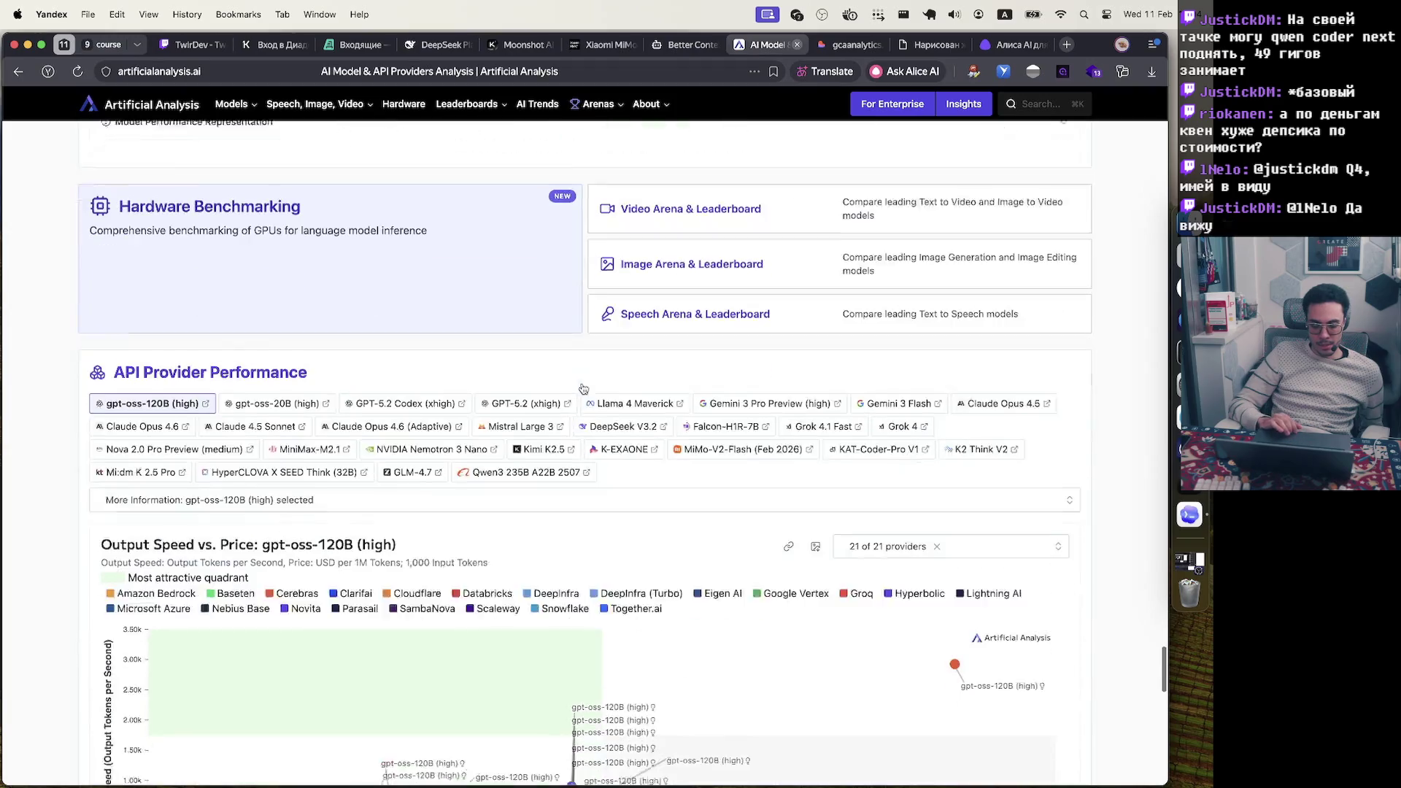
pyautogui.scroll(6, 583, 388)
pyautogui.scroll(7, 583, 387)
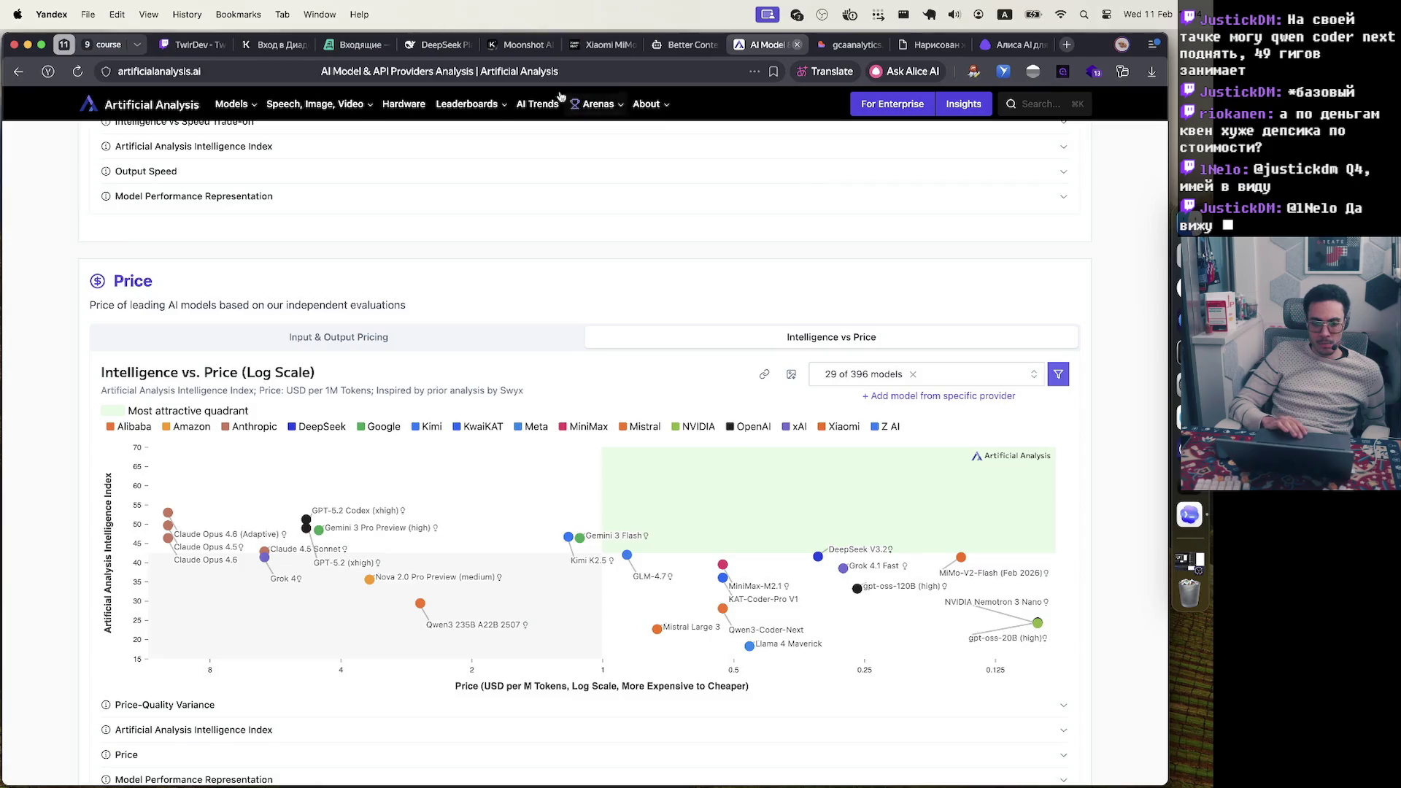
pyautogui.click(1021, 45)
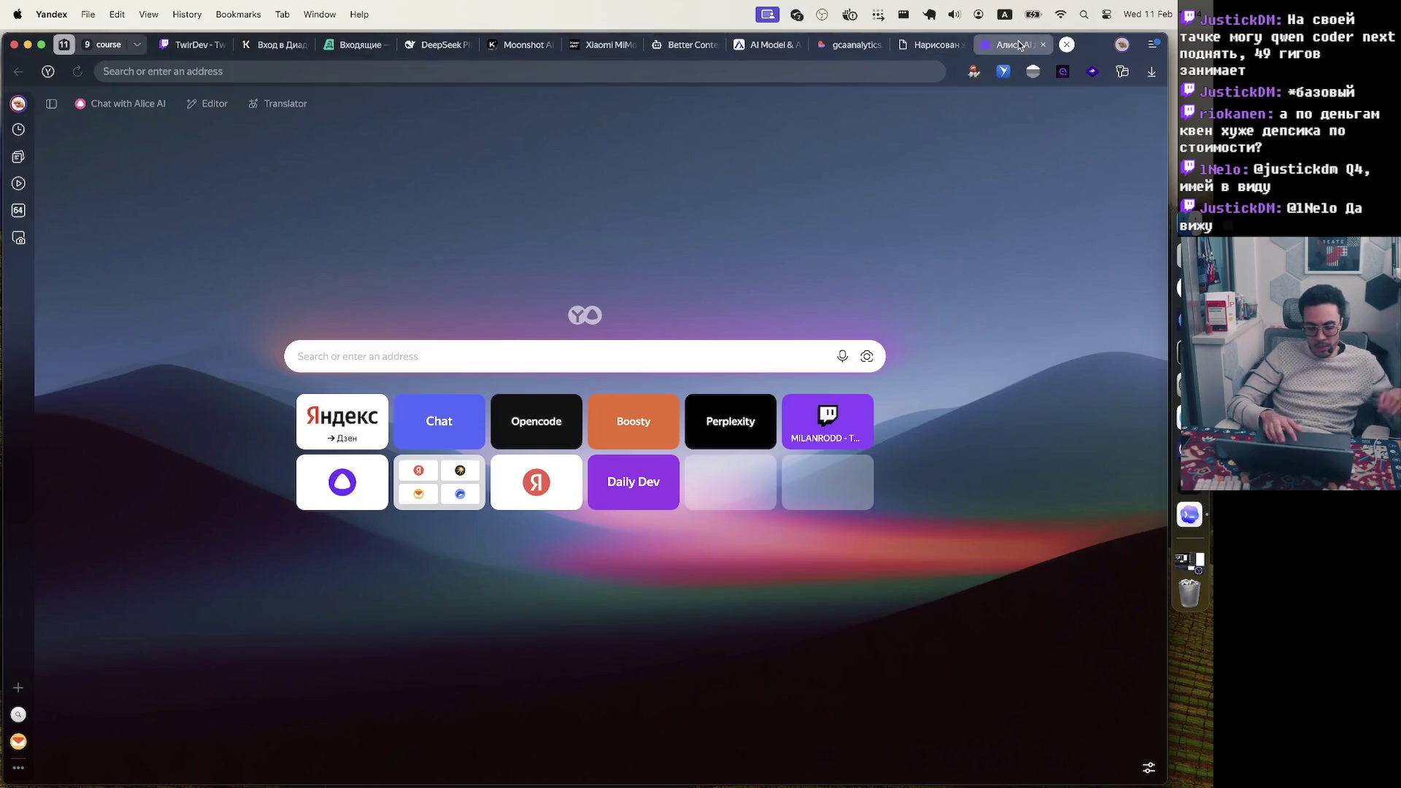
# Open the Boosty site by typing 'boosty' in the address bar
pyautogui.write('boosty')
pyautogui.press('Down')
pyautogui.press('Return')
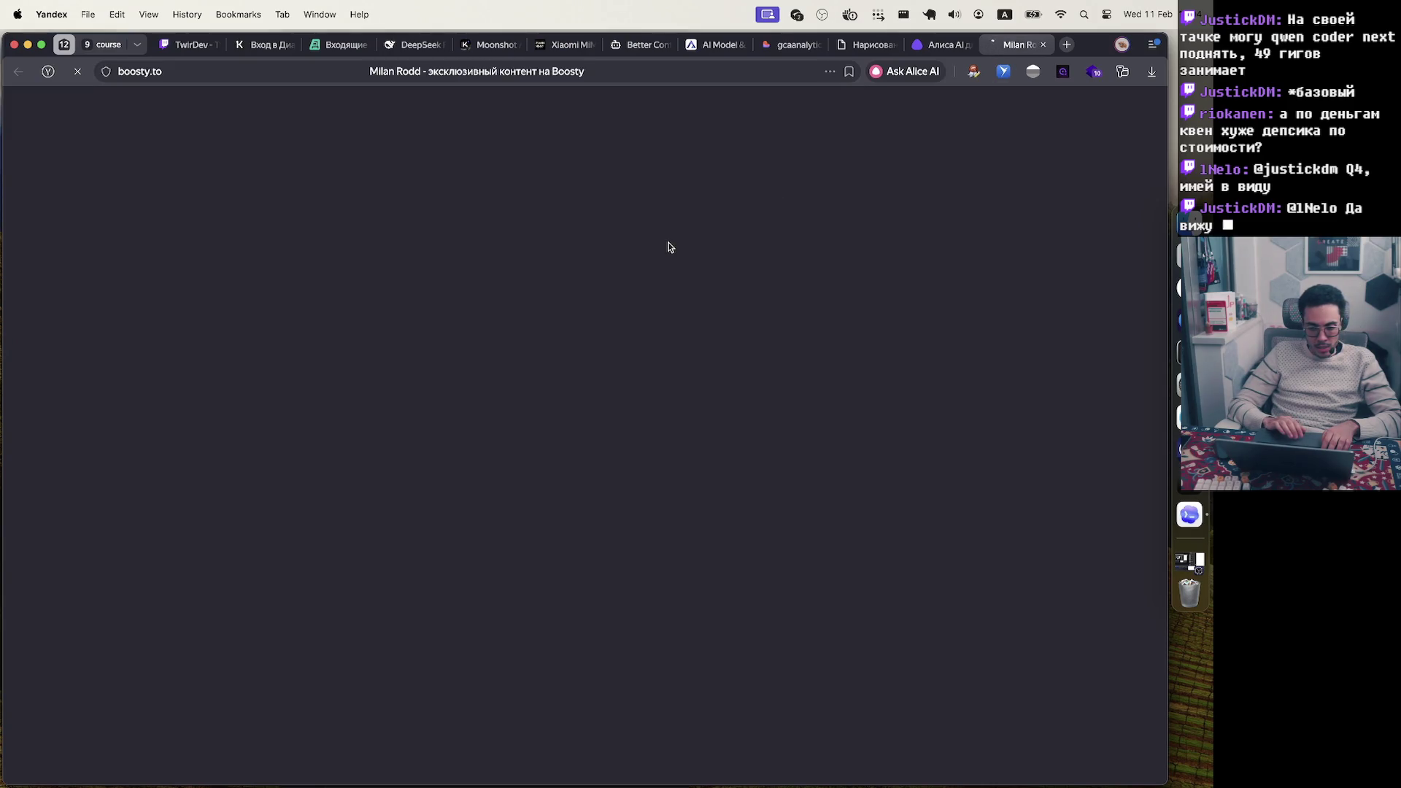
# Browse the agentic coding course posts, then return to the Artificial Analysis price chart tab
pyautogui.scroll(-10, 670, 246)
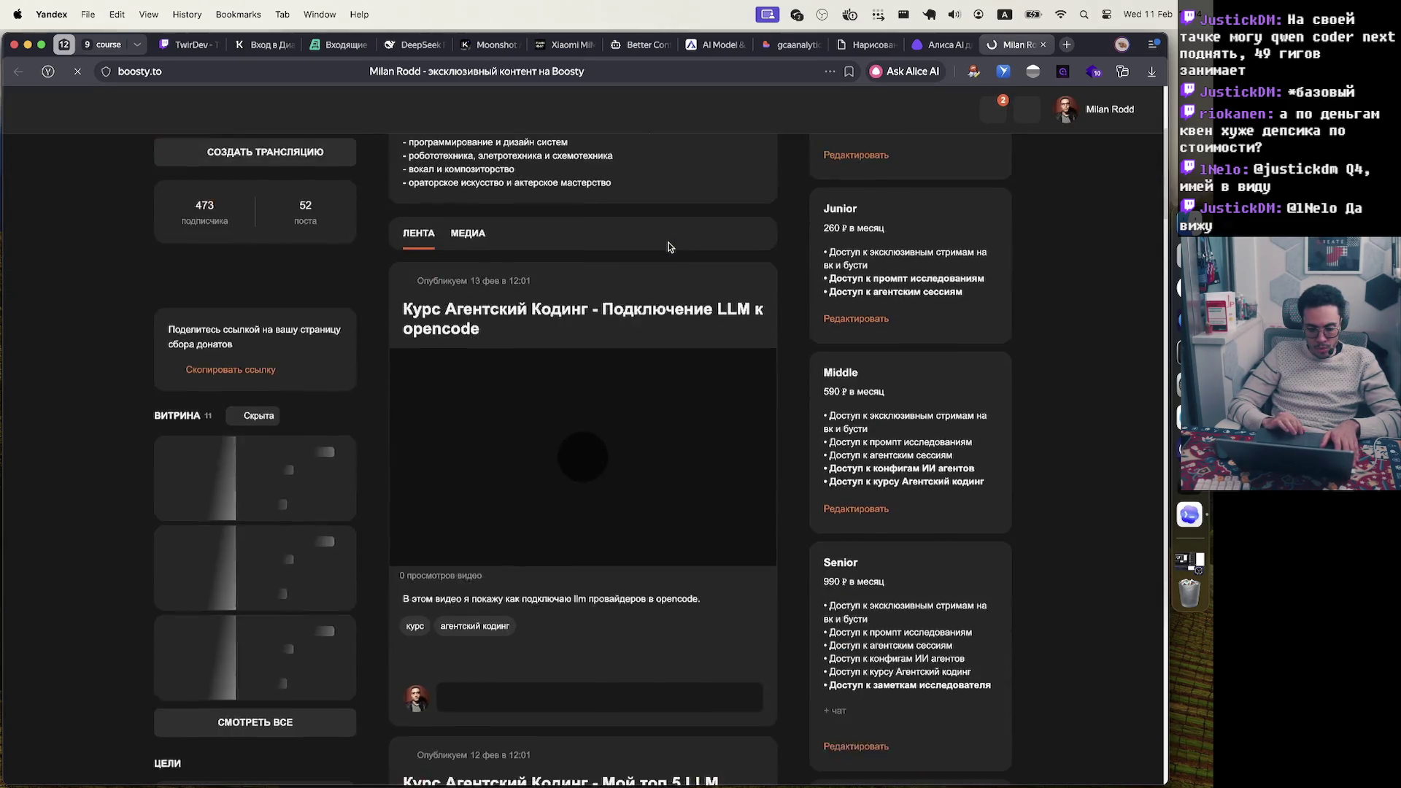
pyautogui.scroll(-7, 670, 246)
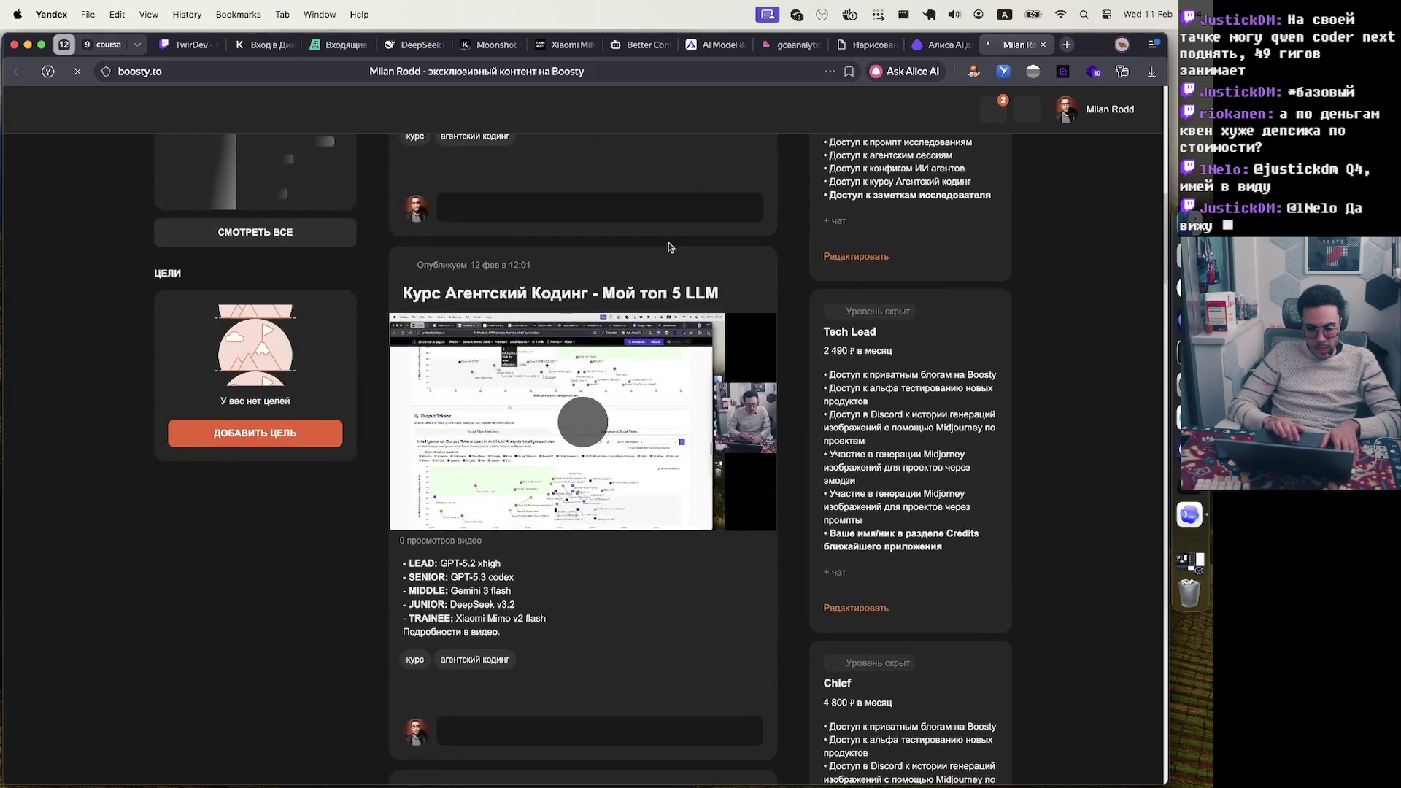
pyautogui.scroll(-5, 670, 247)
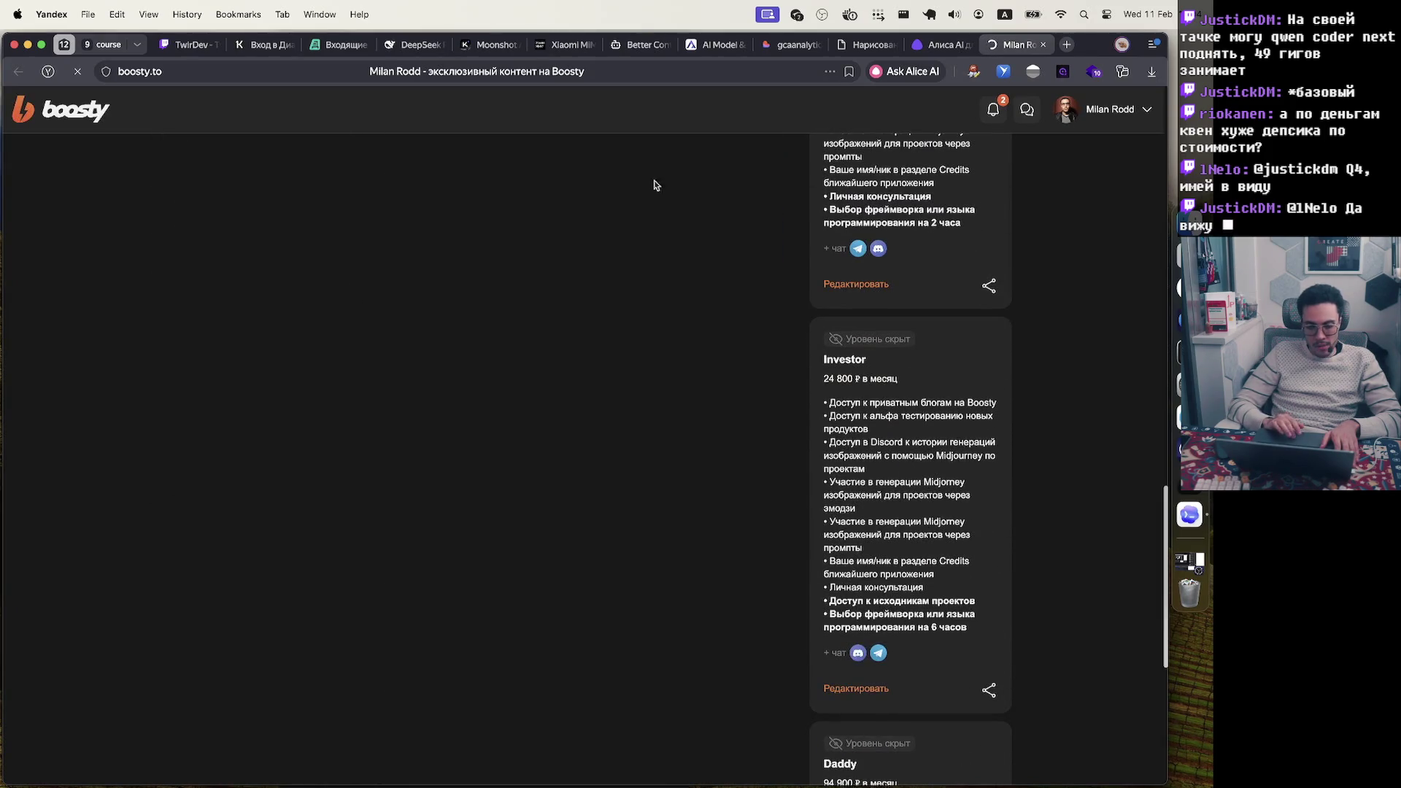
pyautogui.scroll(3, 682, 299)
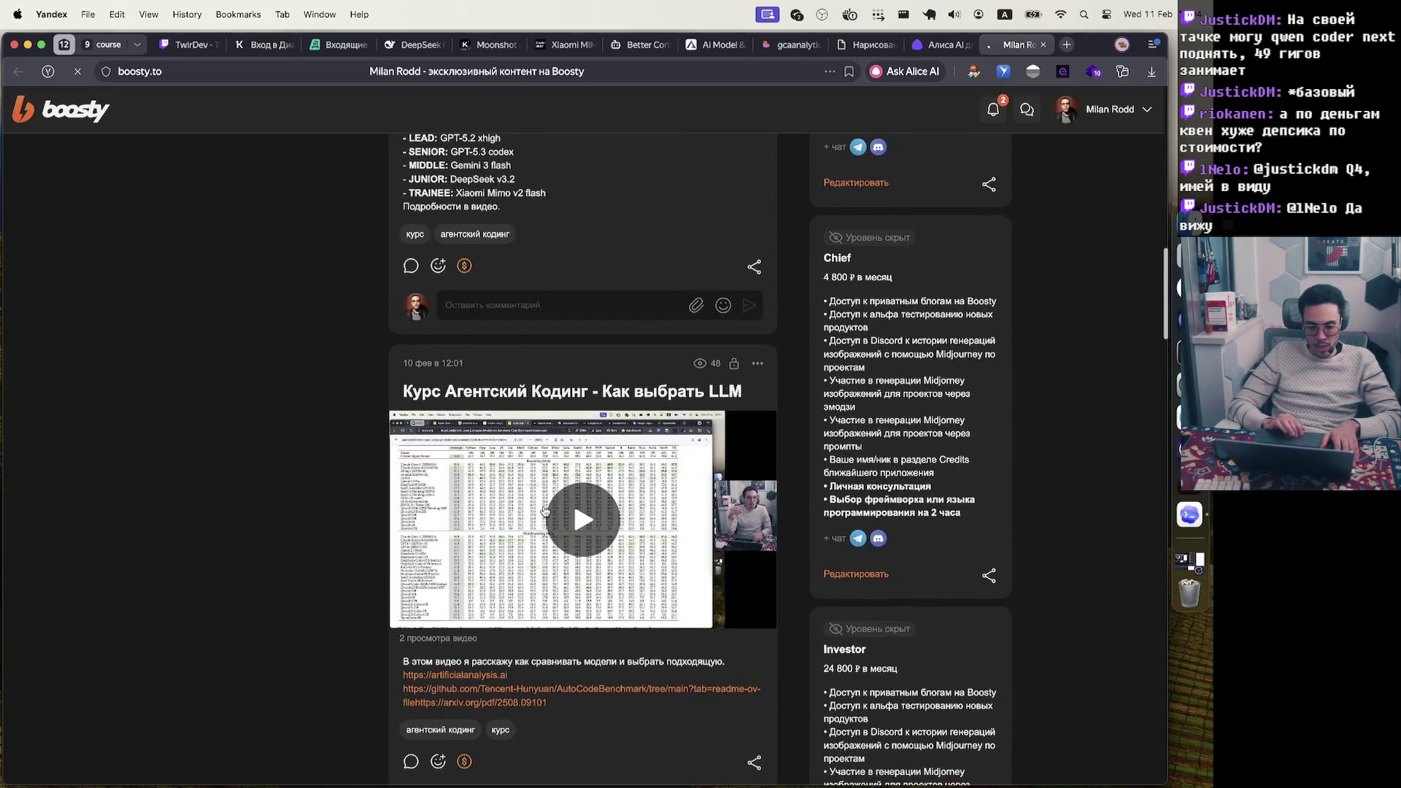
pyautogui.scroll(7, 545, 511)
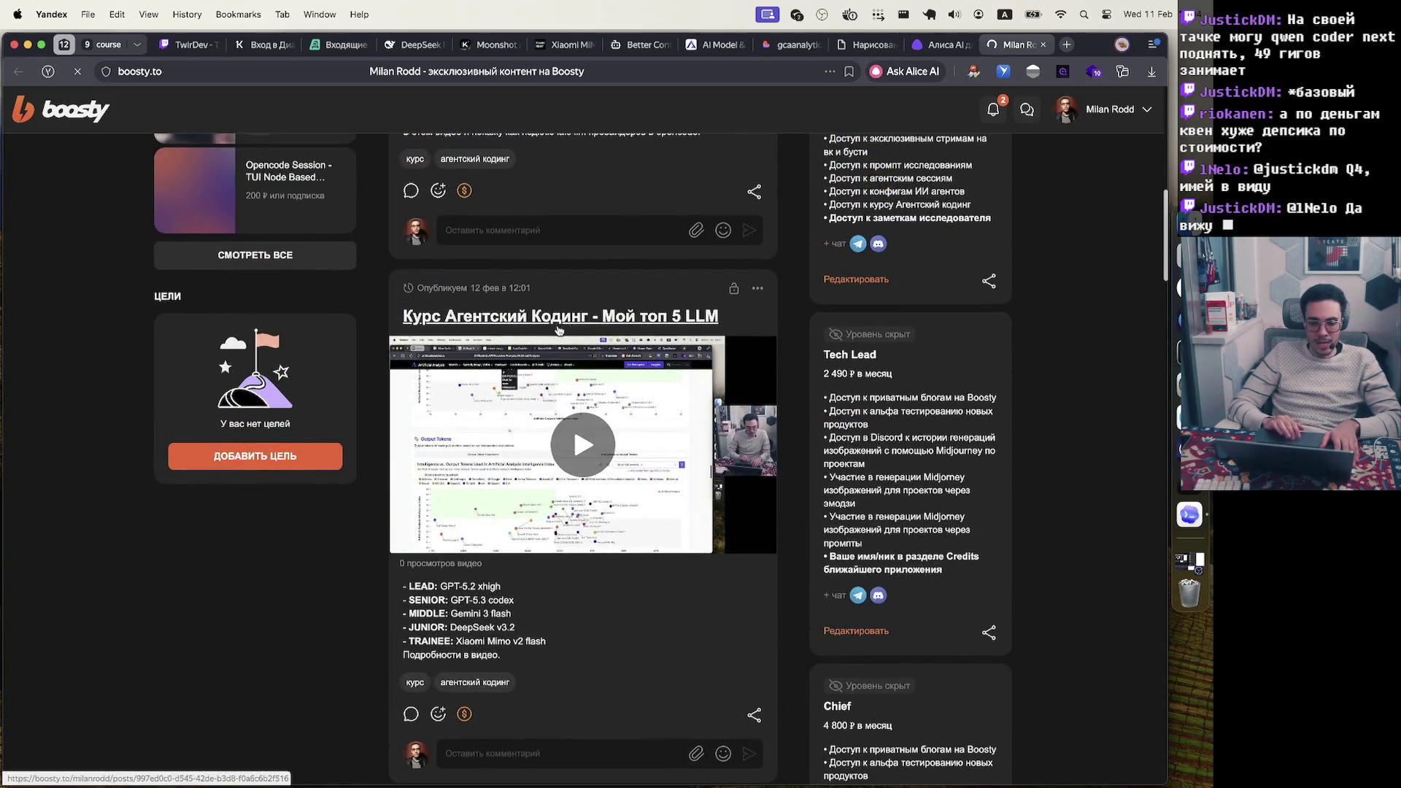
pyautogui.scroll(-1, 555, 453)
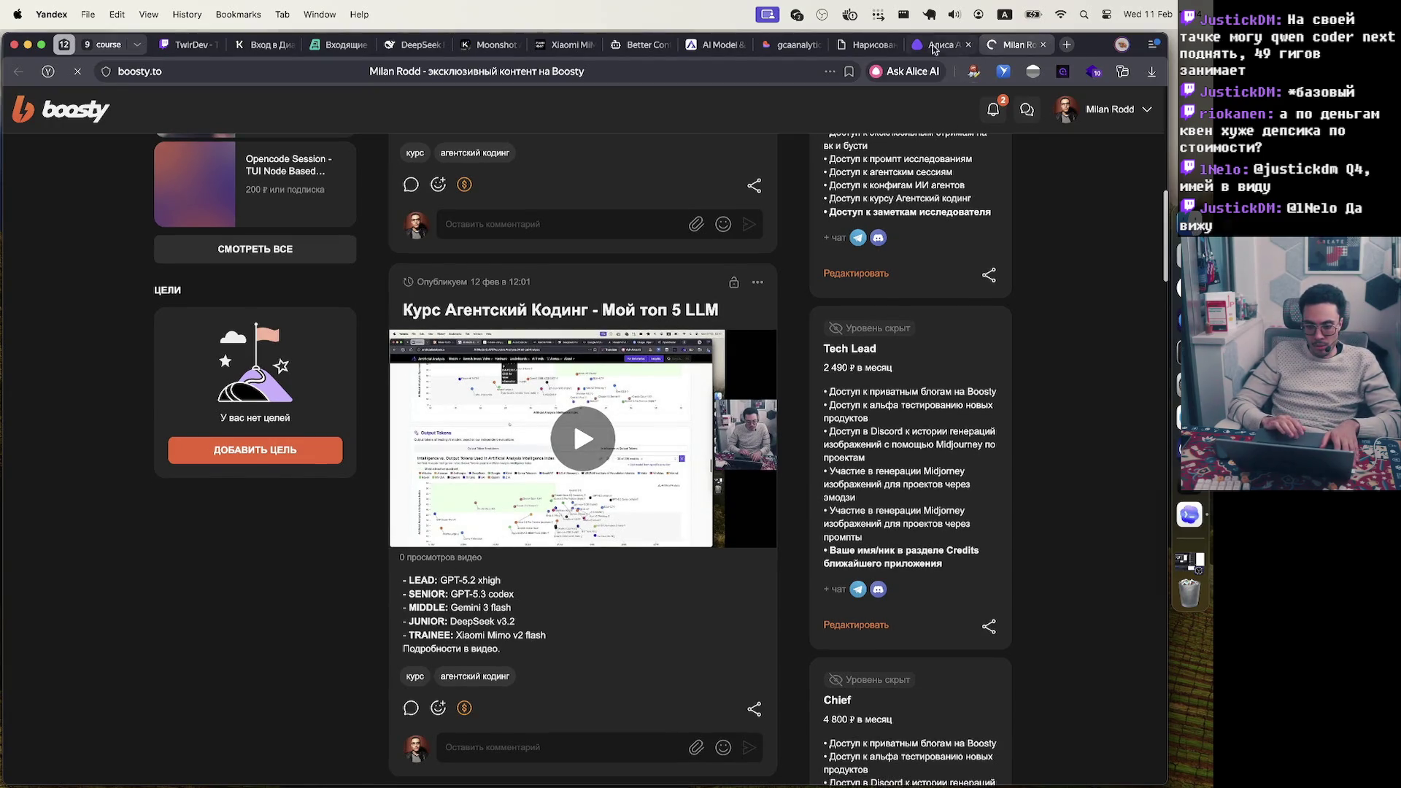
pyautogui.click(720, 48)
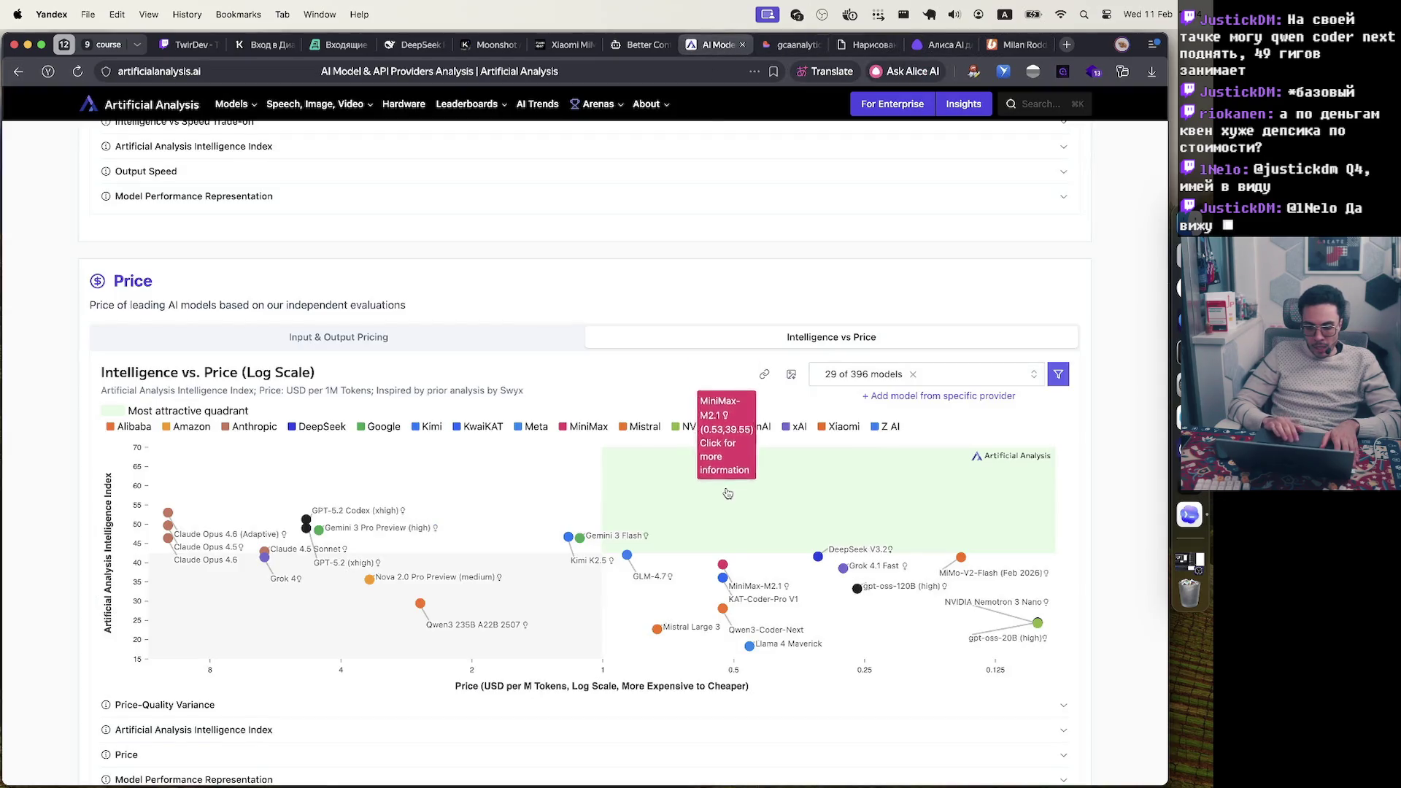
# Show the gpt-oss-120B Speed Over Time chart across providers
pyautogui.scroll(-9, 727, 493)
pyautogui.scroll(-20, 727, 492)
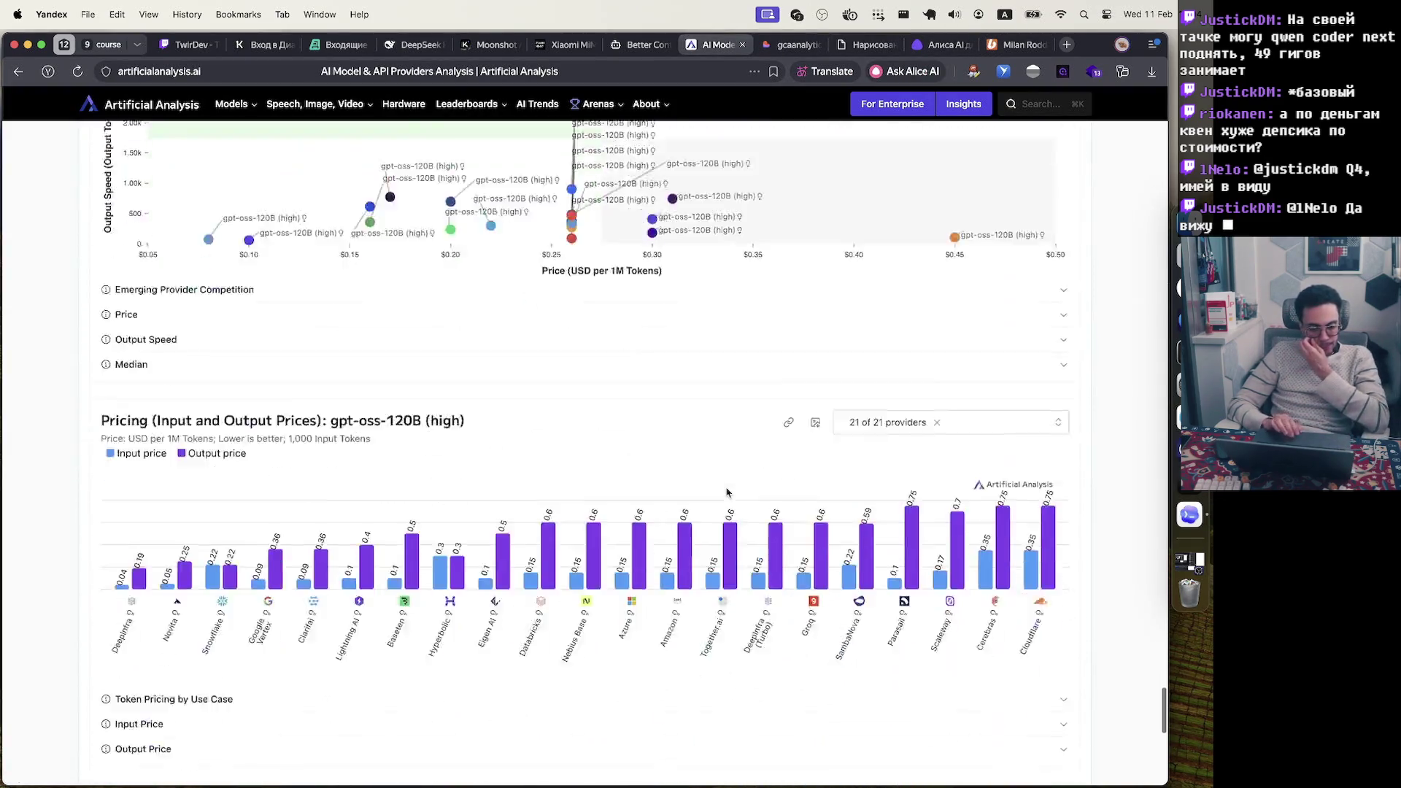
pyautogui.scroll(3, 728, 493)
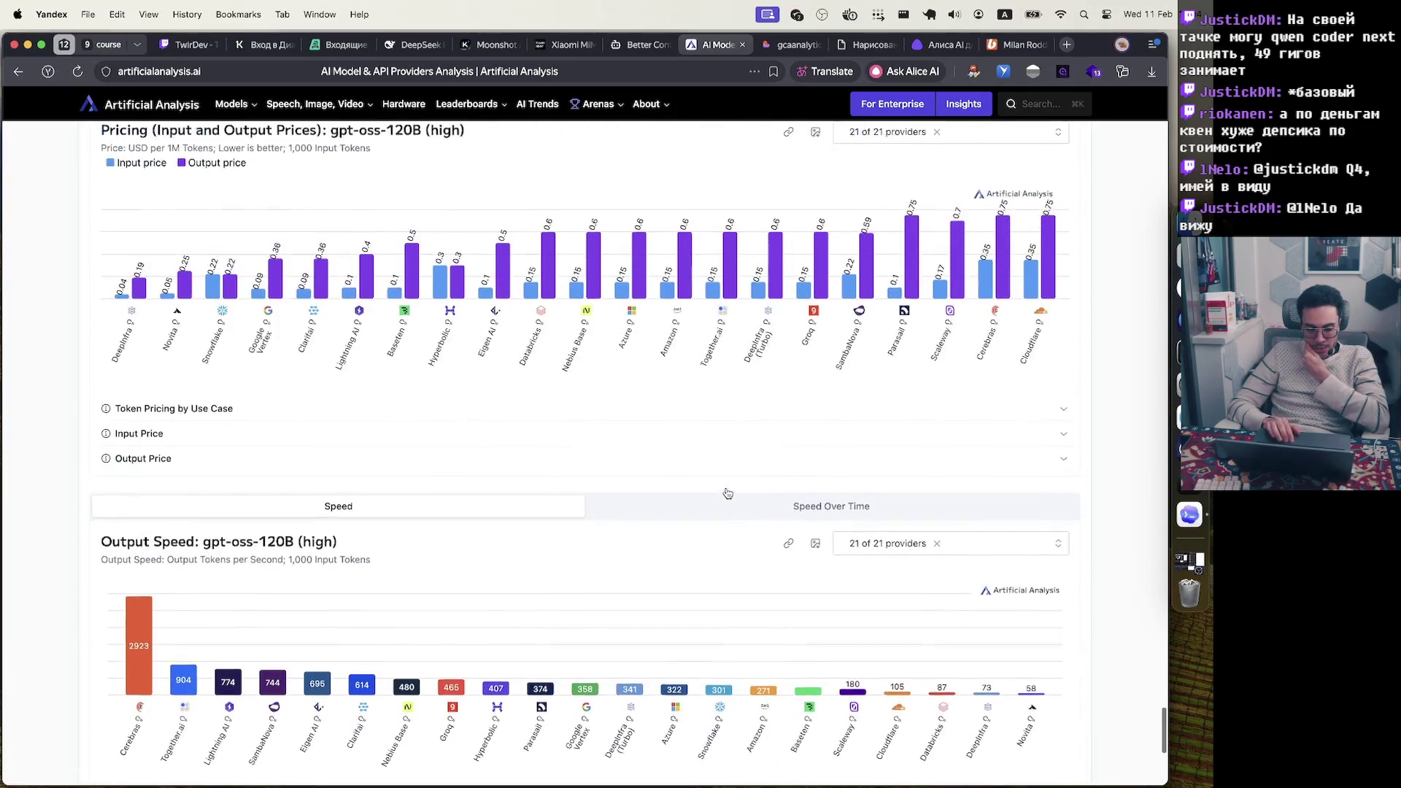
pyautogui.click(744, 419)
pyautogui.scroll(-2, 748, 509)
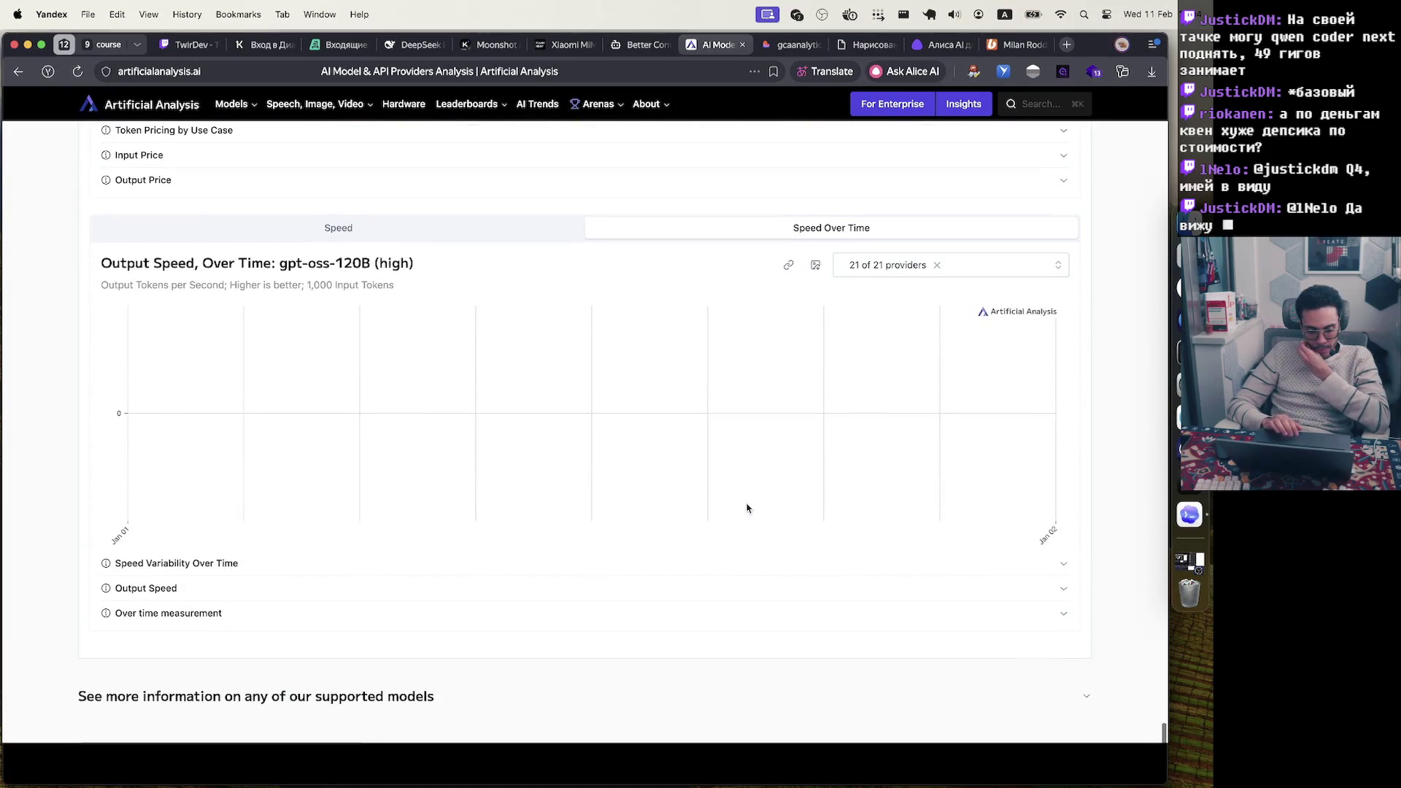
pyautogui.scroll(5, 748, 507)
# Return to the top Highlights charts, where output speed peaks at 343 tokens per second
pyautogui.scroll(-3, 665, 488)
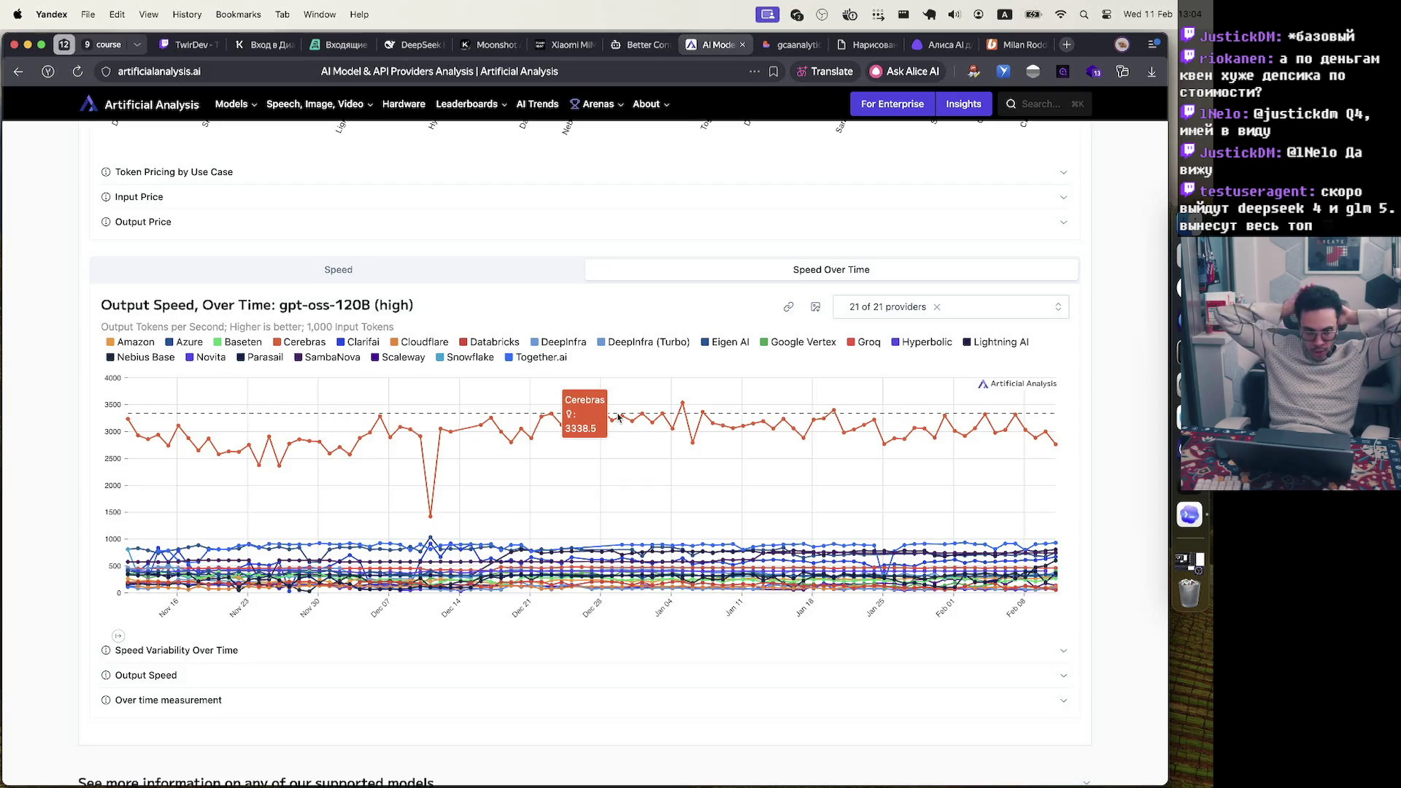
pyautogui.scroll(15, 618, 417)
pyautogui.scroll(20, 618, 417)
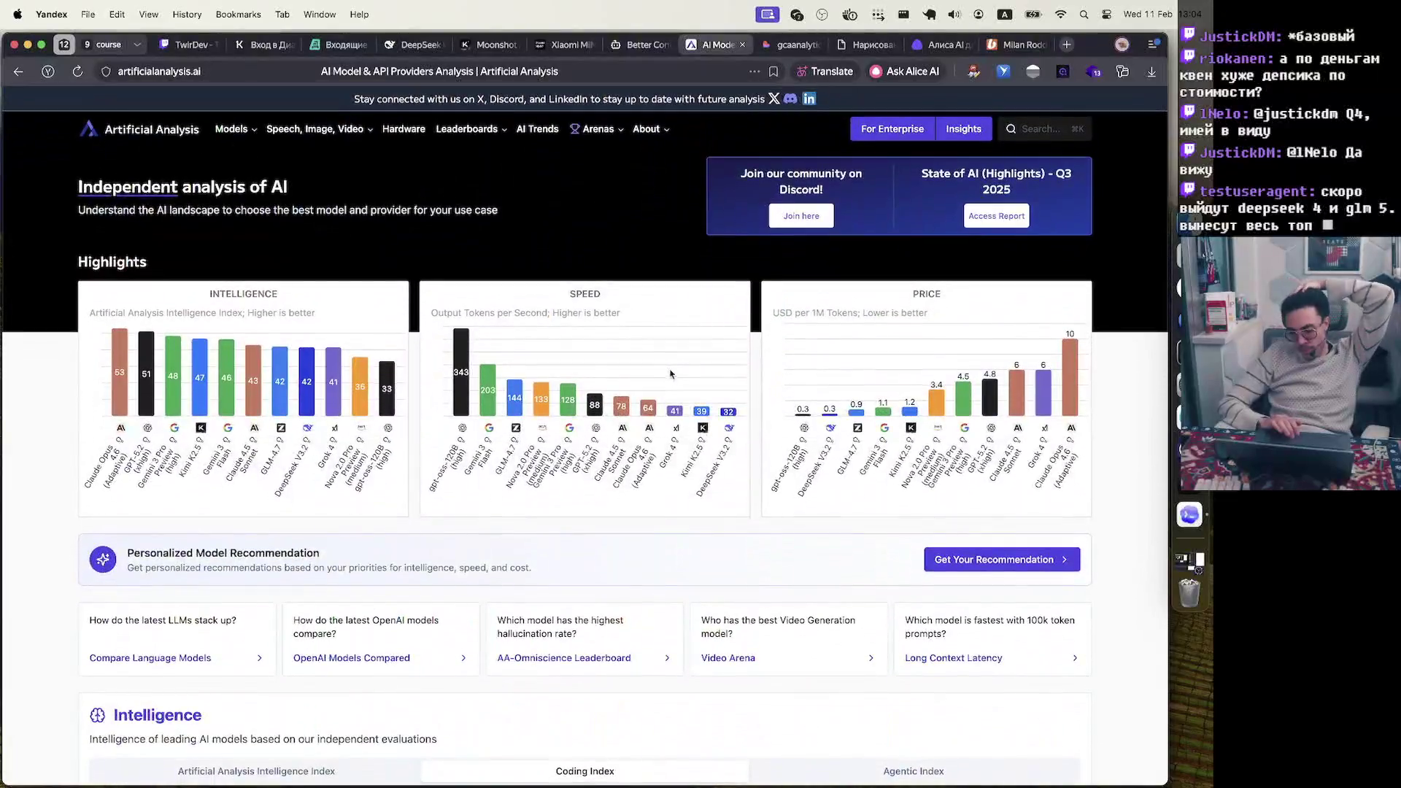
pyautogui.moveTo(729, 413)
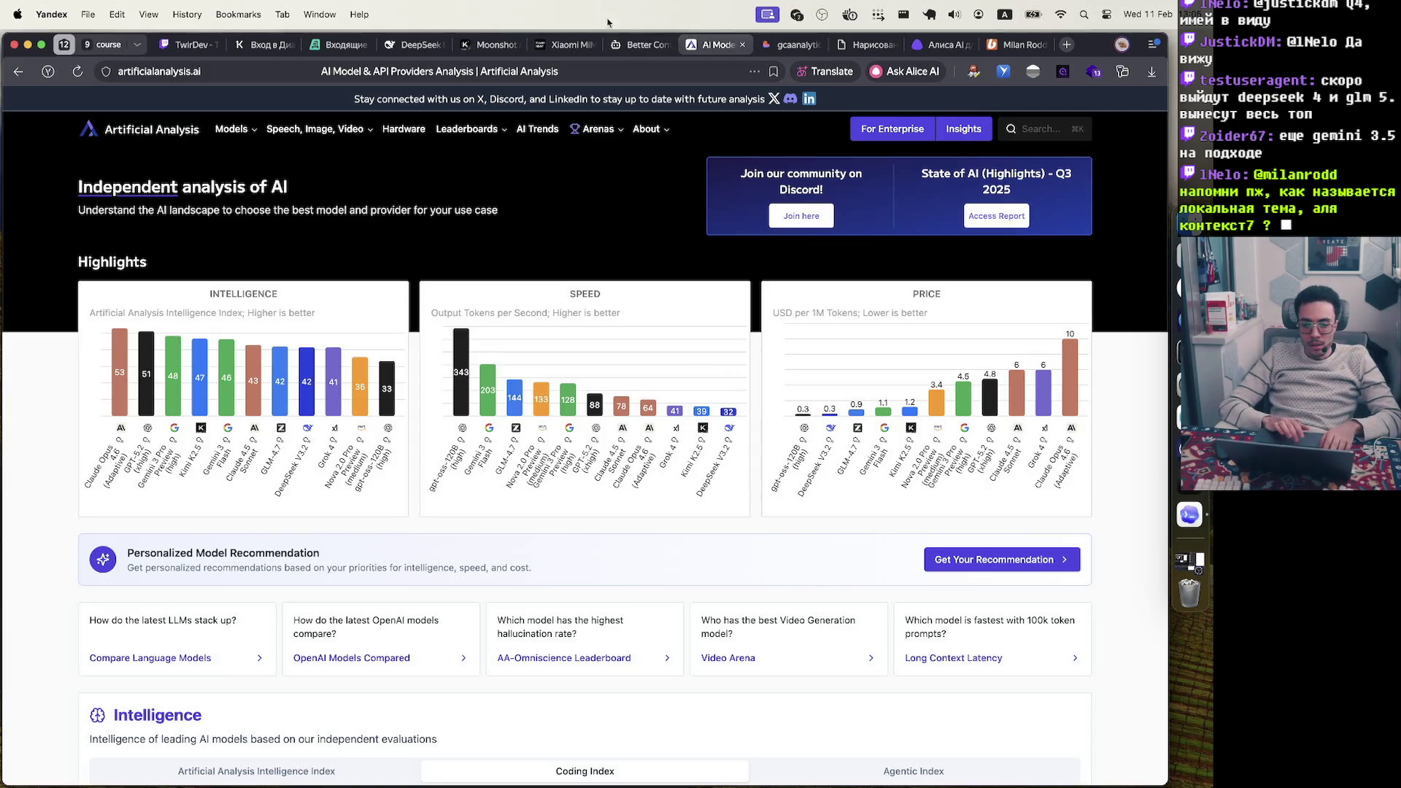
pyautogui.click(636, 45)
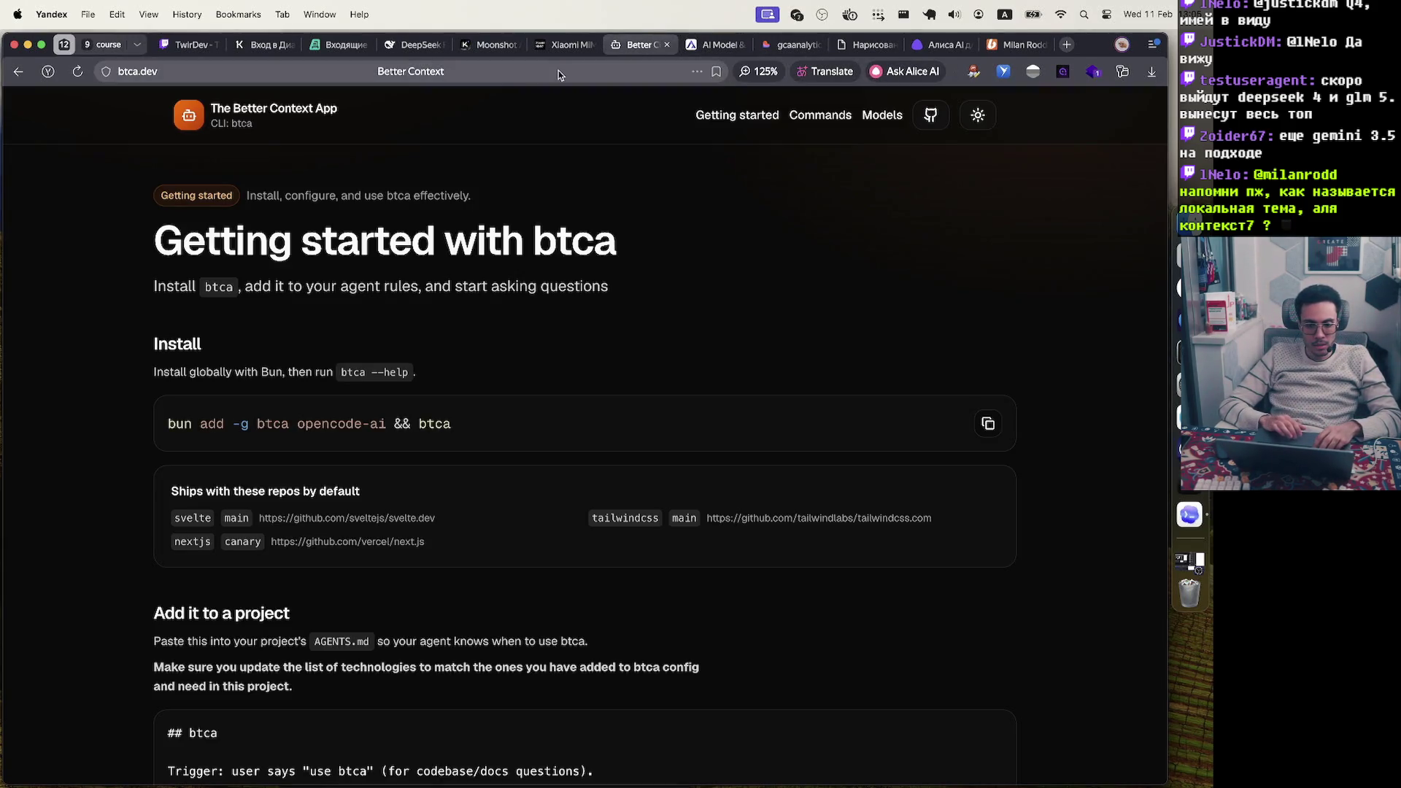
pyautogui.click(558, 71)
pyautogui.click(394, 71)
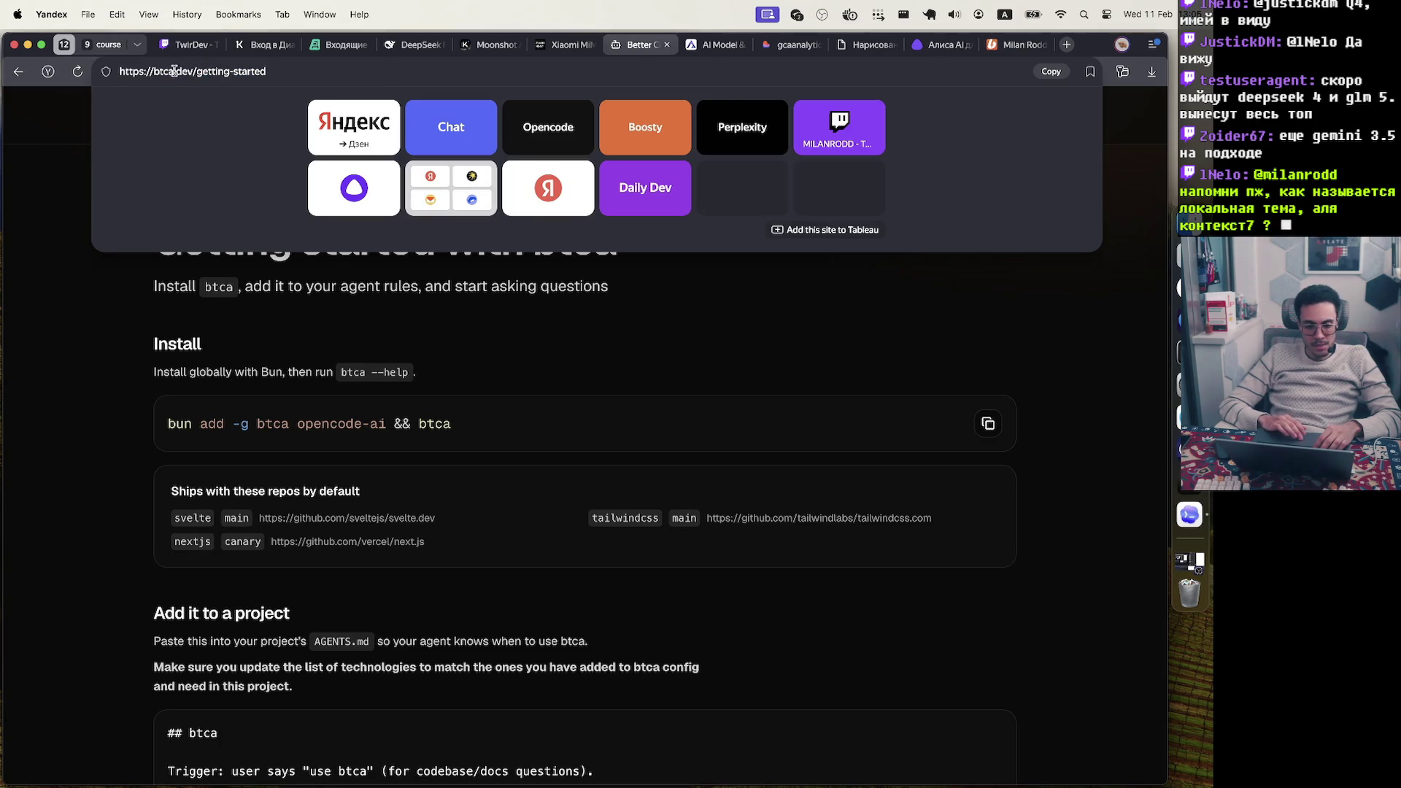
pyautogui.click(529, 340)
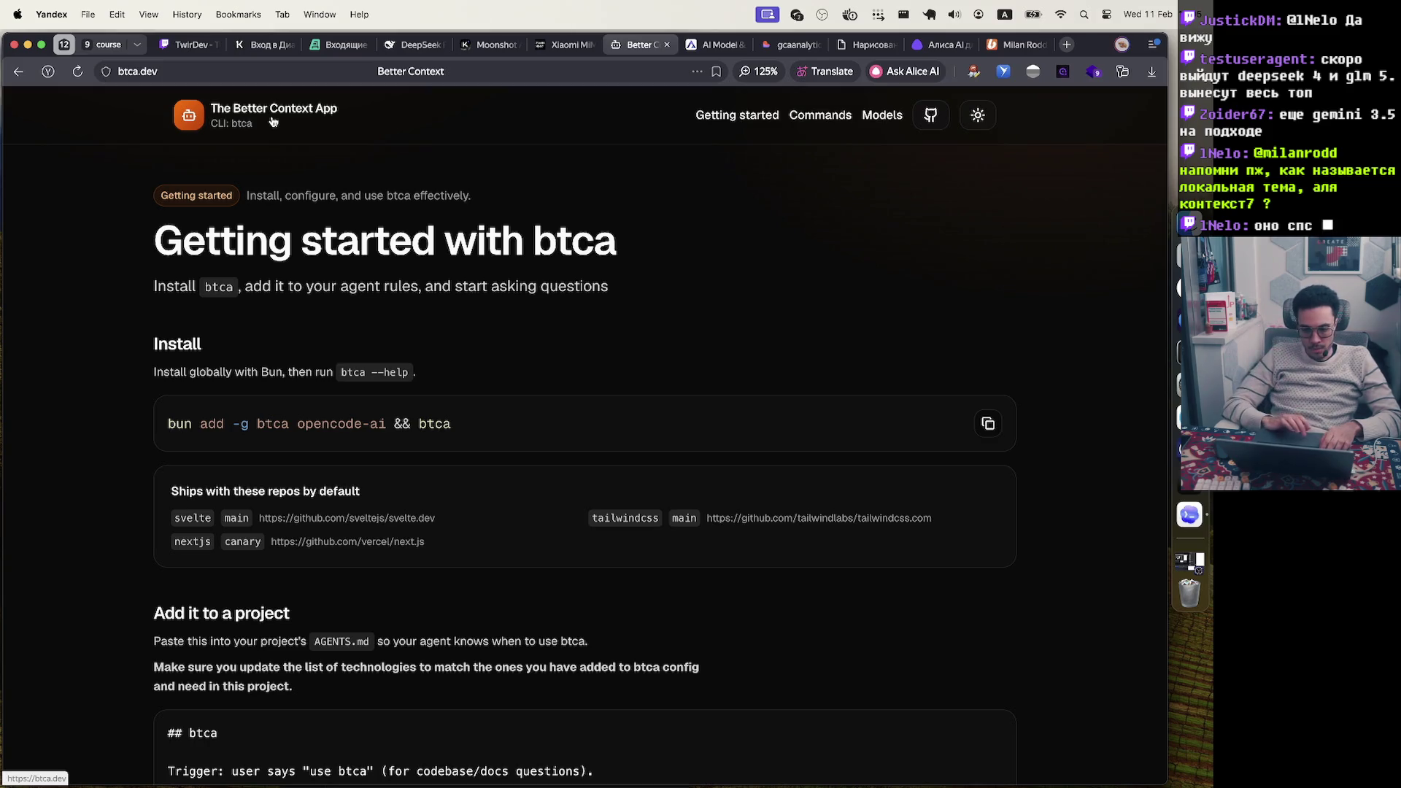
pyautogui.click(717, 45)
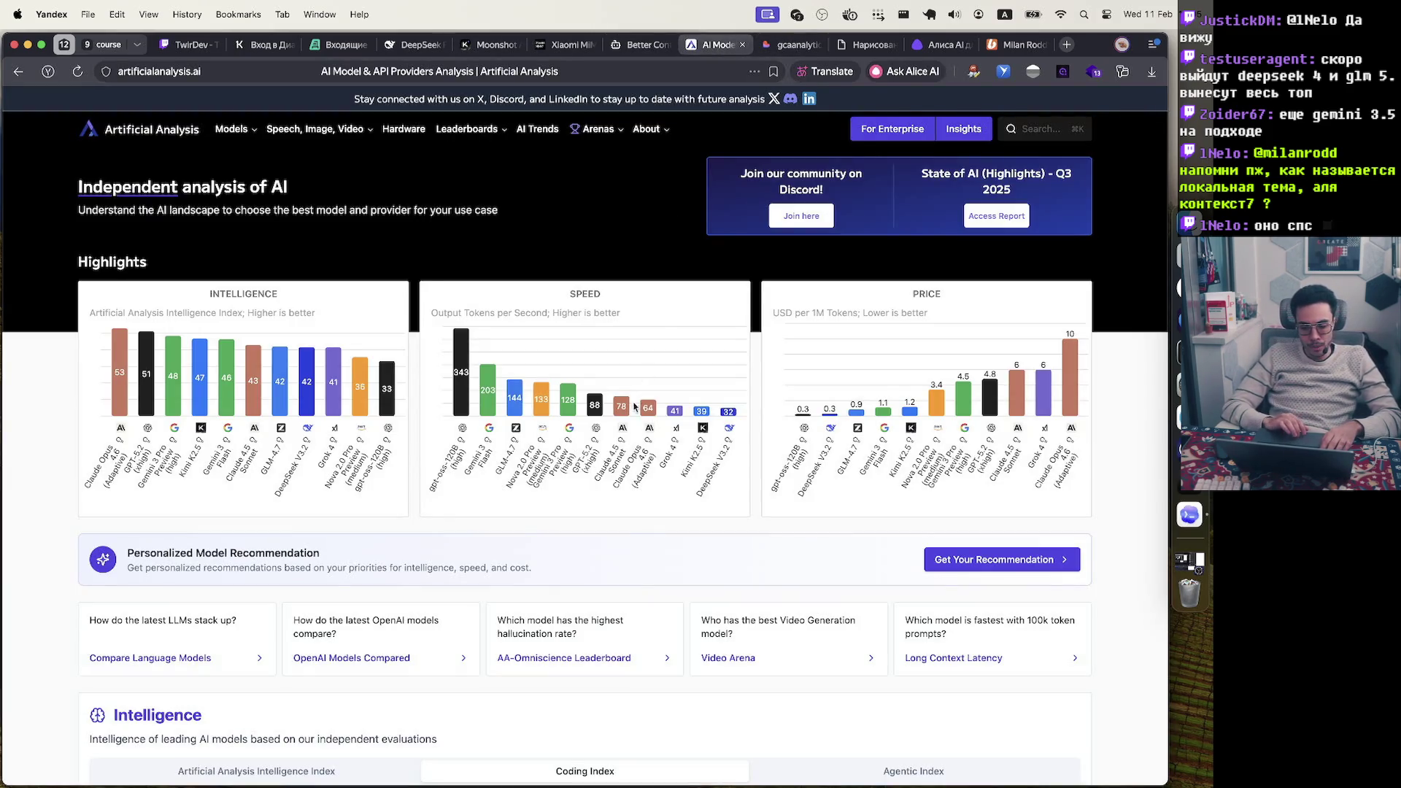
# Compare models on the Agentic Index chart, then the overall Intelligence Index chart
pyautogui.scroll(-10, 596, 350)
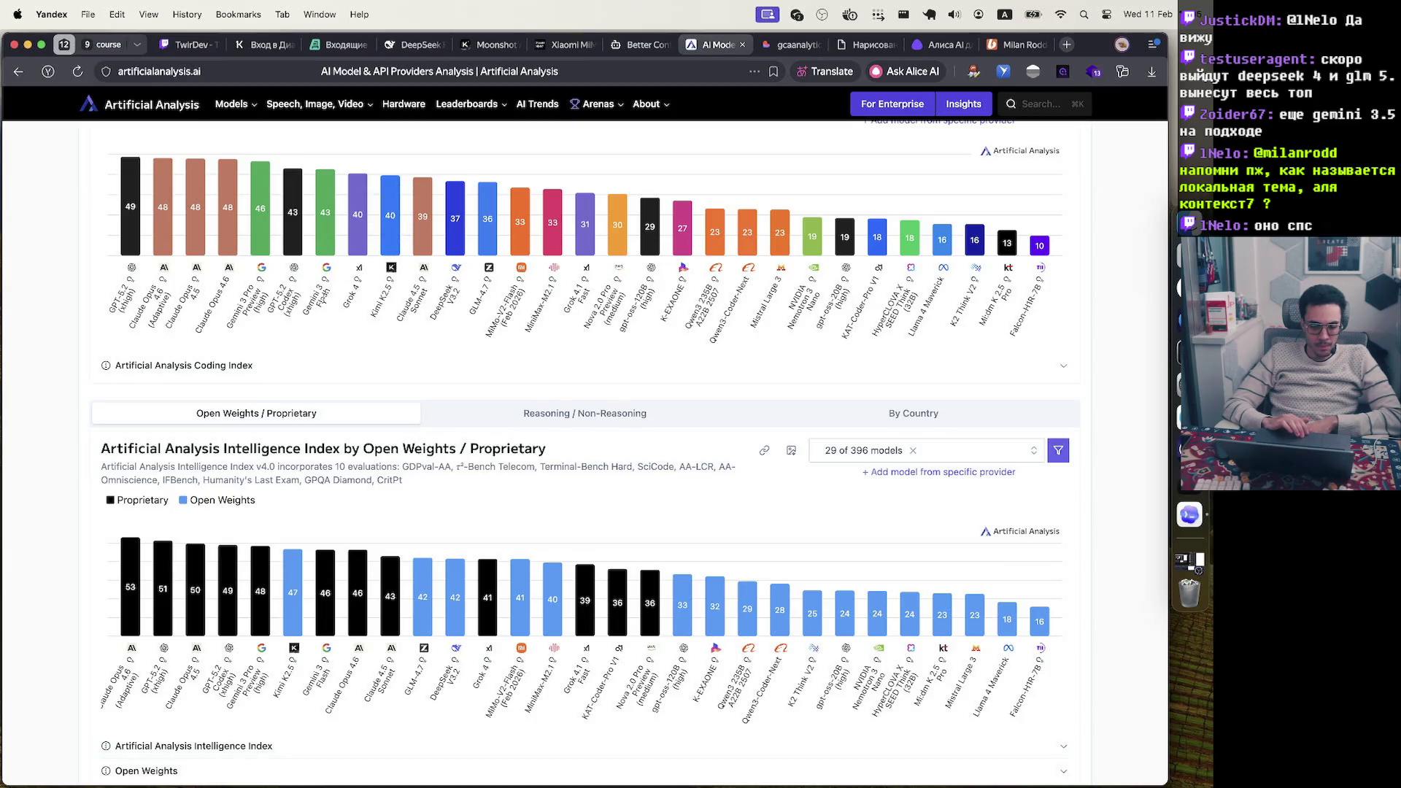
pyautogui.scroll(1, 327, 286)
pyautogui.scroll(5, 328, 286)
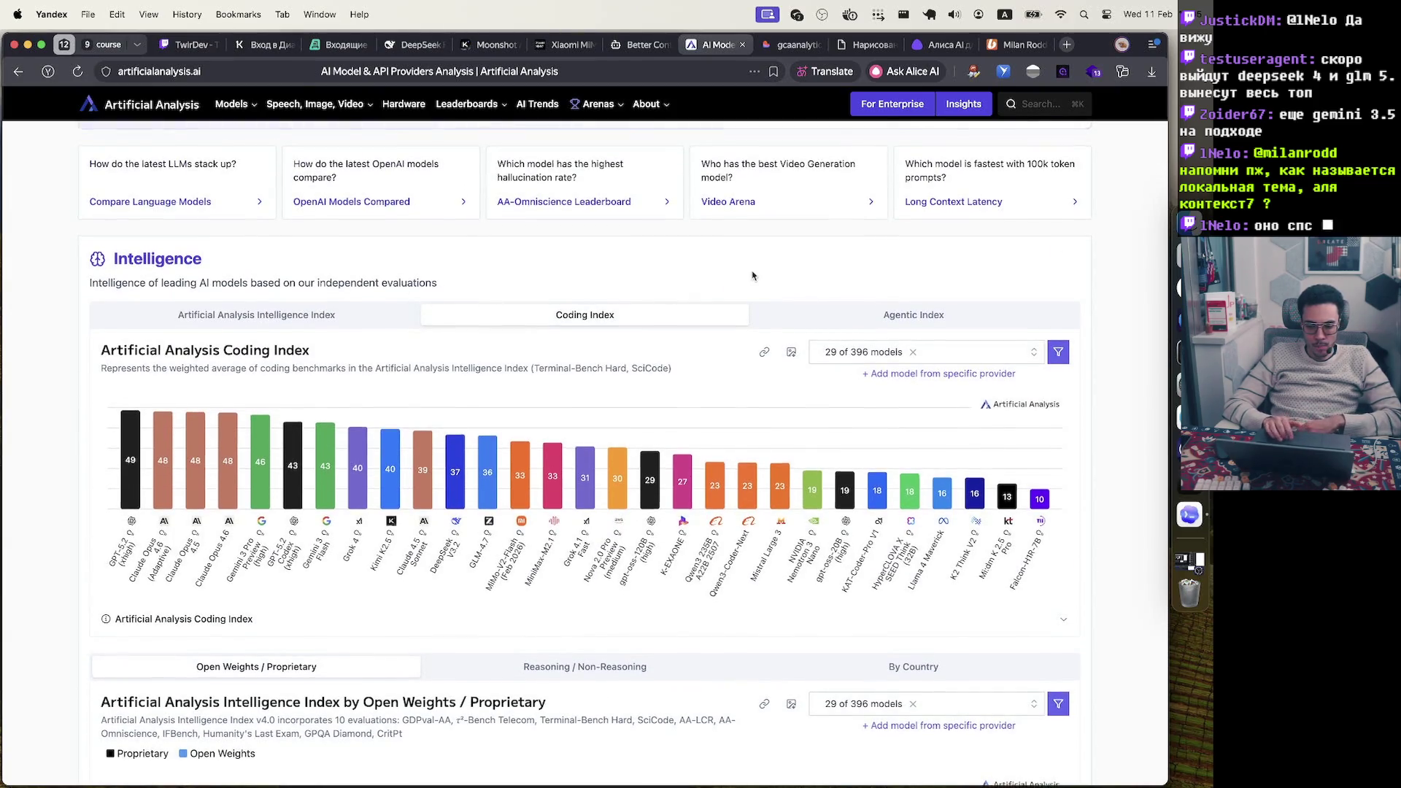
pyautogui.click(799, 322)
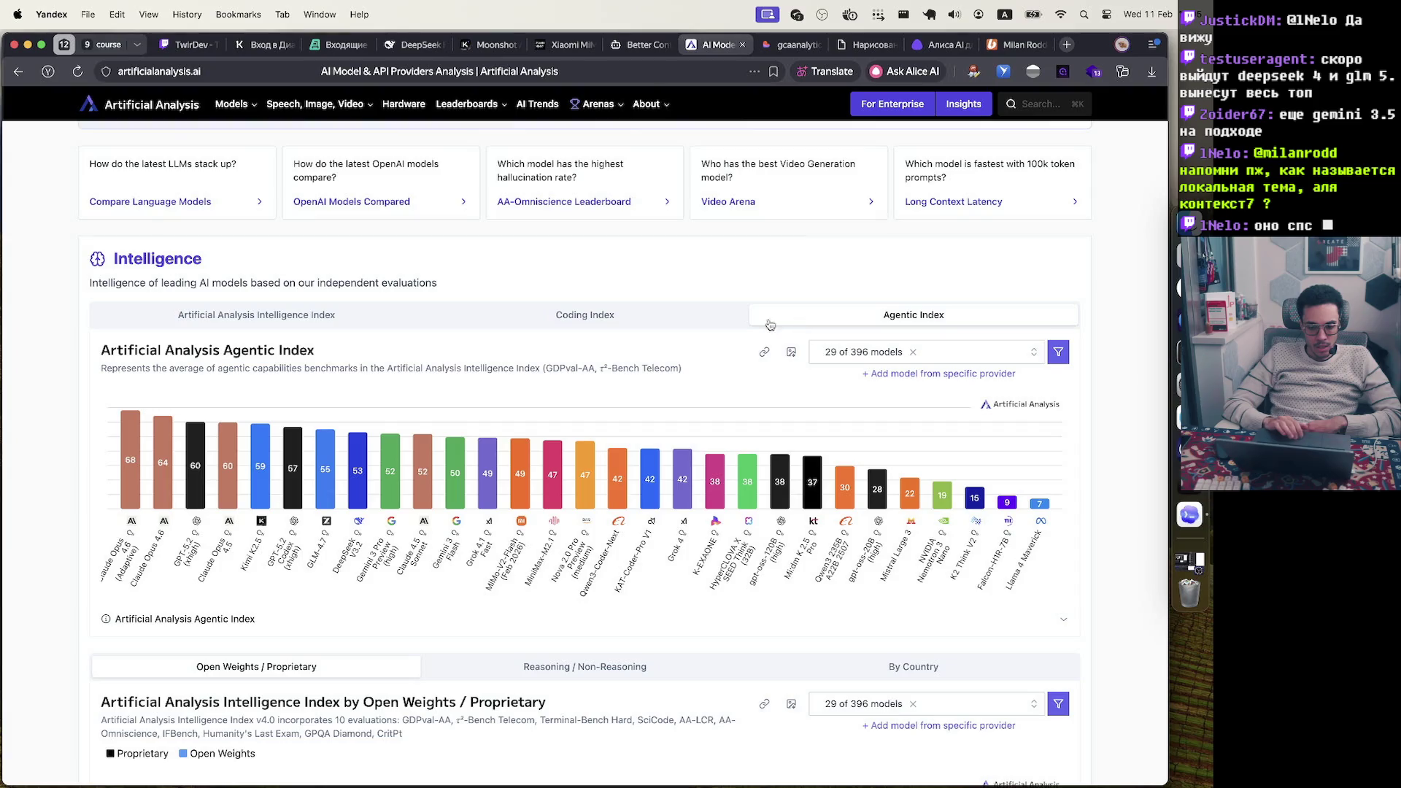
pyautogui.moveTo(131, 458)
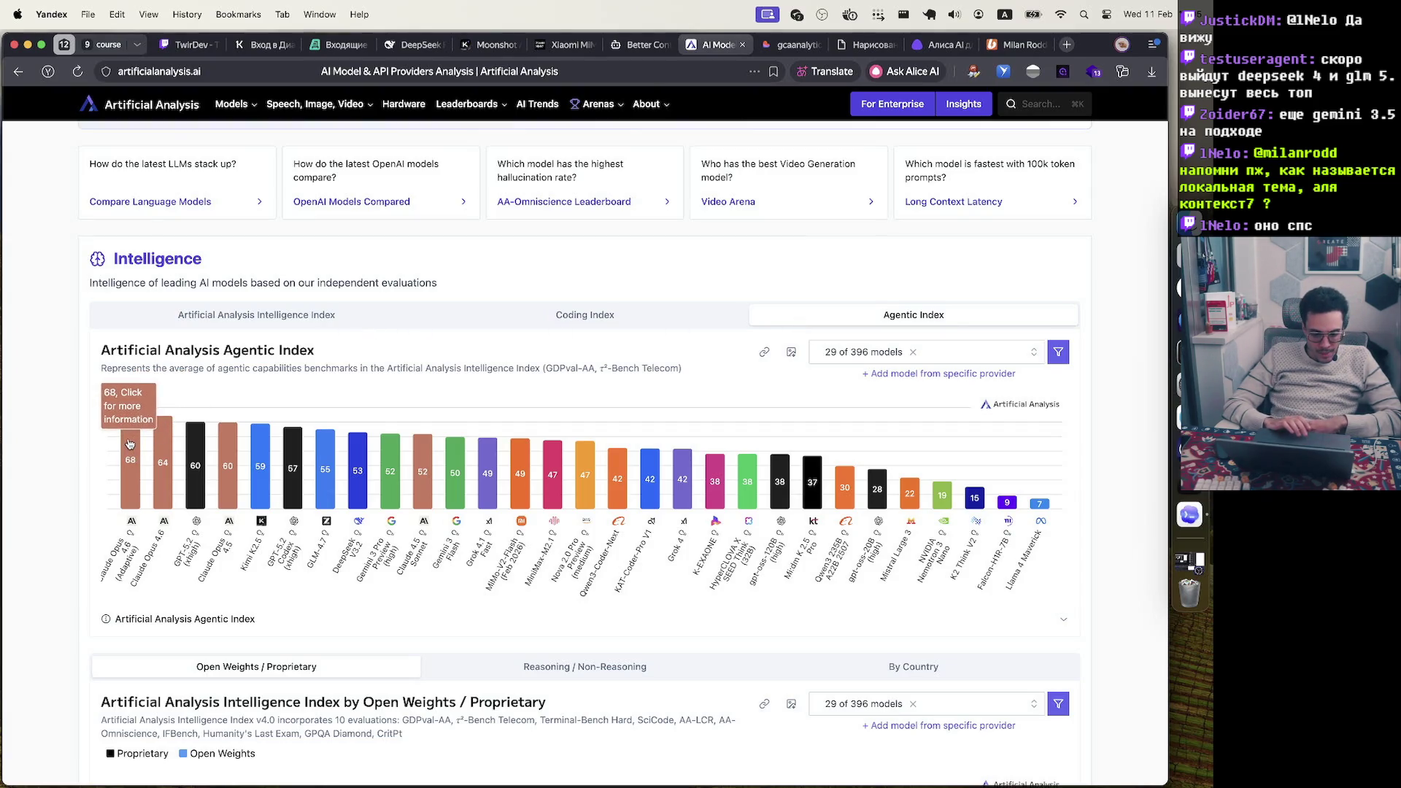
pyautogui.click(355, 321)
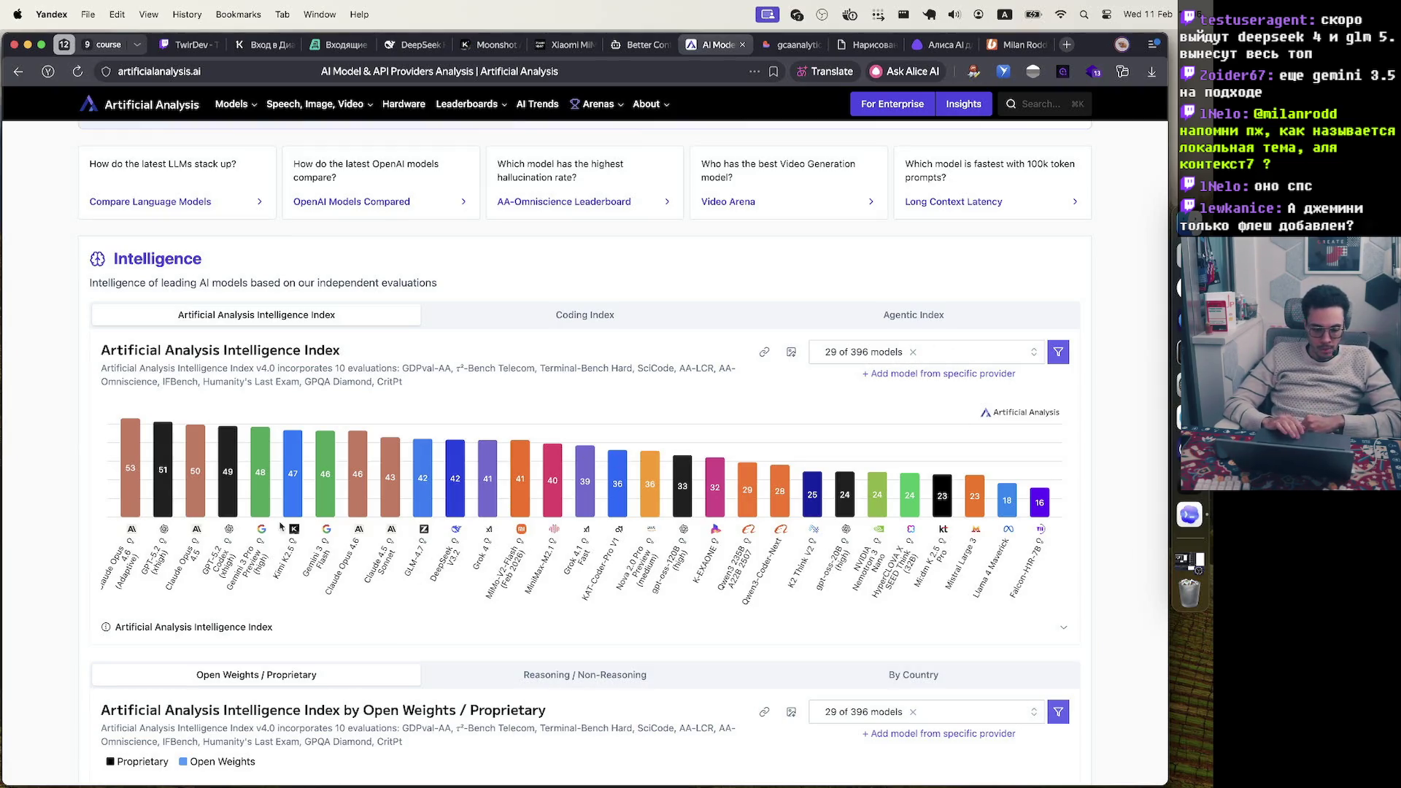
pyautogui.moveTo(327, 496)
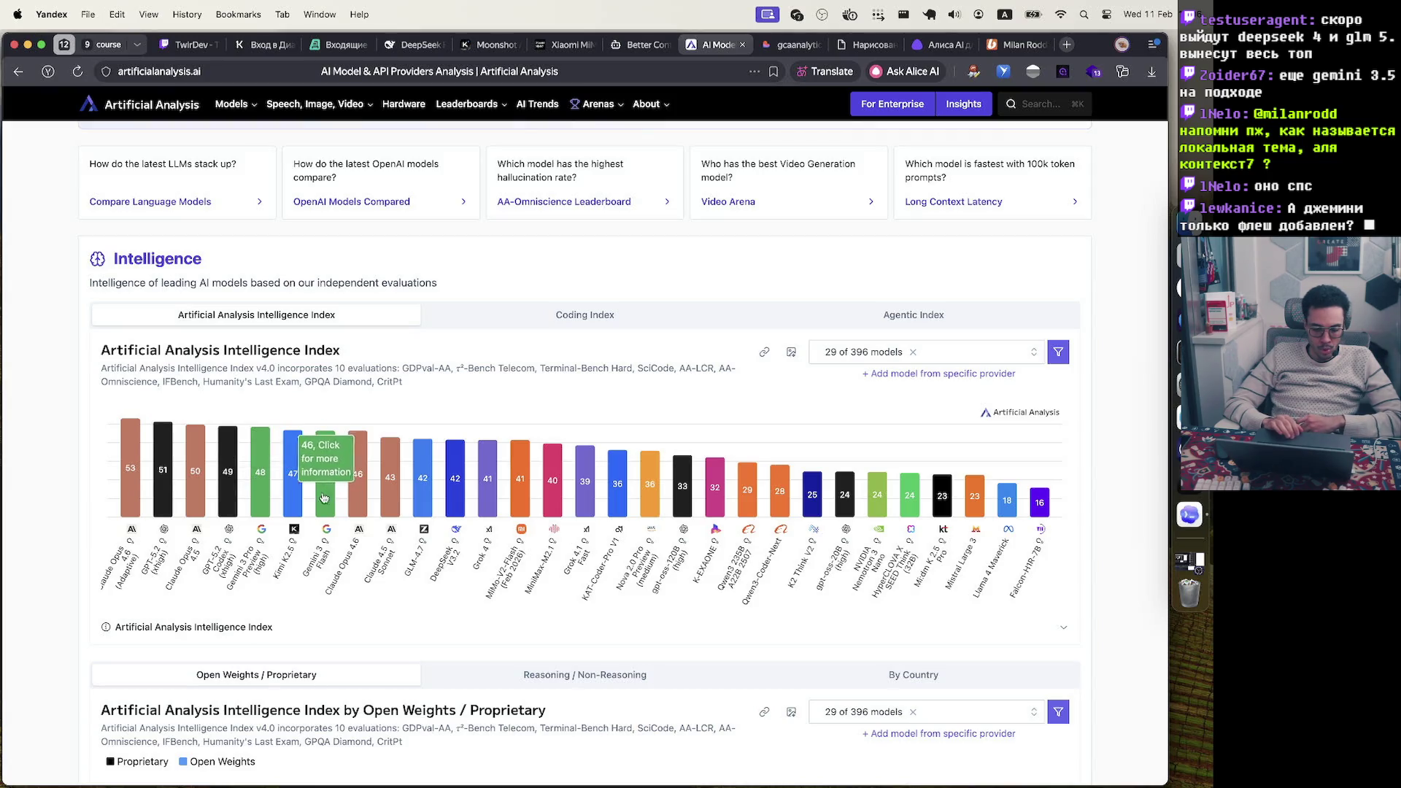
pyautogui.moveTo(263, 511)
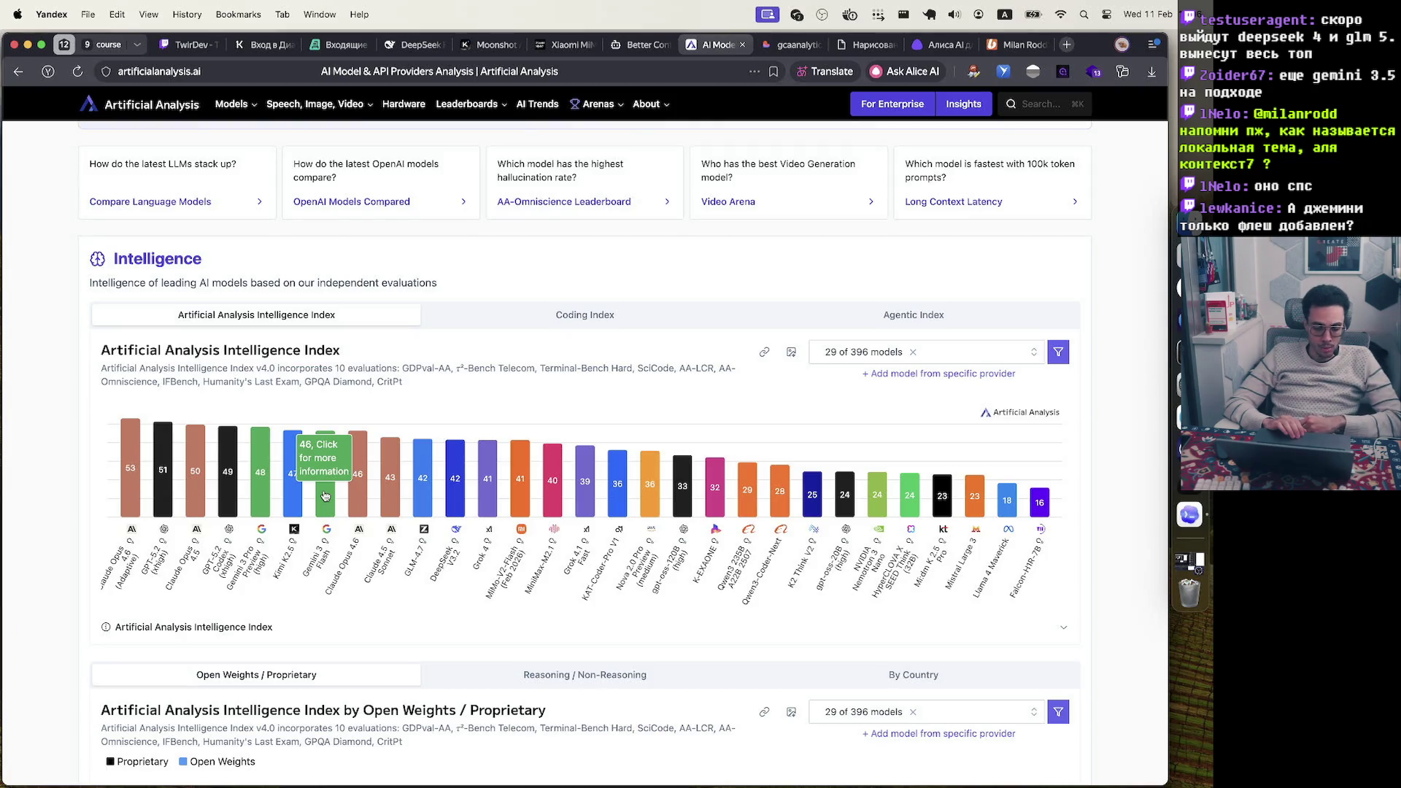
# Check the Coding Index, return to Intelligence Index, then reach the Intelligence vs Cost chart
pyautogui.click(549, 317)
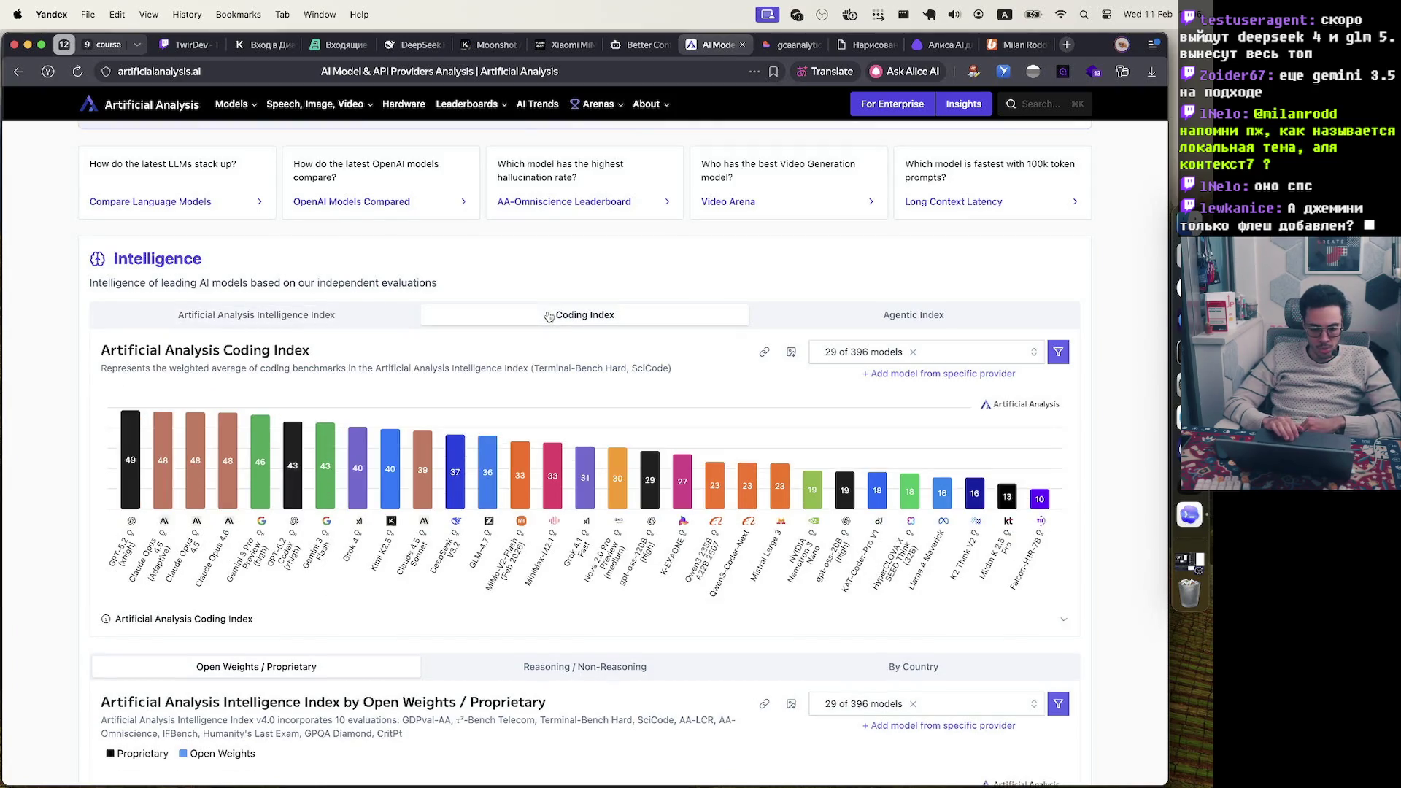
pyautogui.click(350, 324)
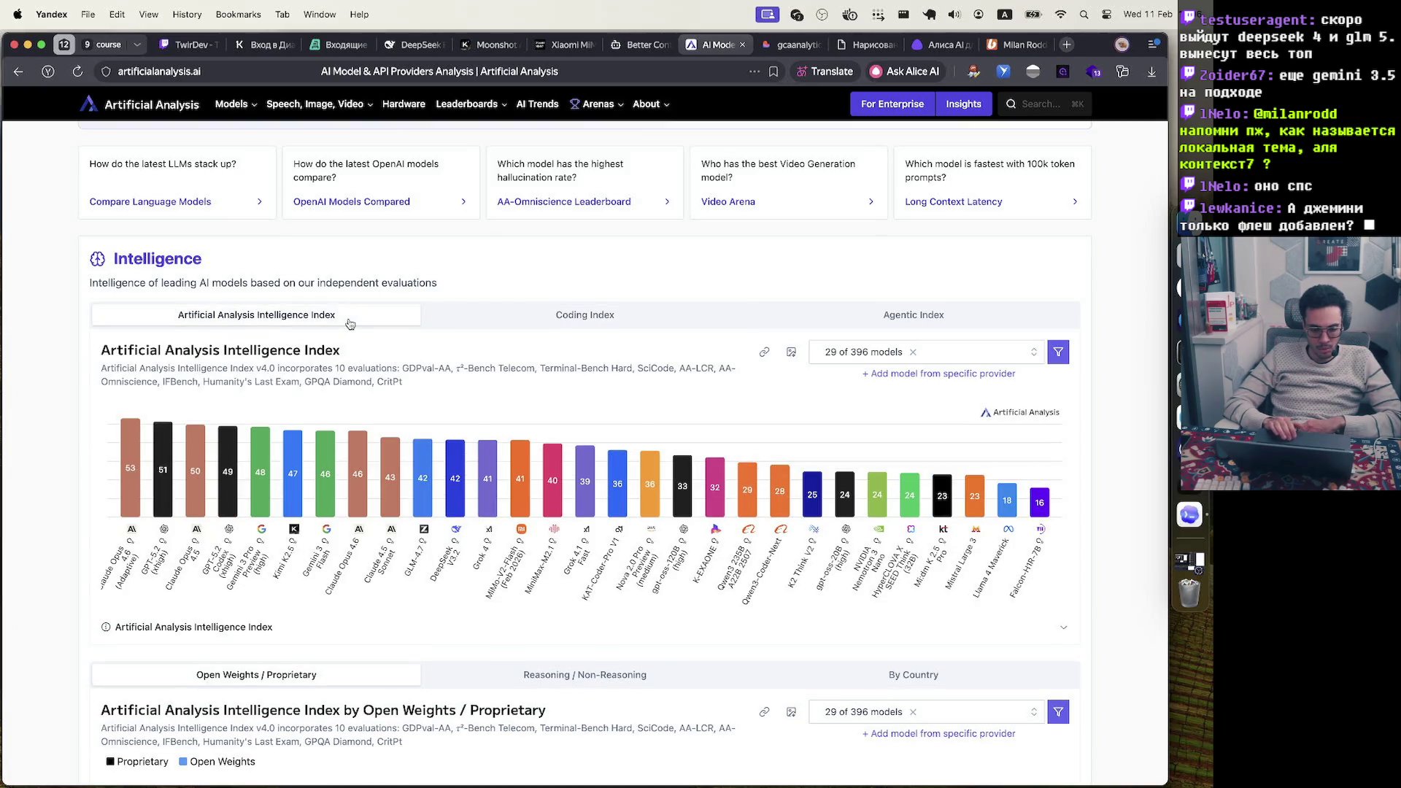
pyautogui.moveTo(261, 484)
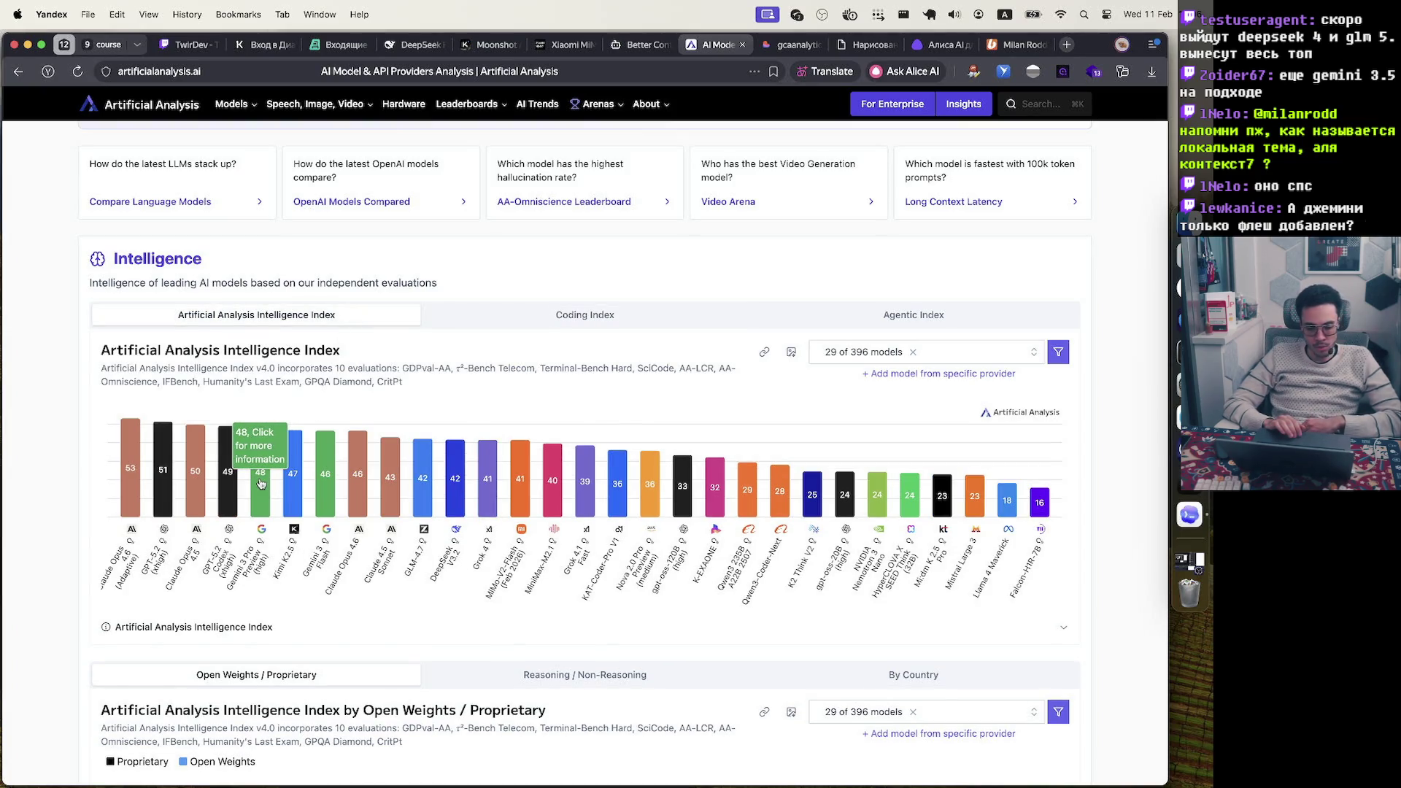
pyautogui.scroll(-20, 261, 484)
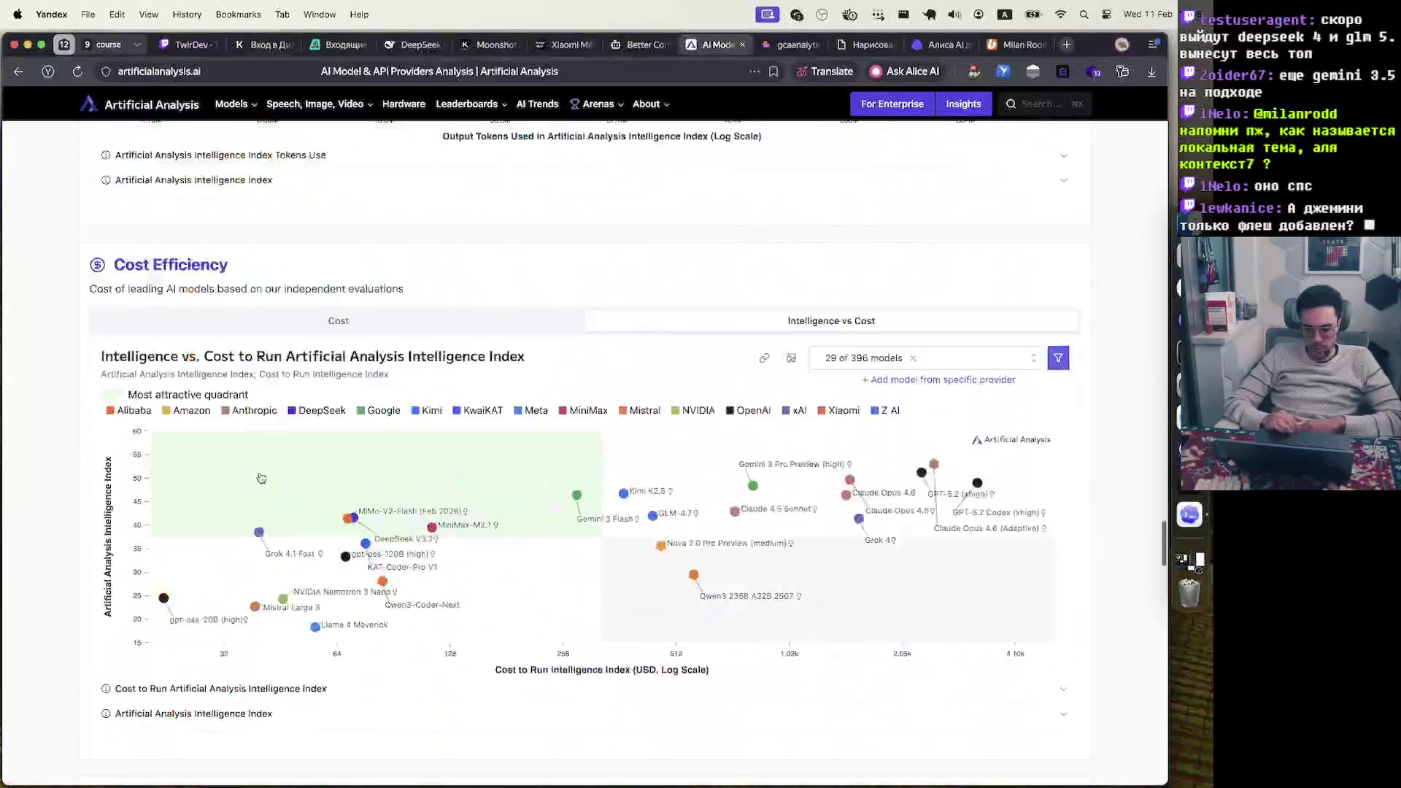
pyautogui.scroll(-4, 261, 479)
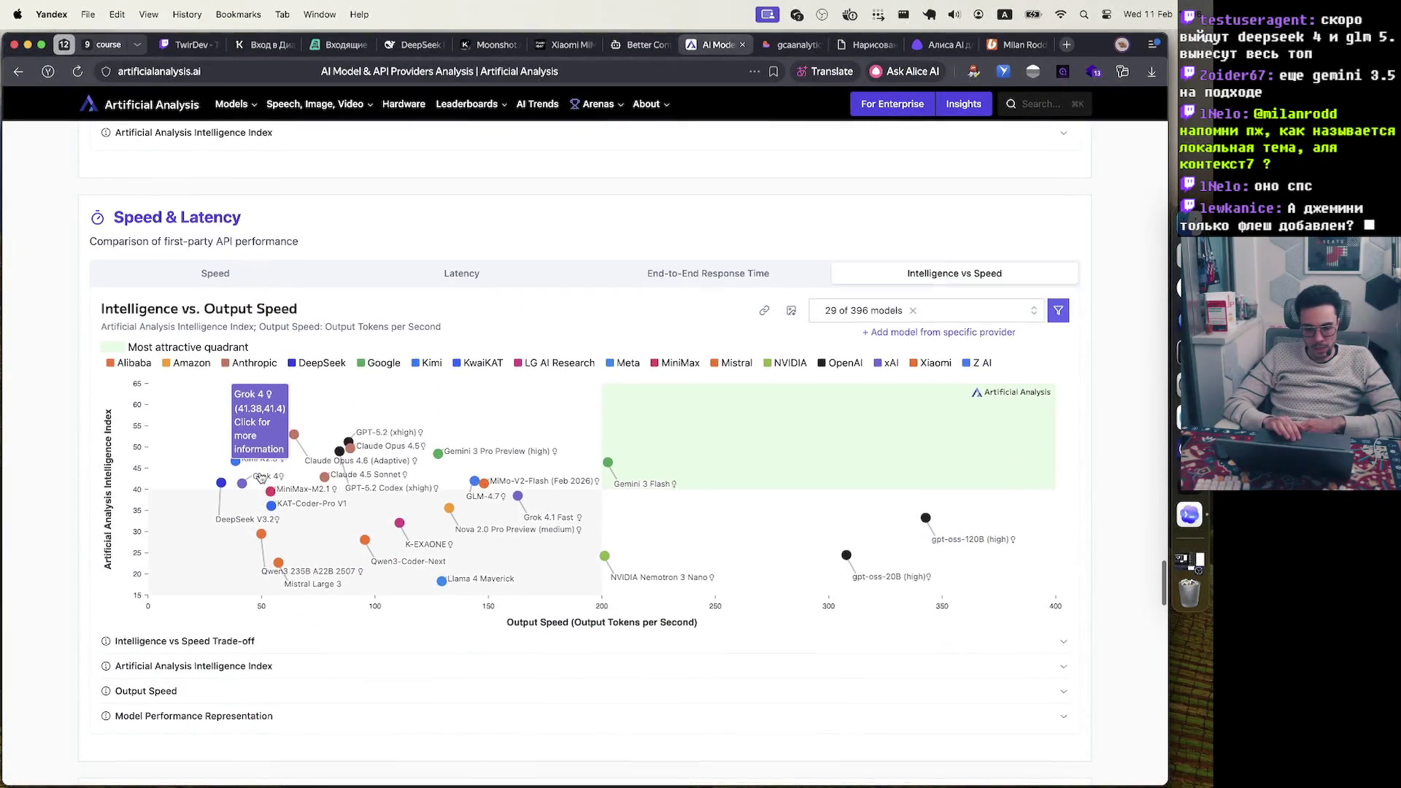
pyautogui.scroll(8, 261, 478)
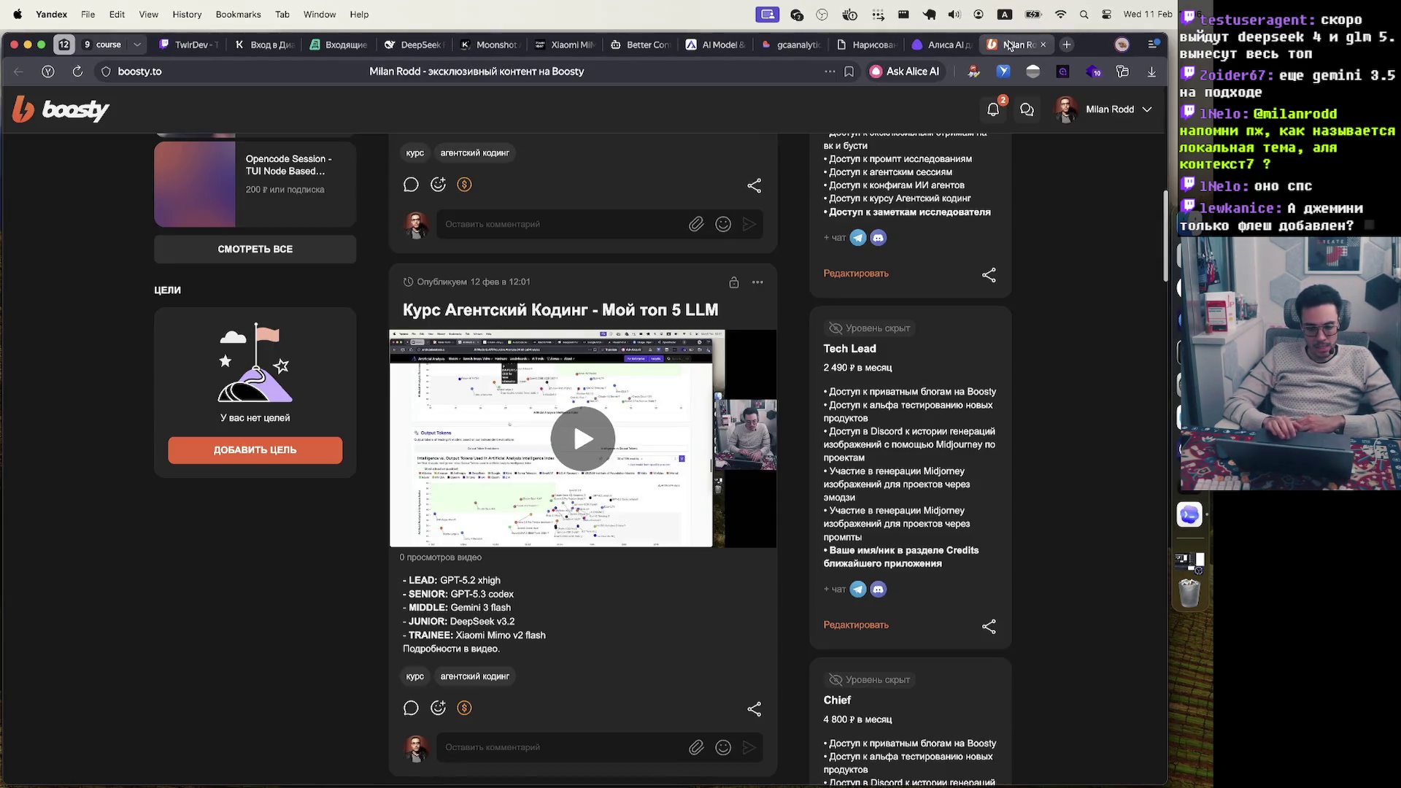
# Switch to Boosty and browse the course feed to the 'Курс Агентский Кодинг - Как выбрать LLM' post
pyautogui.click(1014, 45)
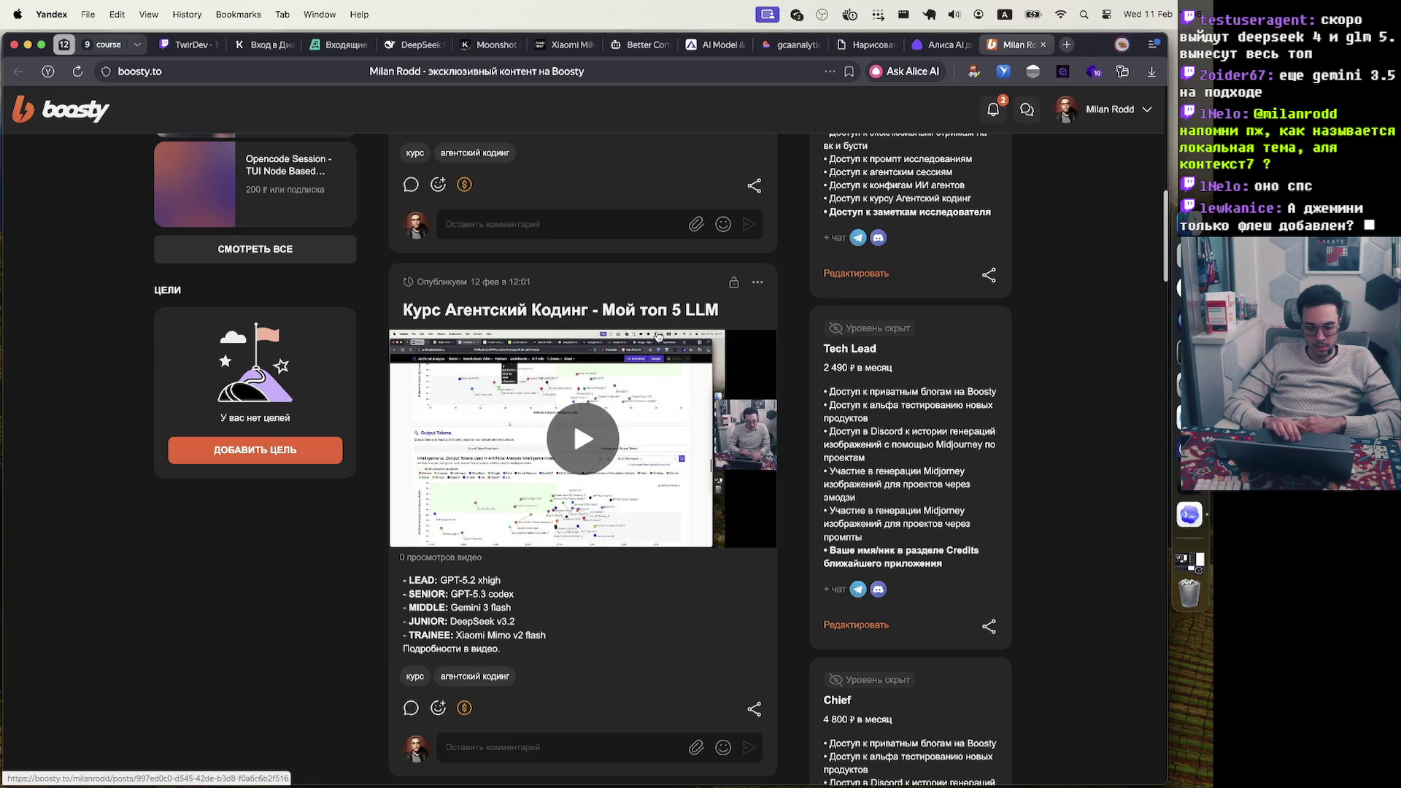
pyautogui.scroll(-8, 511, 328)
pyautogui.scroll(3, 584, 332)
pyautogui.scroll(-2, 659, 336)
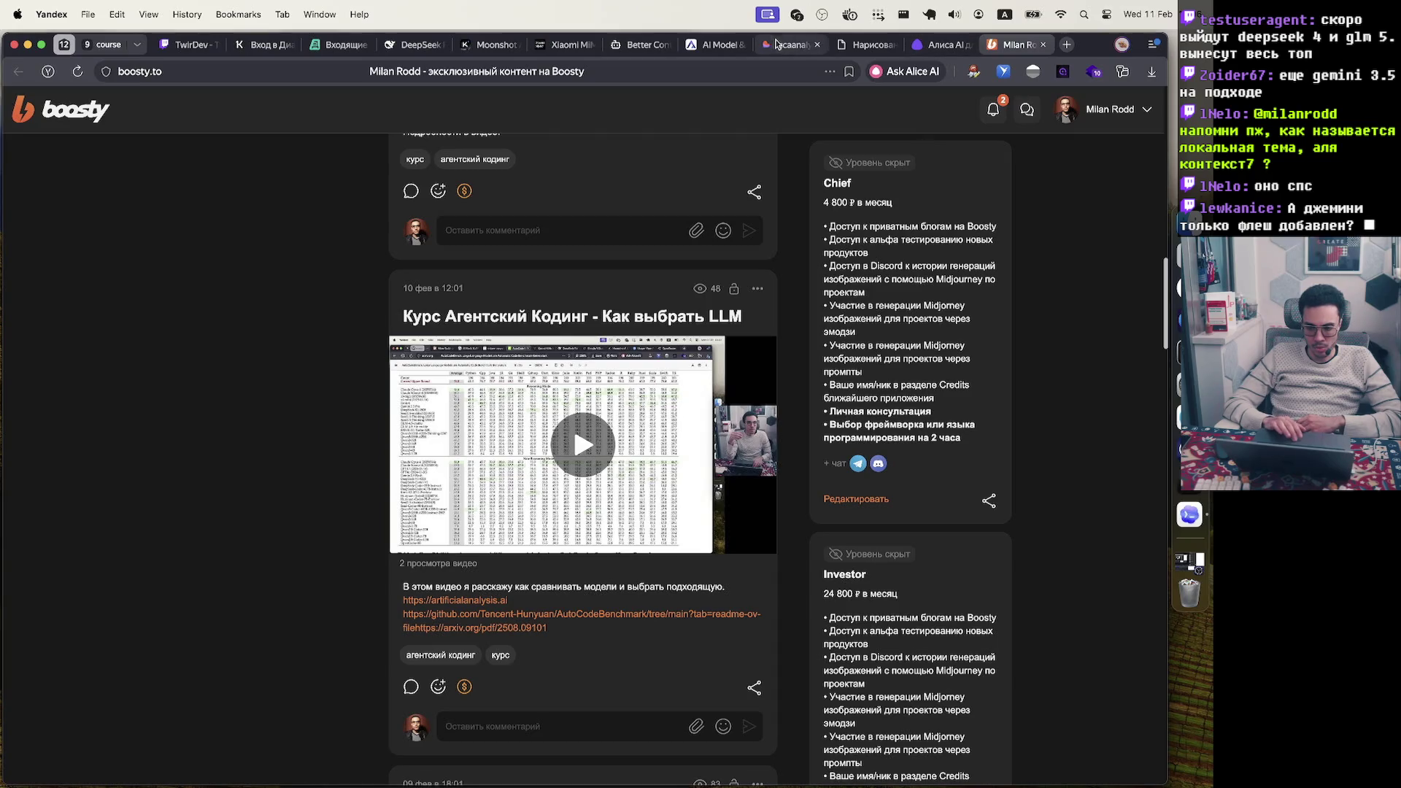
pyautogui.moveTo(798, 47)
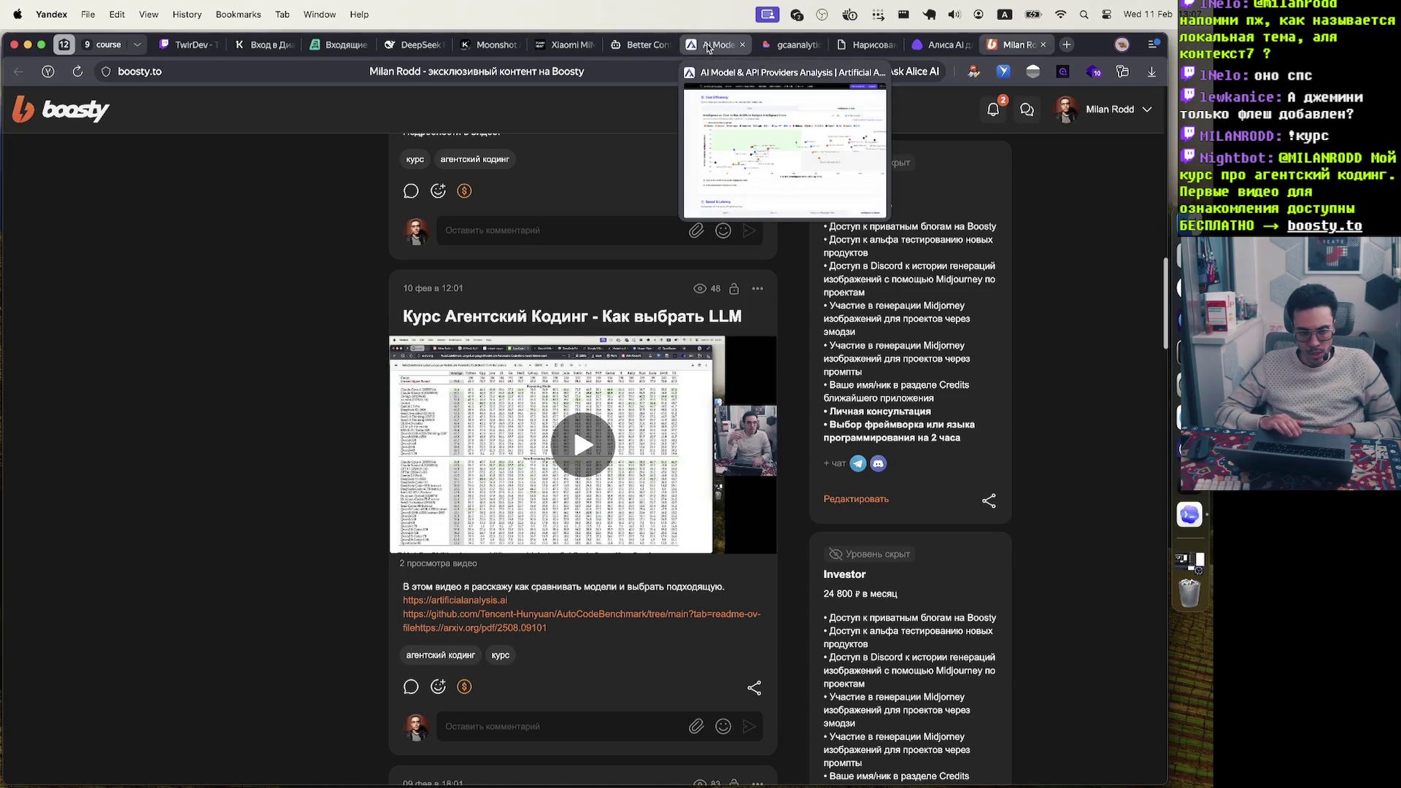
pyautogui.scroll(-8, 682, 438)
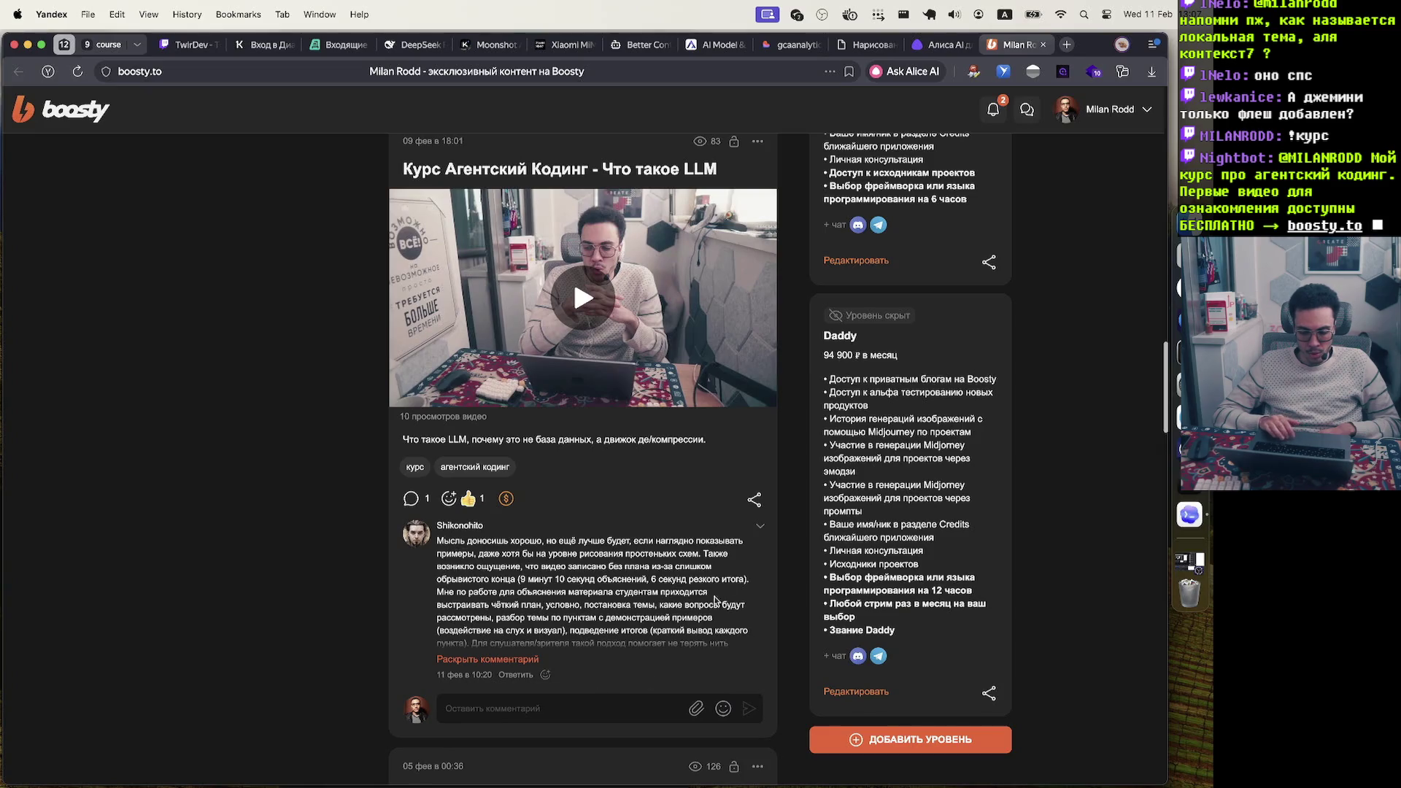
pyautogui.scroll(1, 727, 577)
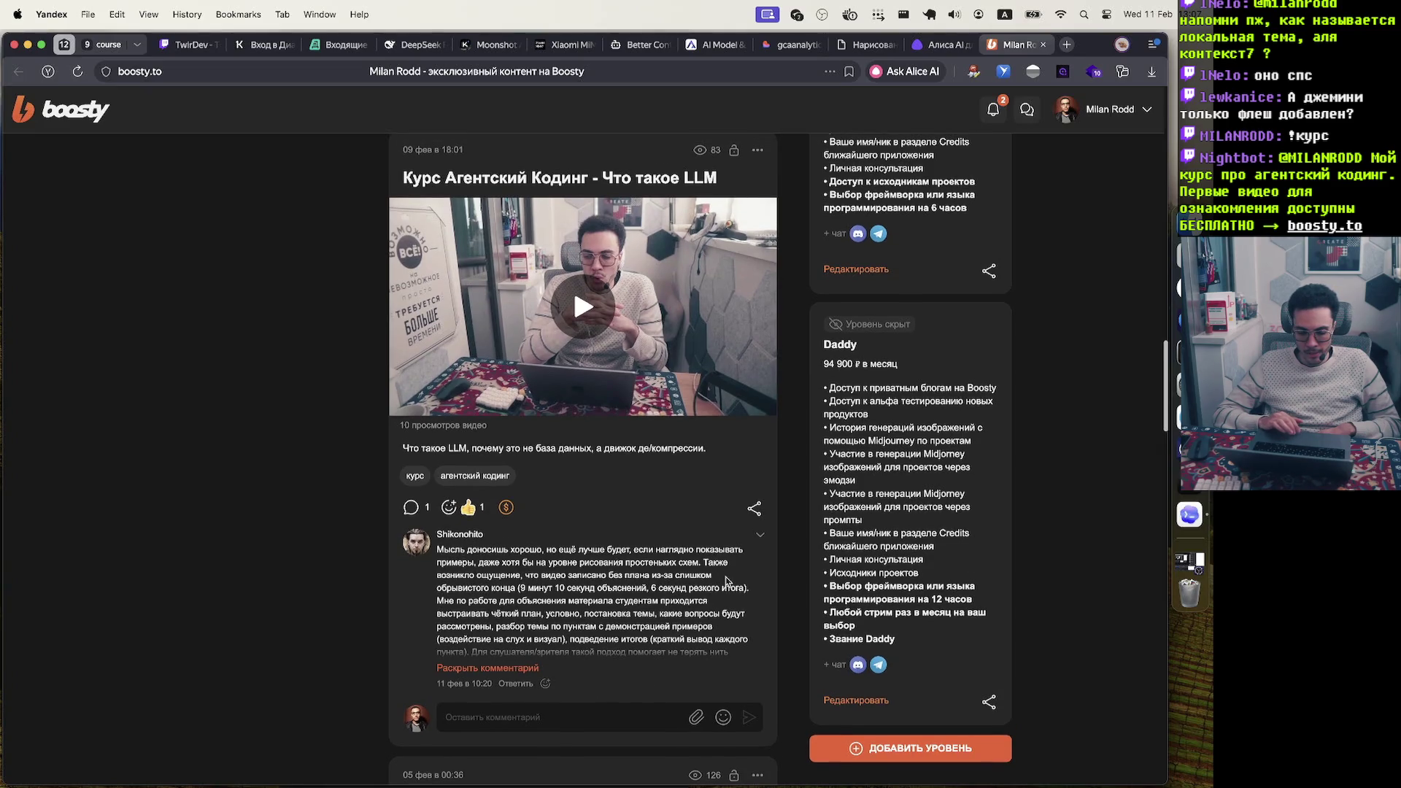
pyautogui.scroll(3, 726, 580)
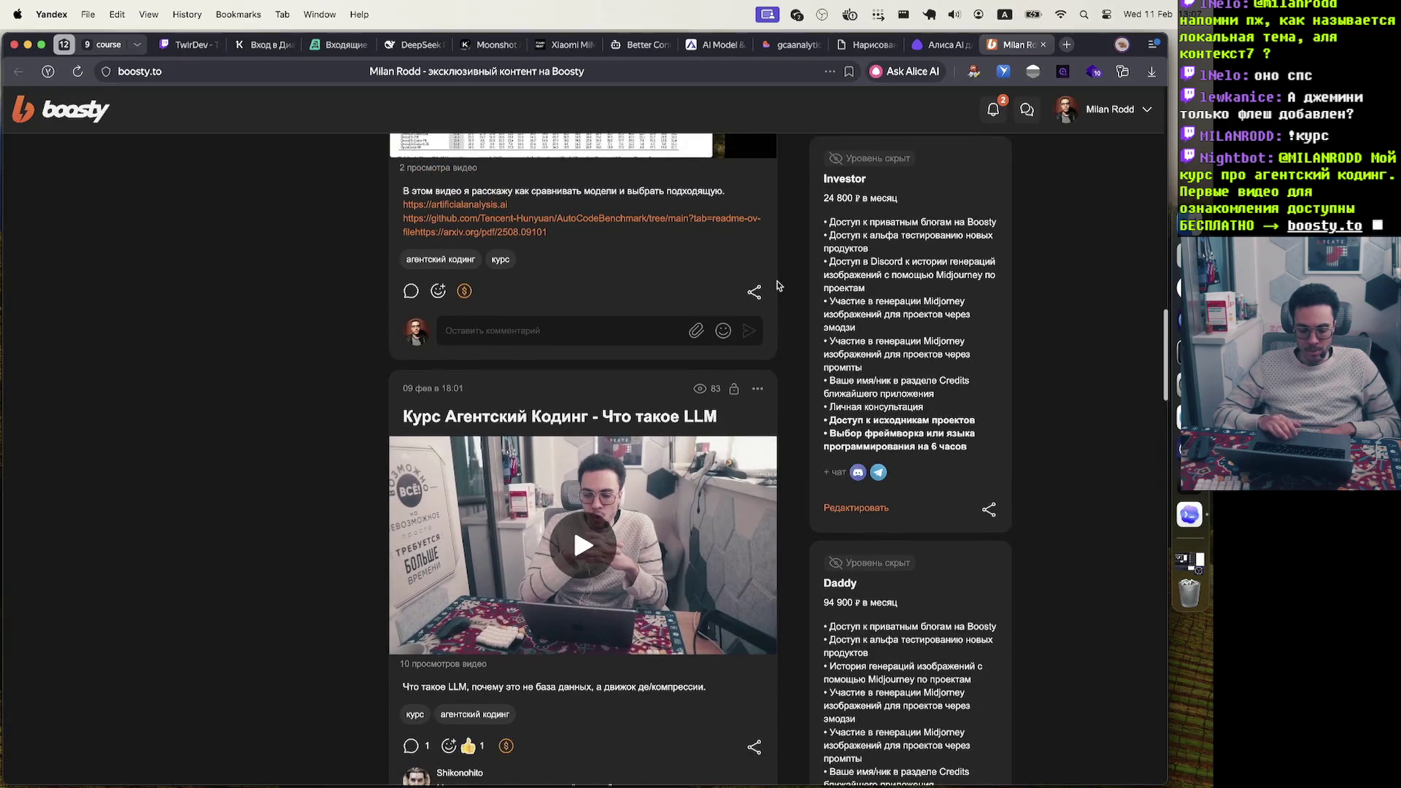
pyautogui.scroll(4, 777, 285)
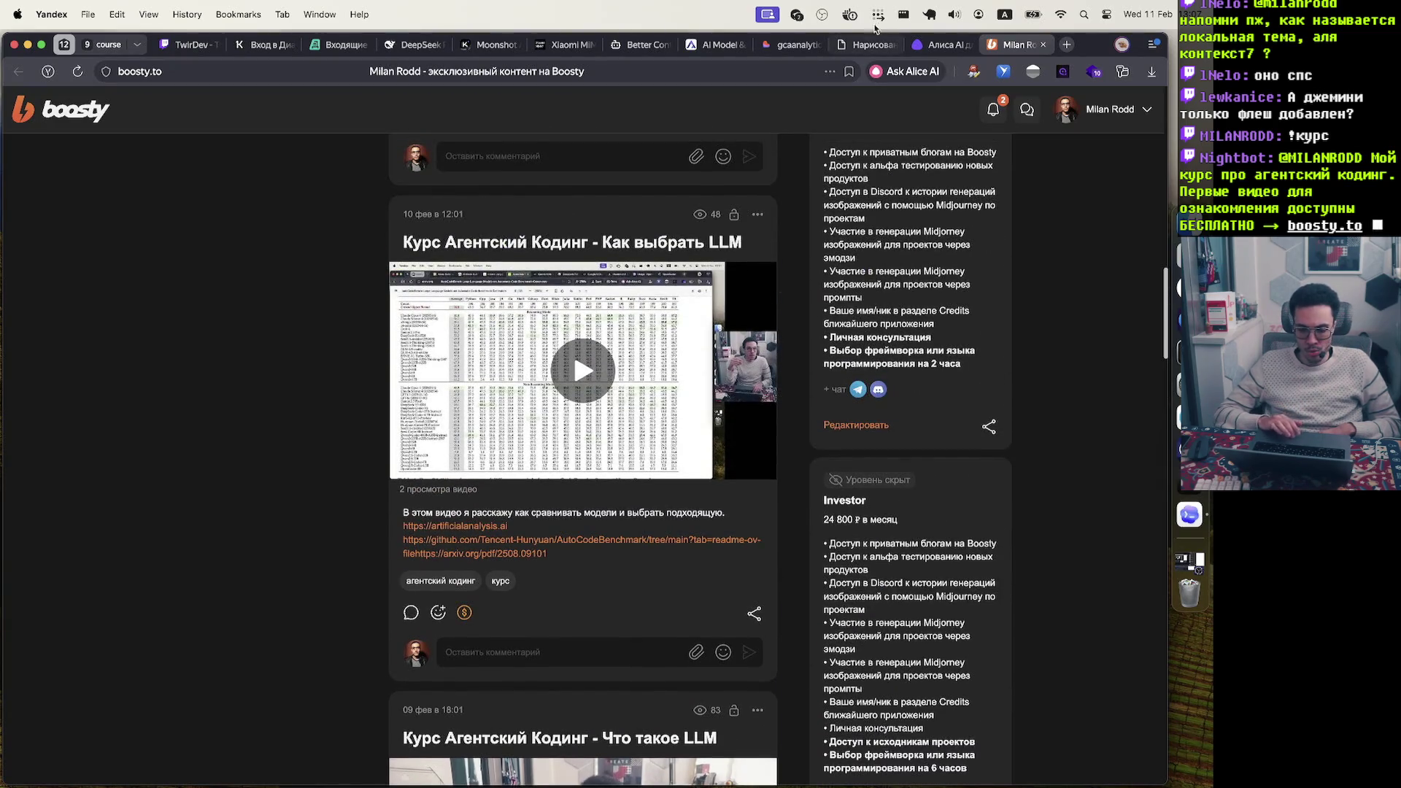
# Return to the Artificial Analysis tab and scroll through the cost and speed charts
pyautogui.click(714, 52)
pyautogui.scroll(-3, 654, 496)
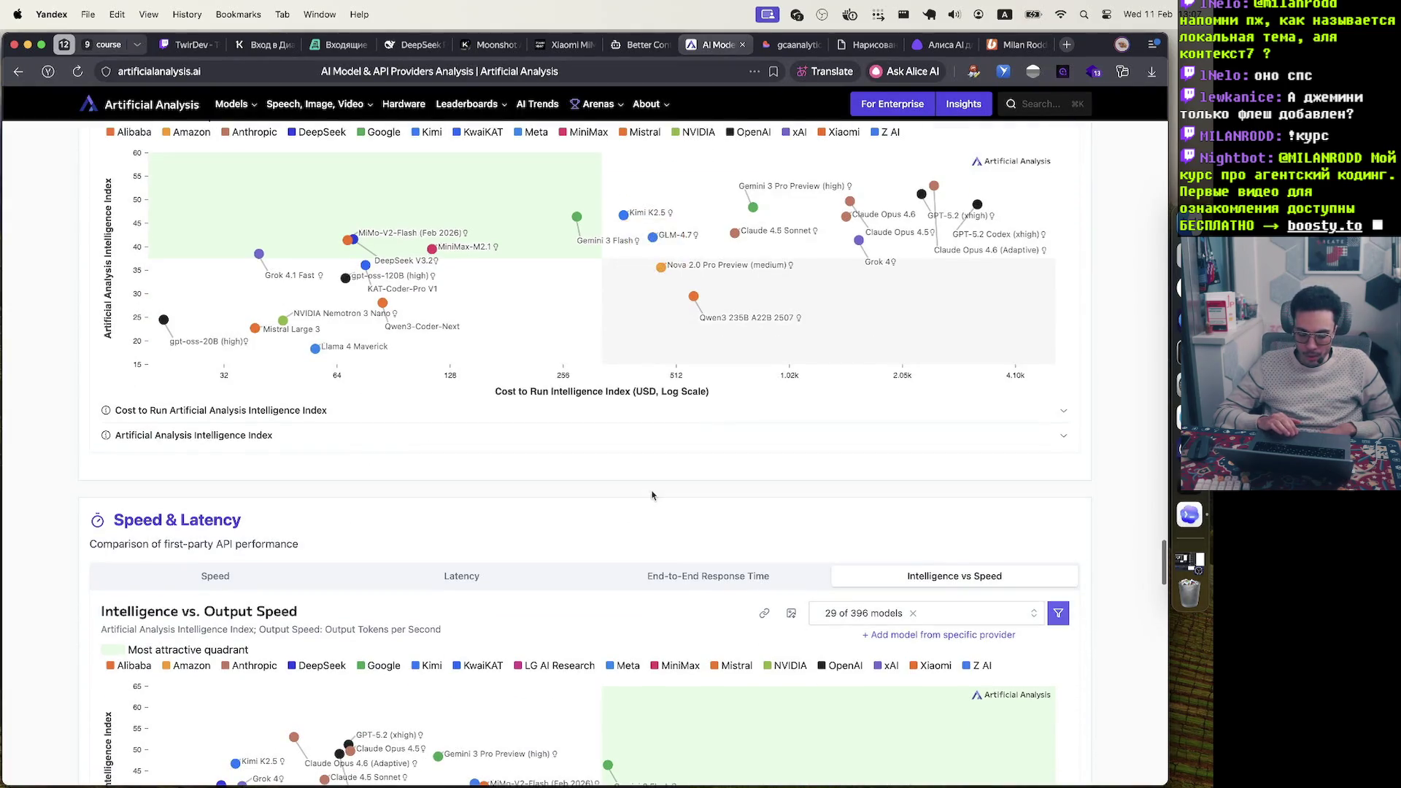
pyautogui.scroll(2, 653, 496)
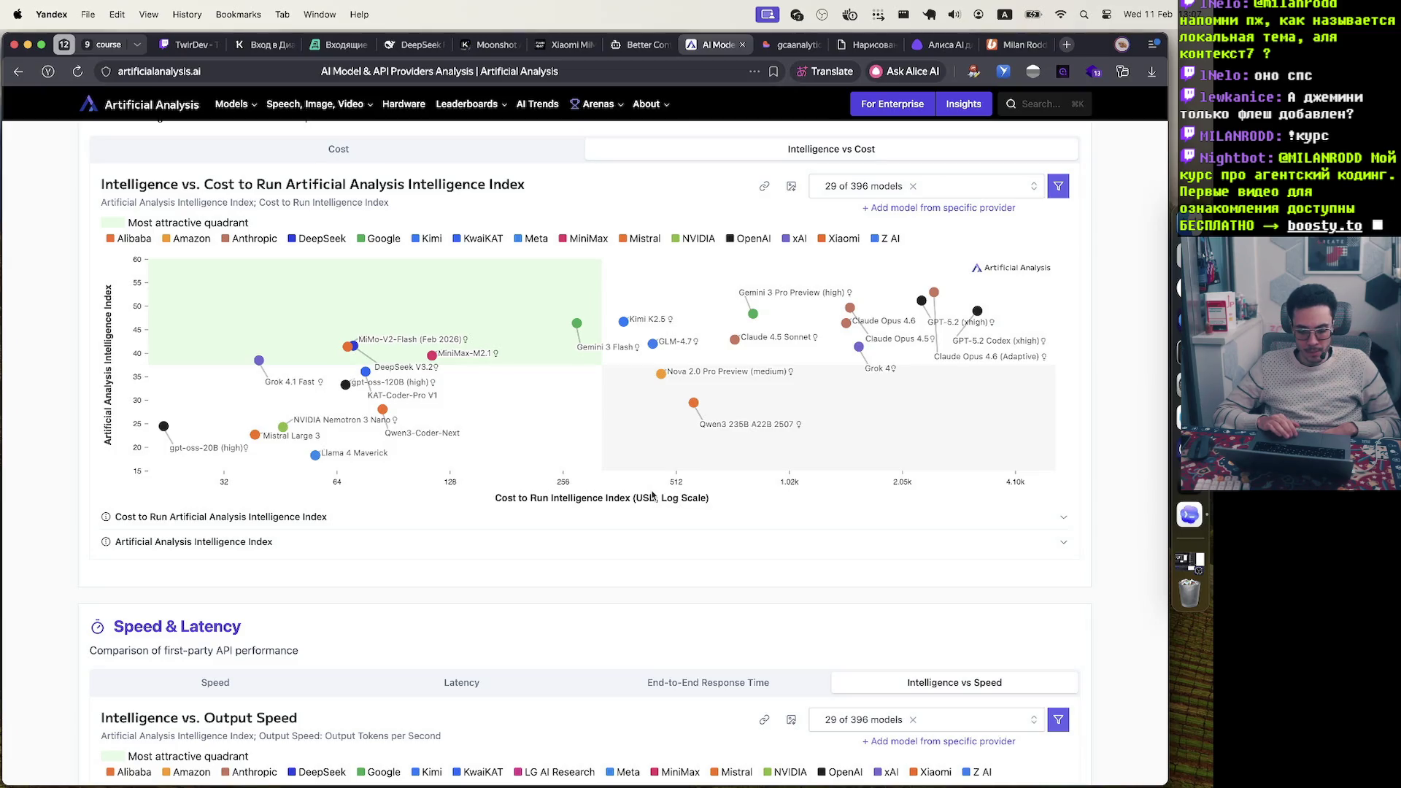
pyautogui.scroll(-5, 653, 495)
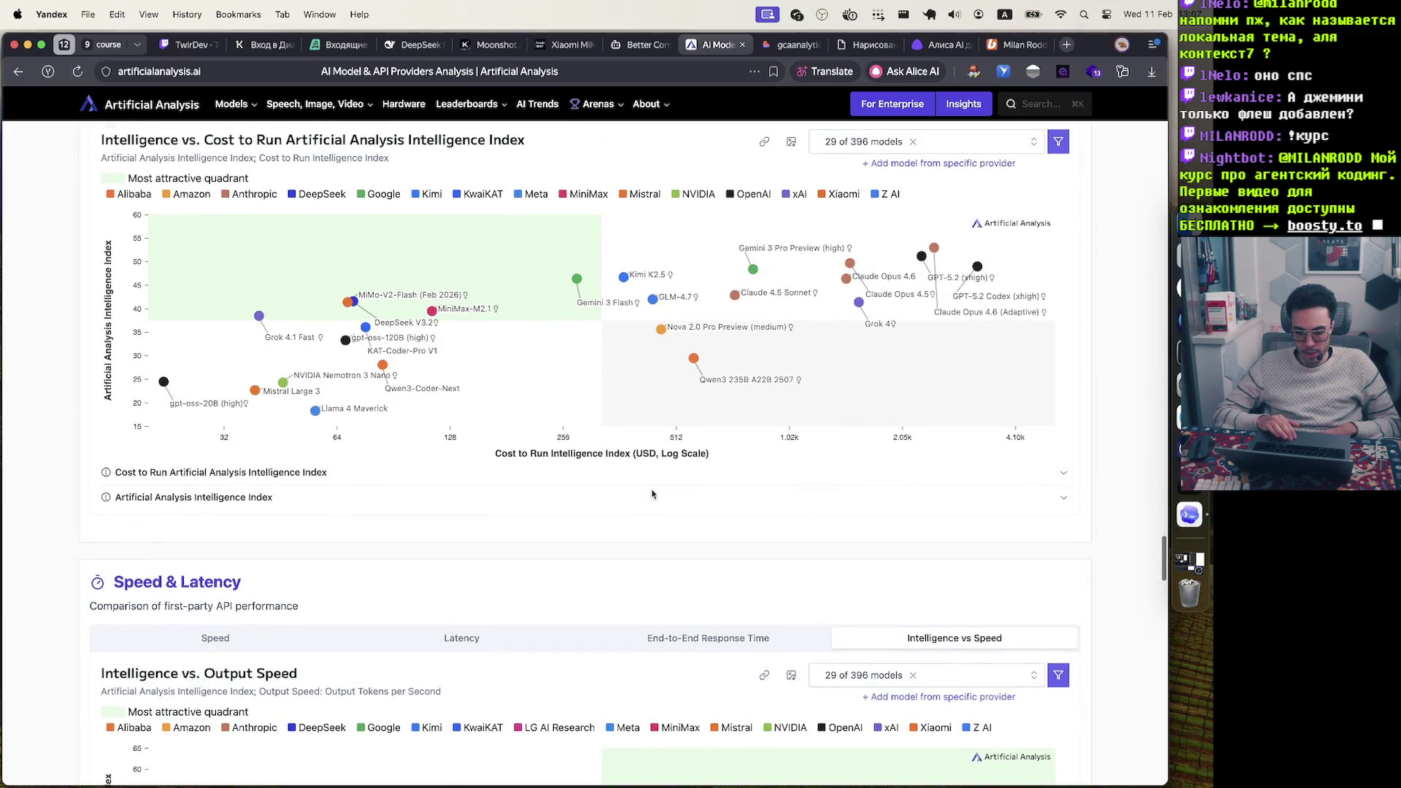
pyautogui.scroll(-8, 653, 495)
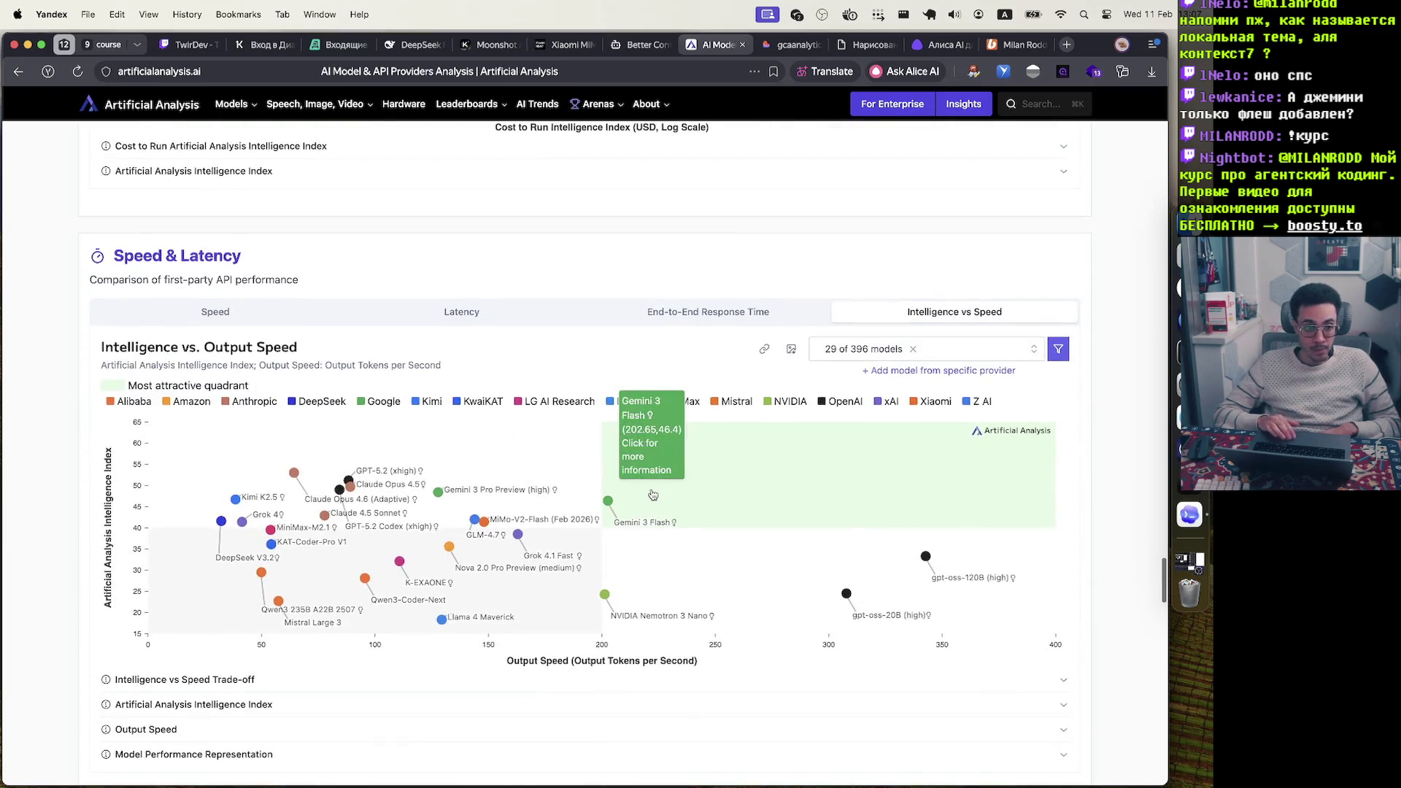
pyautogui.scroll(2, 653, 495)
pyautogui.scroll(-10, 654, 494)
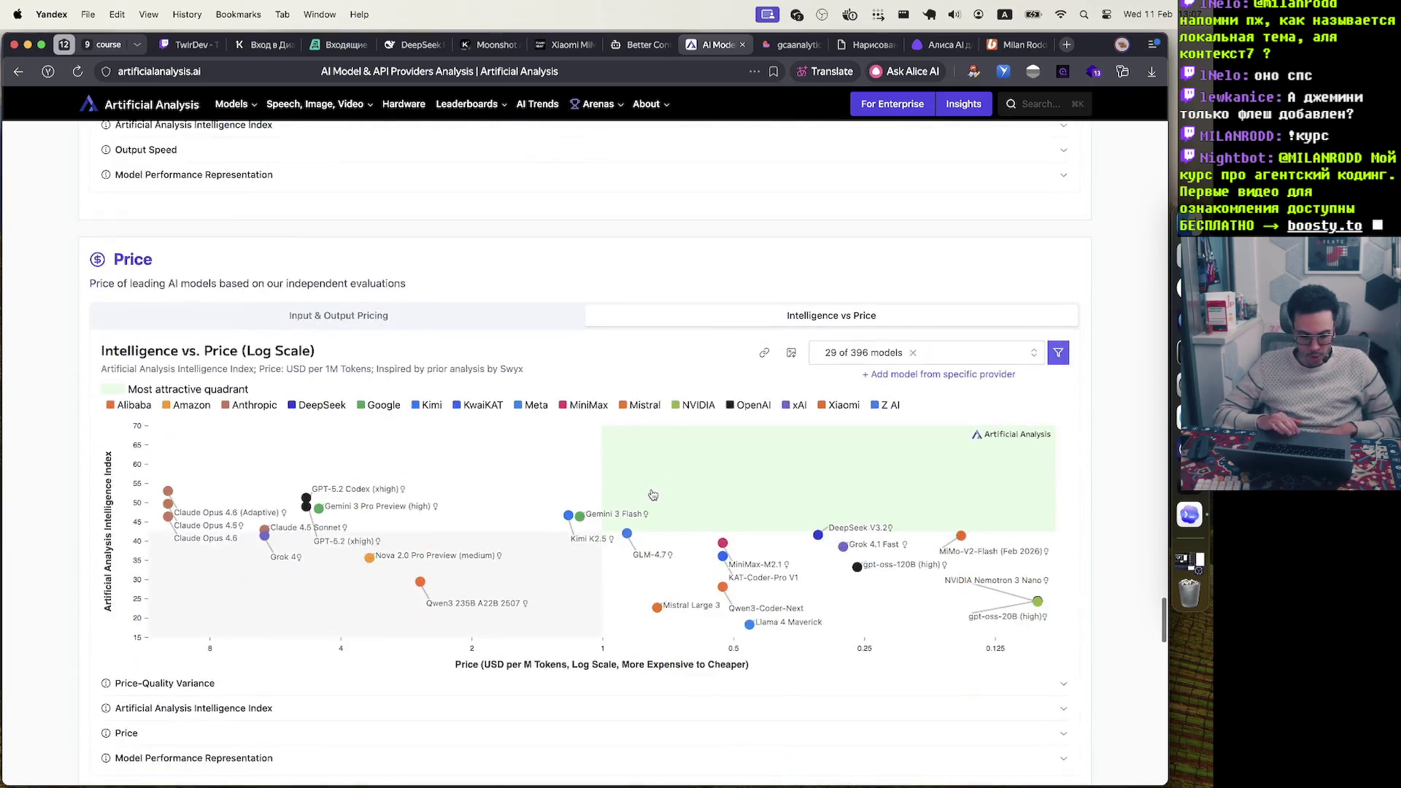
pyautogui.scroll(10, 653, 495)
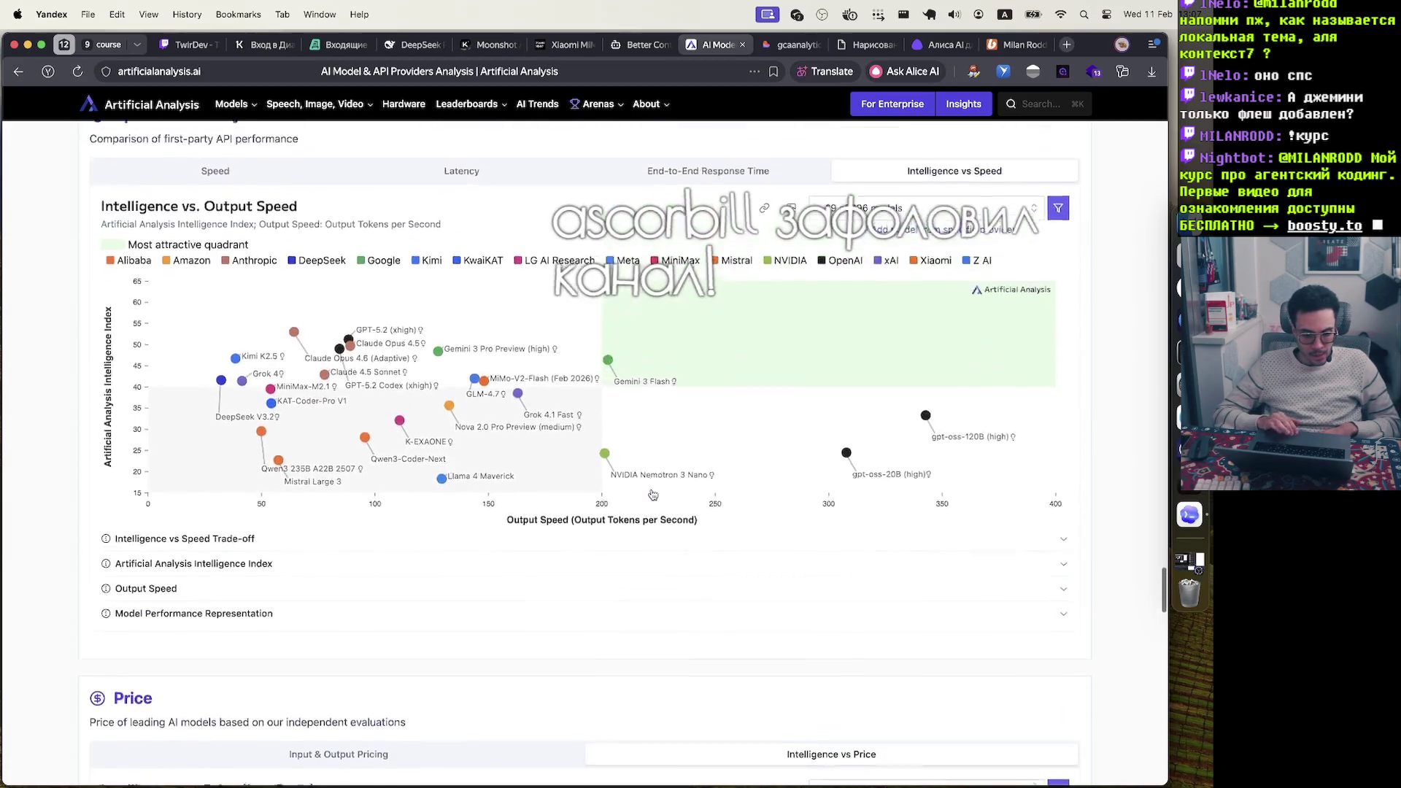
# Reach the Intelligence vs Price log-scale chart and inspect its model data points
pyautogui.scroll(-10, 654, 495)
pyautogui.scroll(-1, 653, 495)
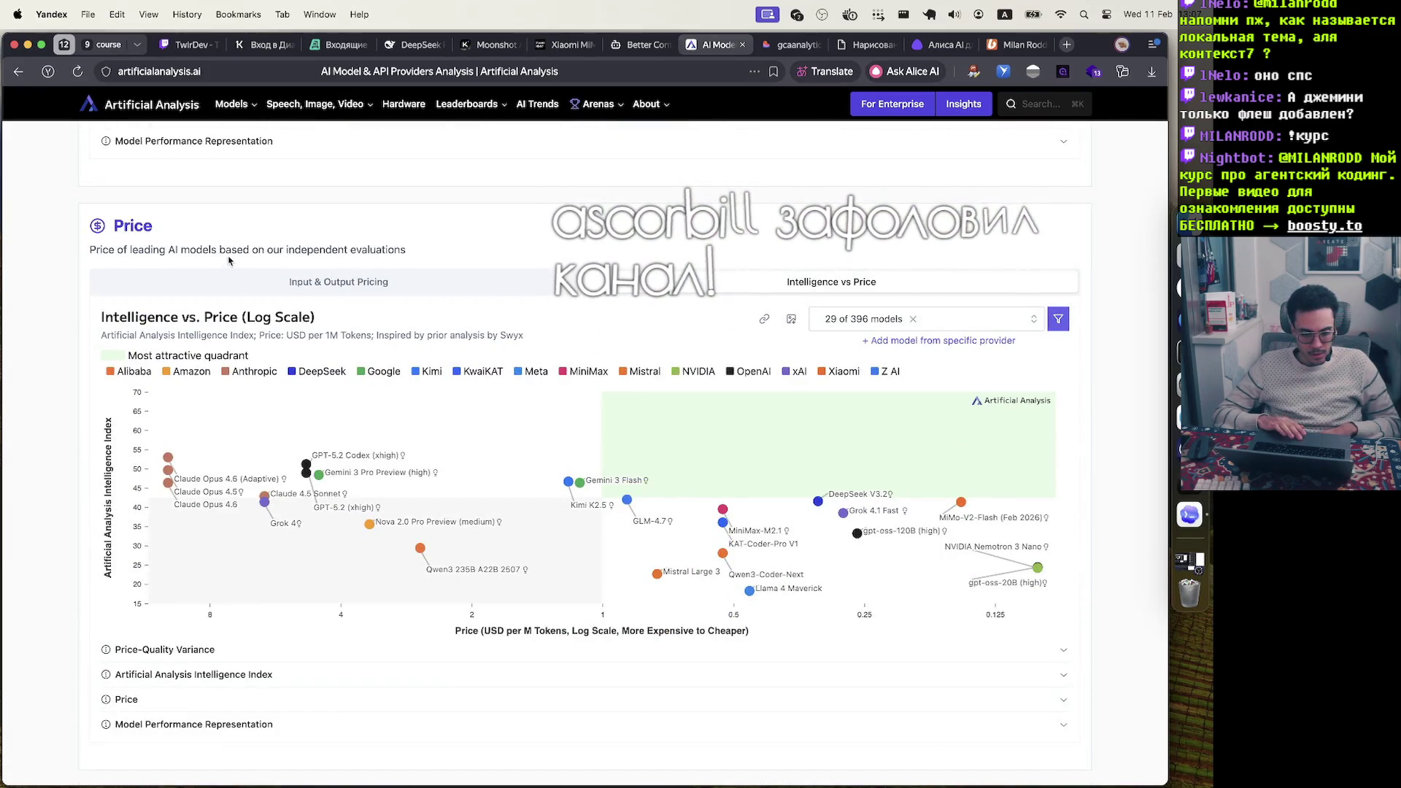
pyautogui.moveTo(309, 335); pyautogui.dragTo(433, 336)
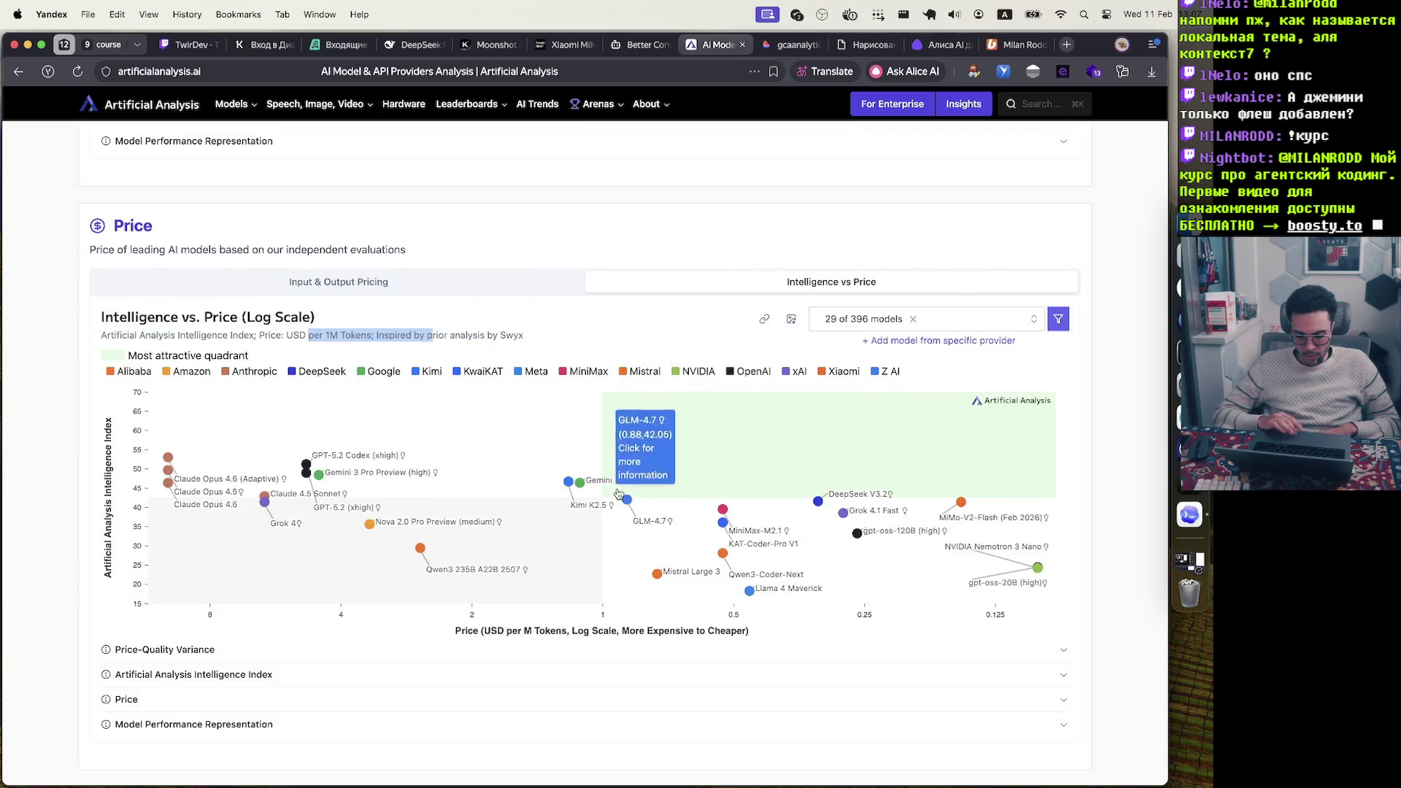
pyautogui.moveTo(586, 489)
pyautogui.moveTo(319, 479)
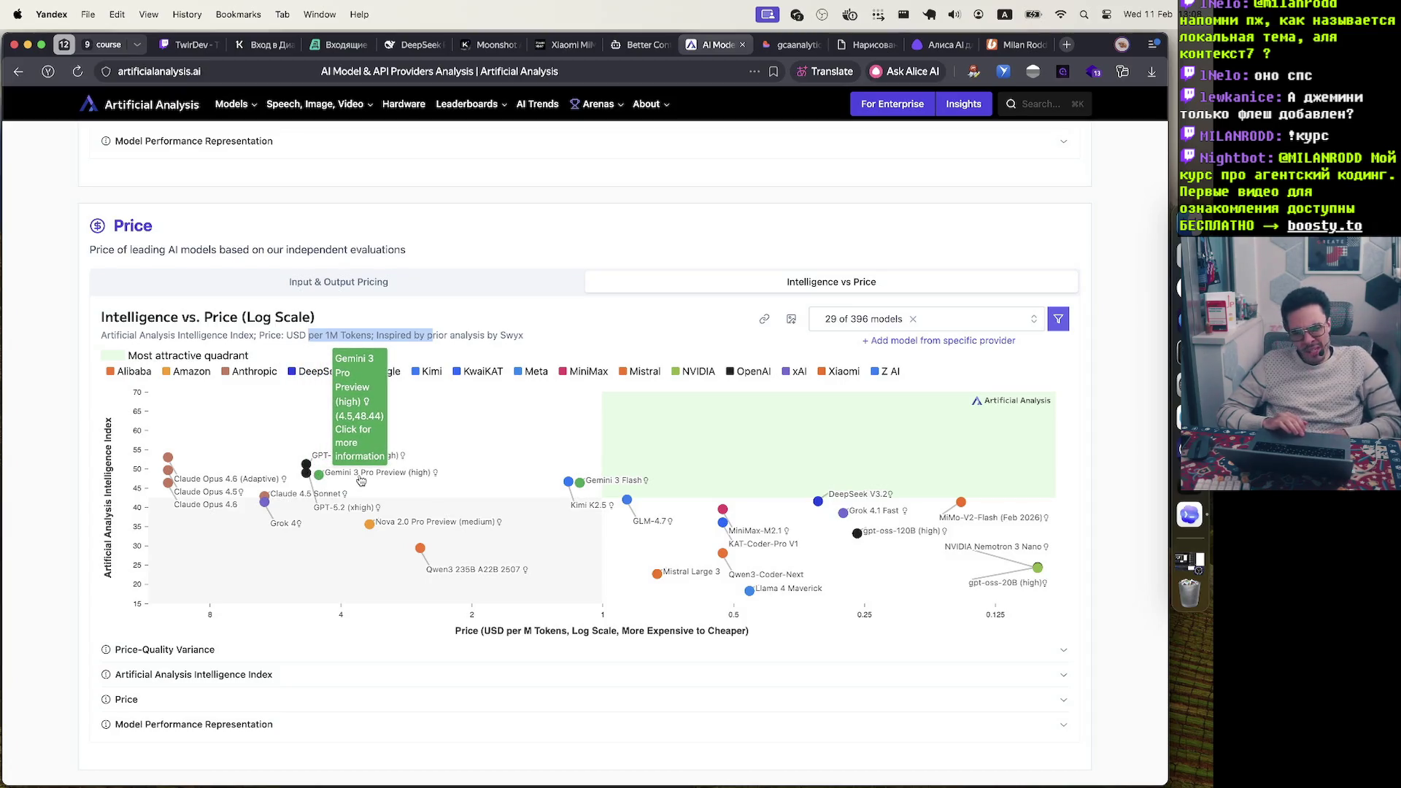
pyautogui.scroll(3, 1118, 191)
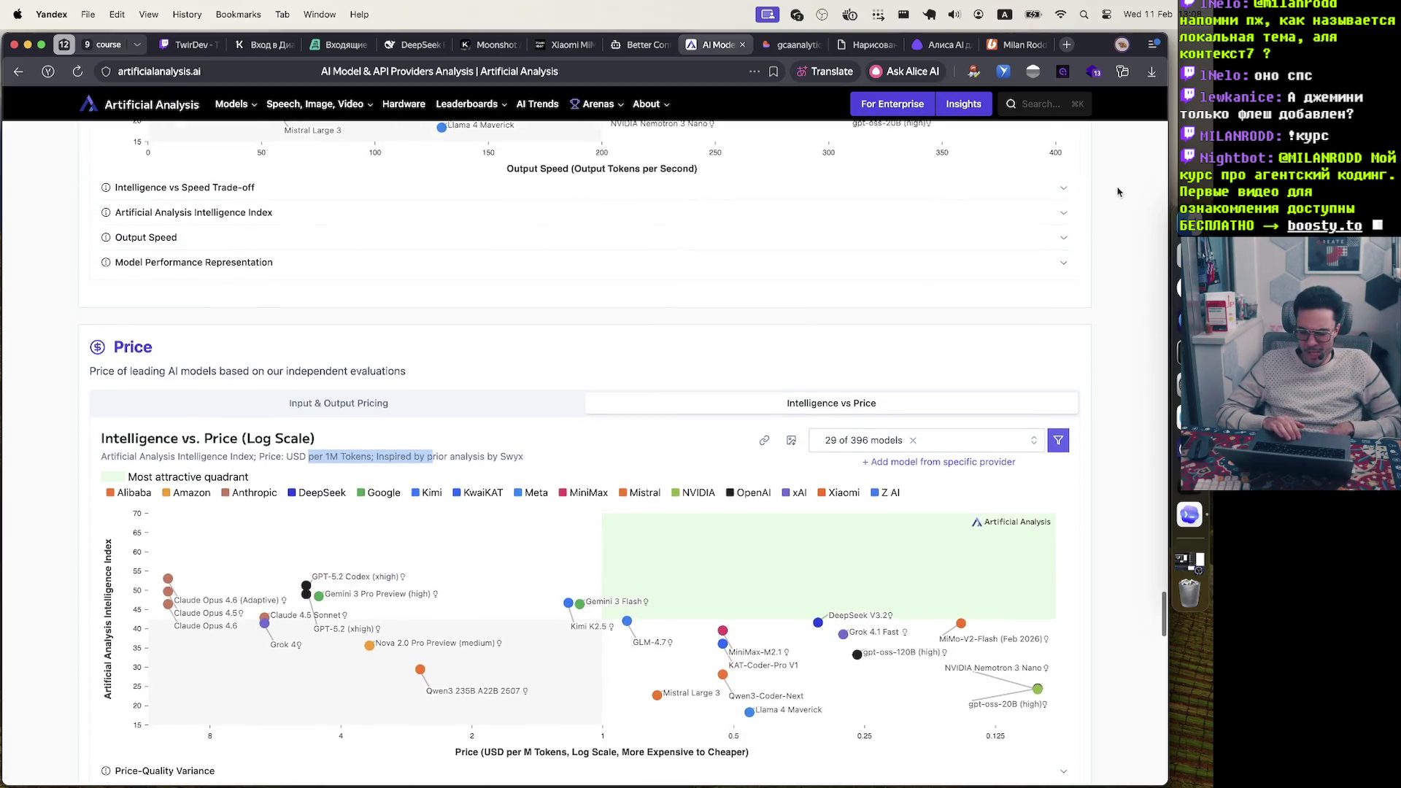
pyautogui.click(1068, 45)
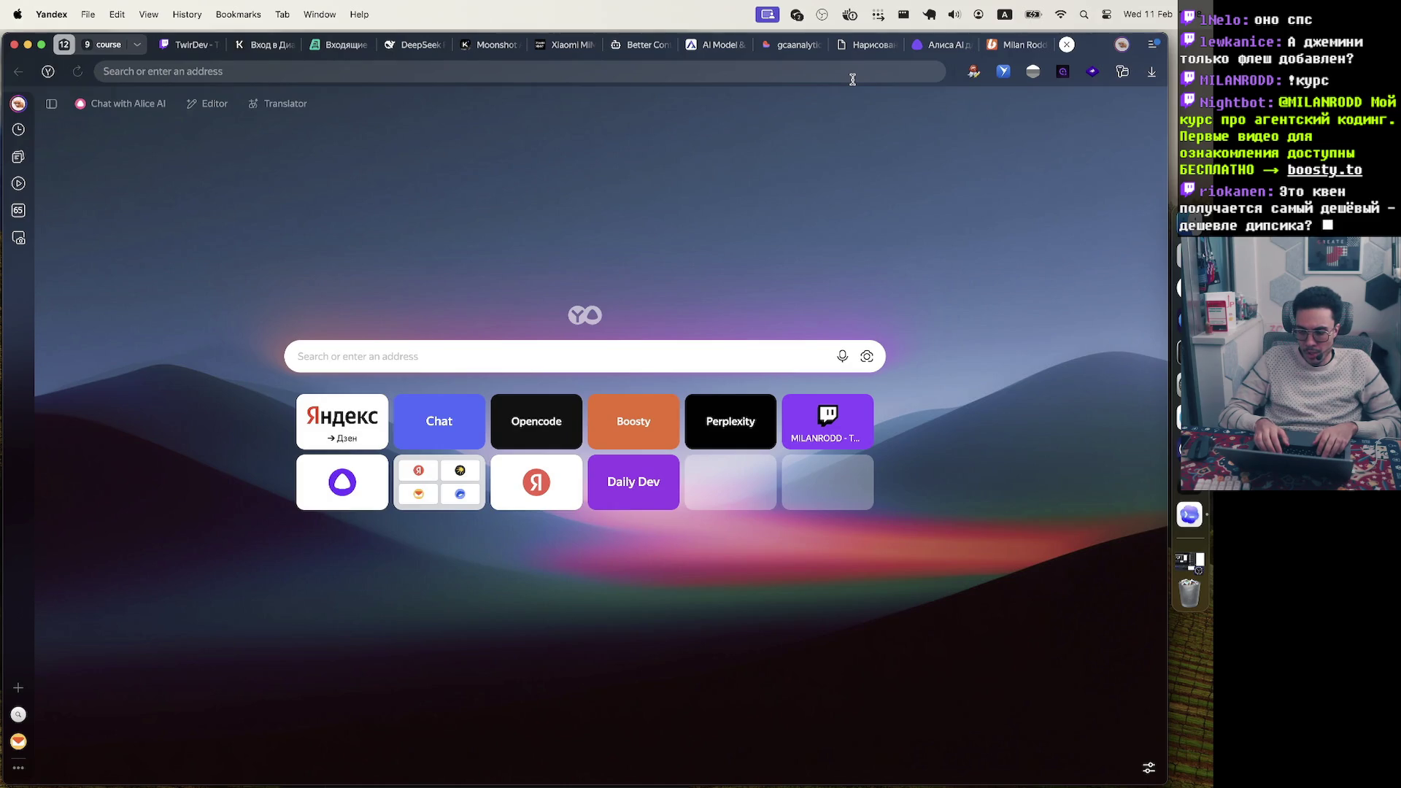
pyautogui.click(937, 48)
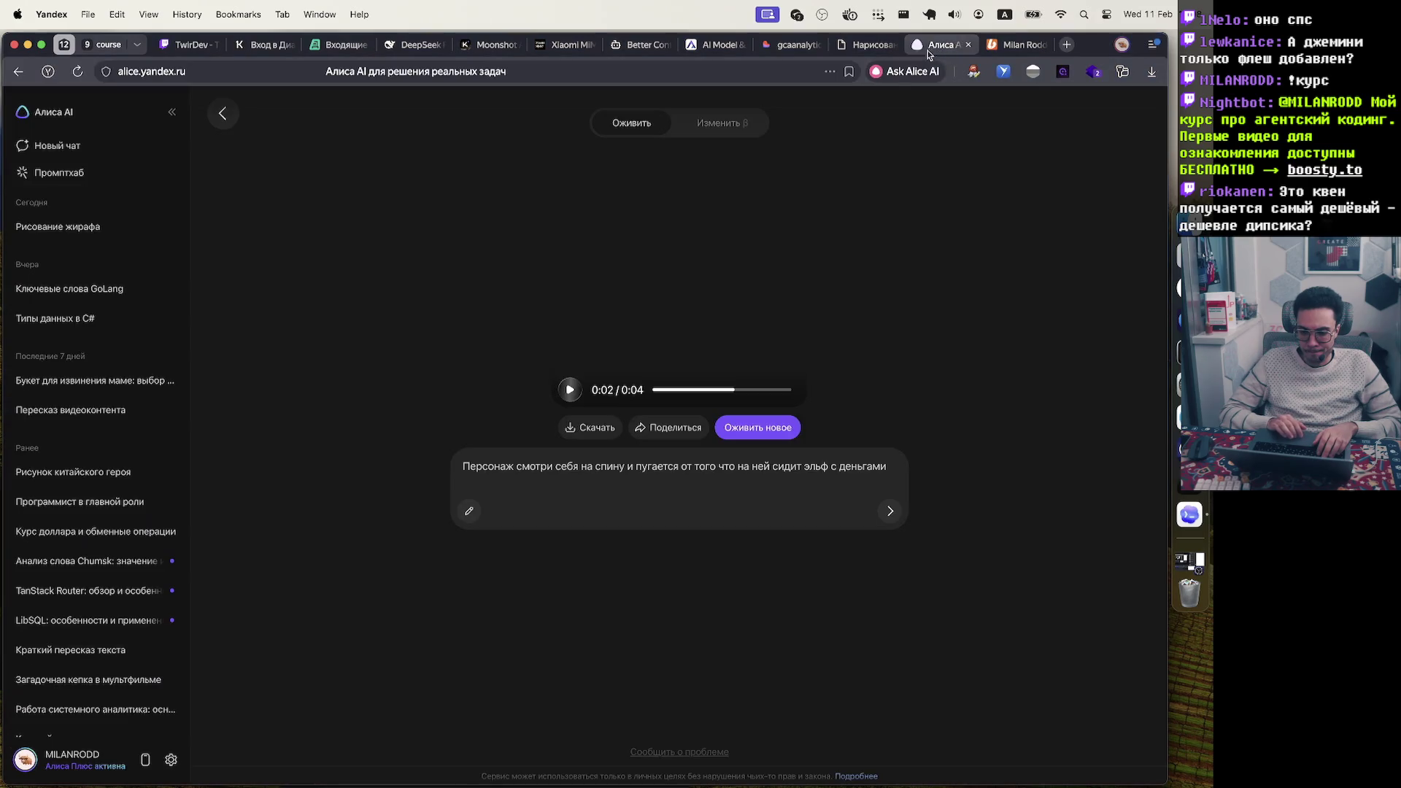
pyautogui.click(869, 45)
pyautogui.click(1011, 46)
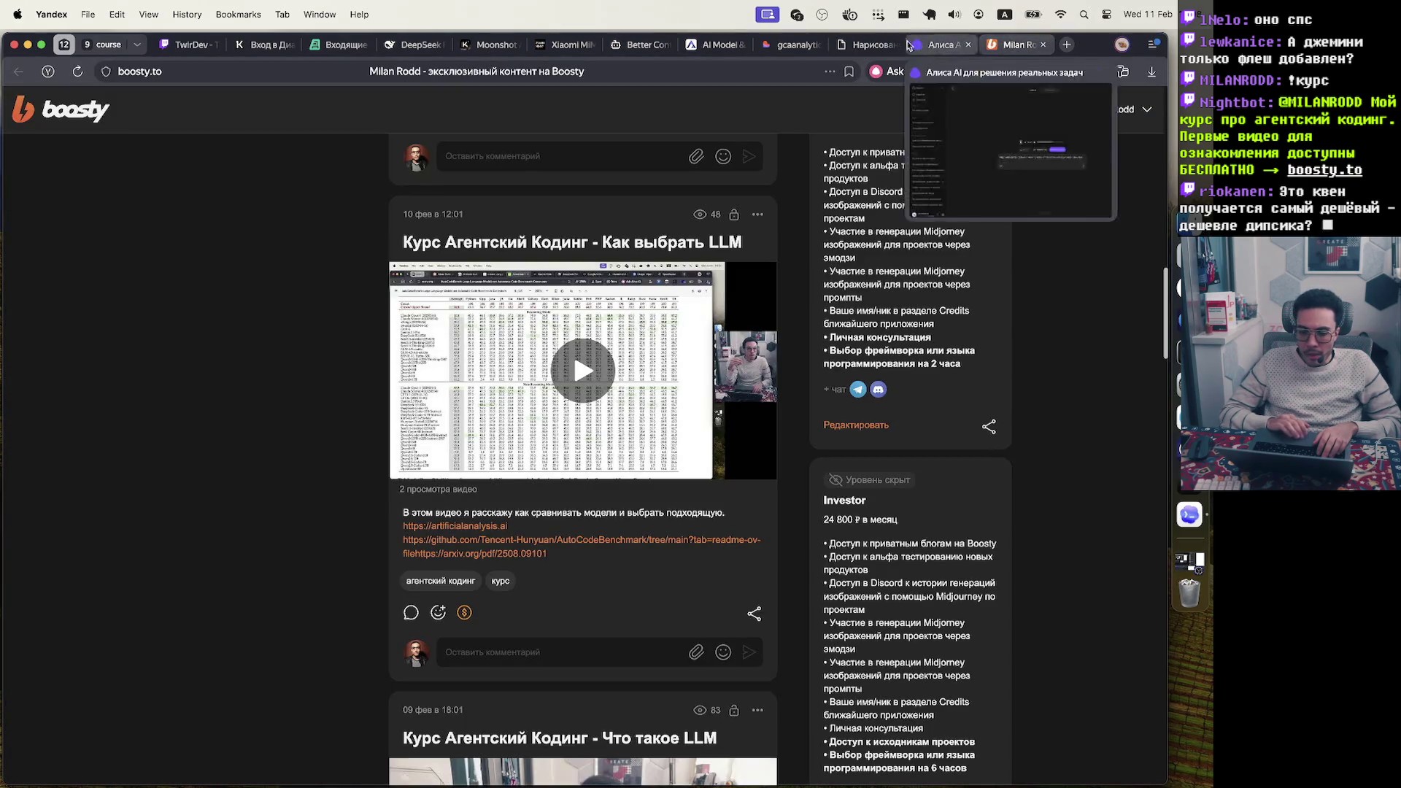
pyautogui.click(722, 45)
pyautogui.scroll(-3, 572, 491)
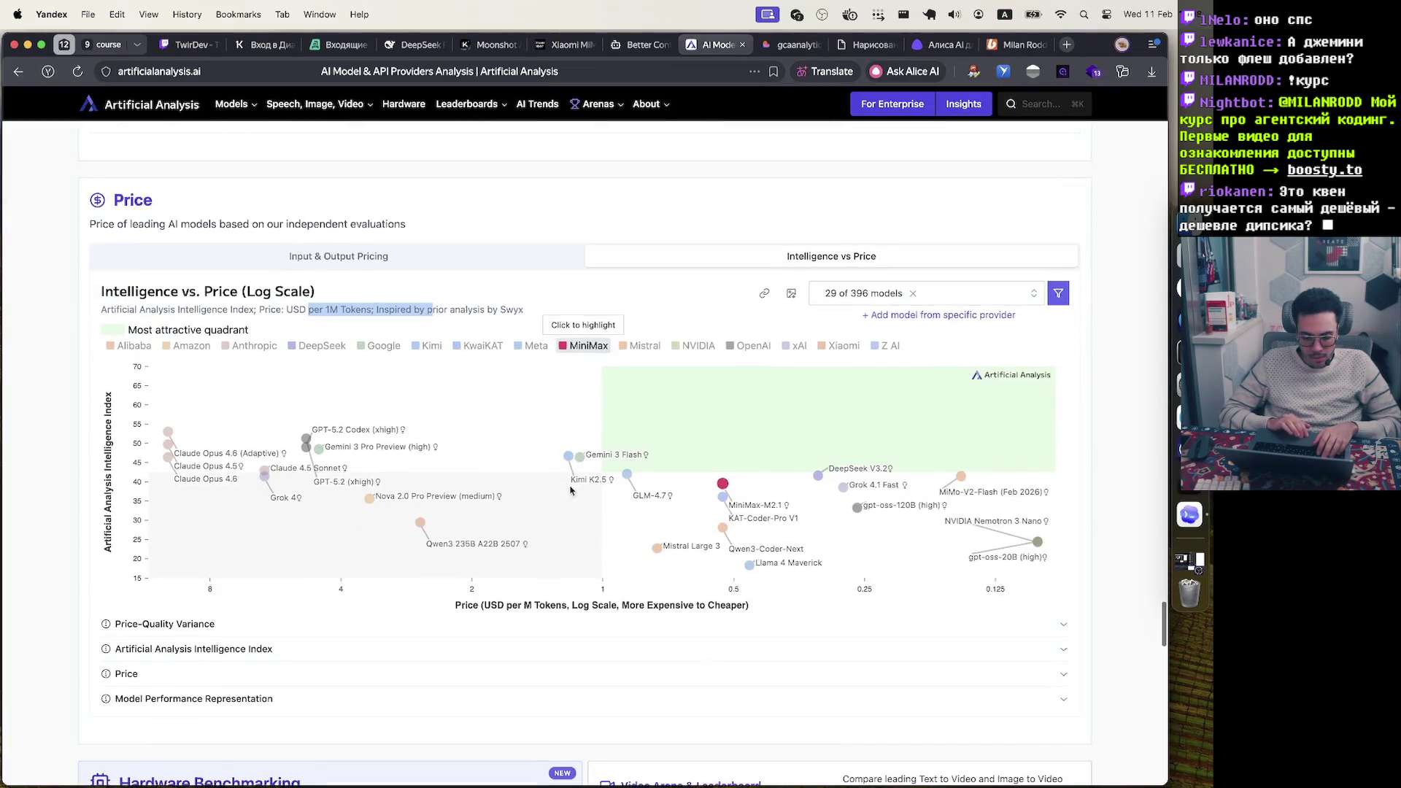
pyautogui.moveTo(421, 524)
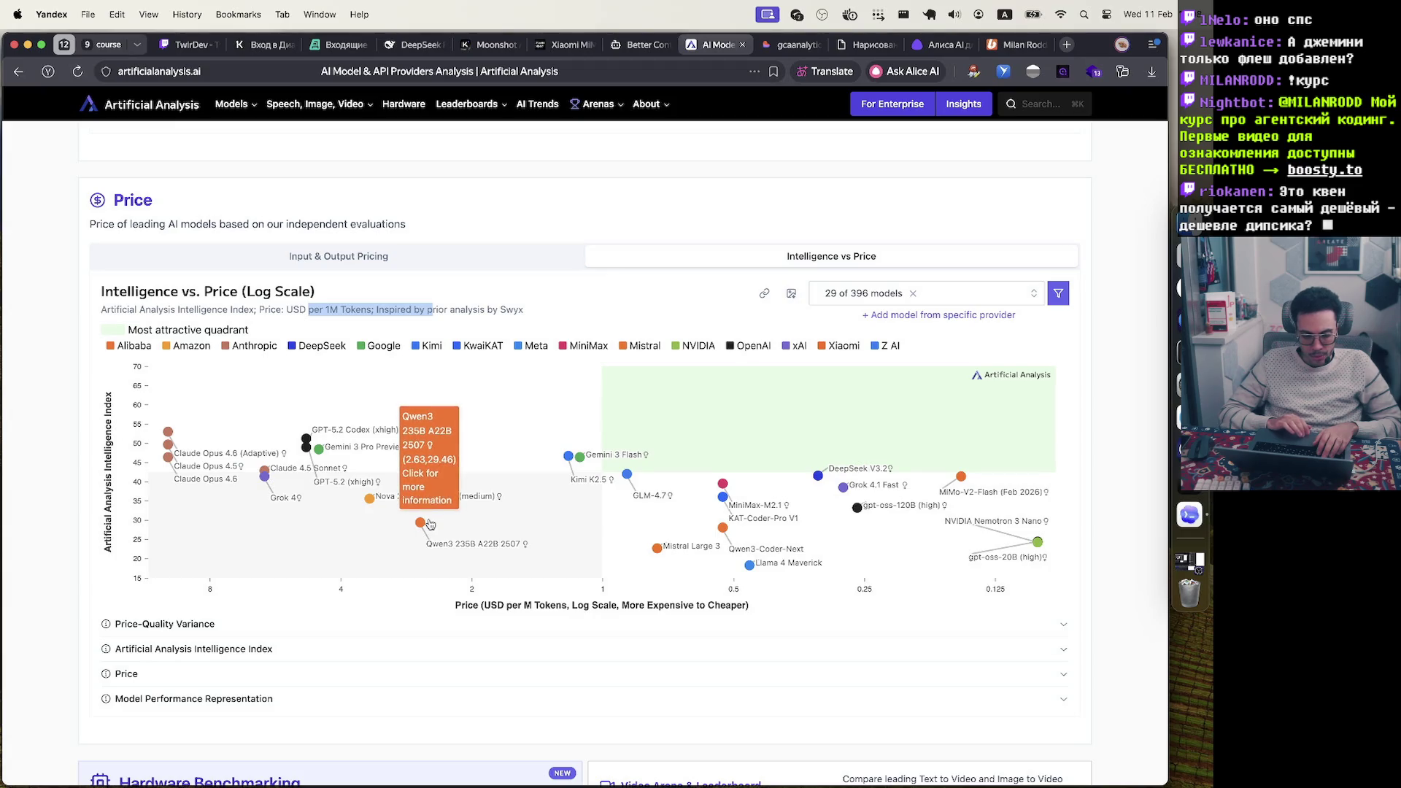
pyautogui.moveTo(195, 480)
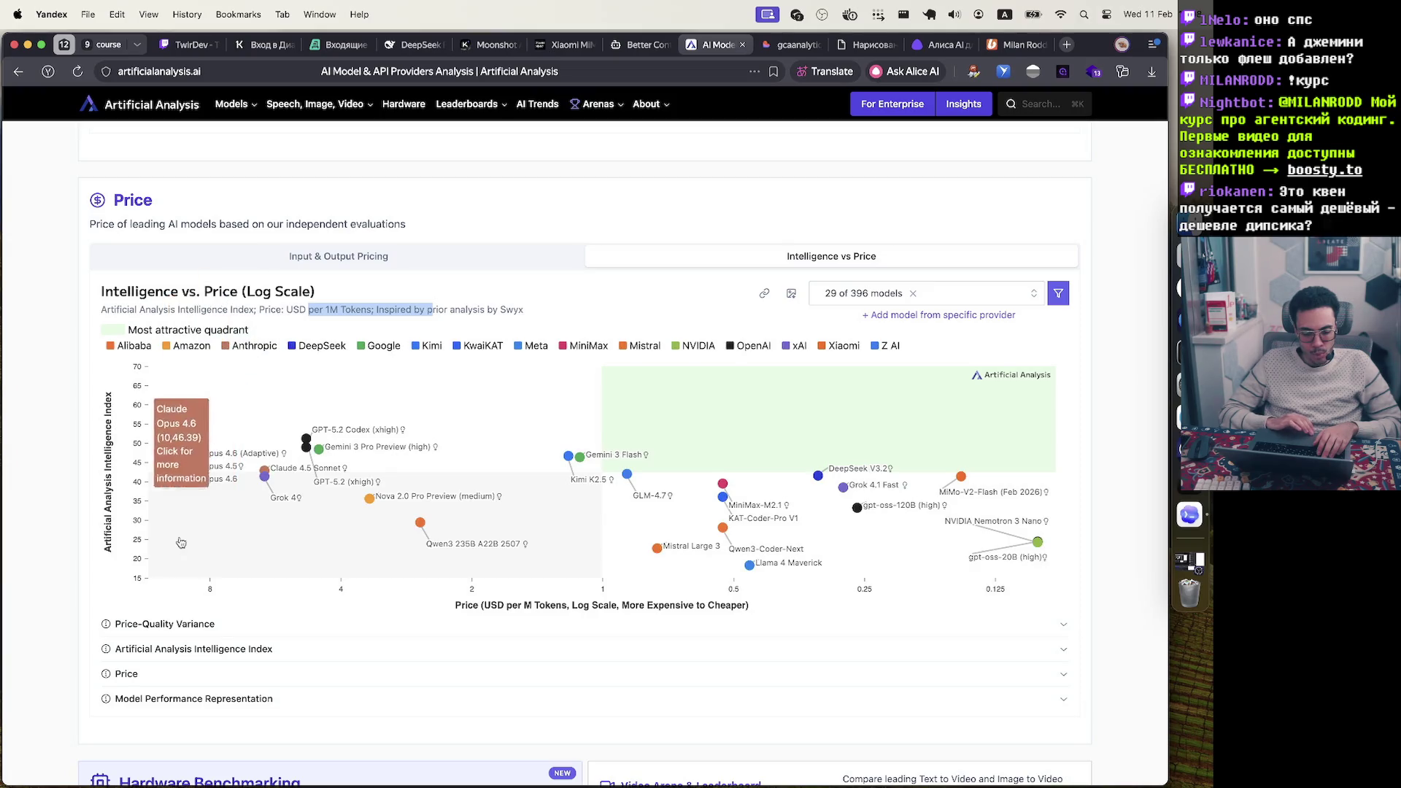
pyautogui.moveTo(257, 432)
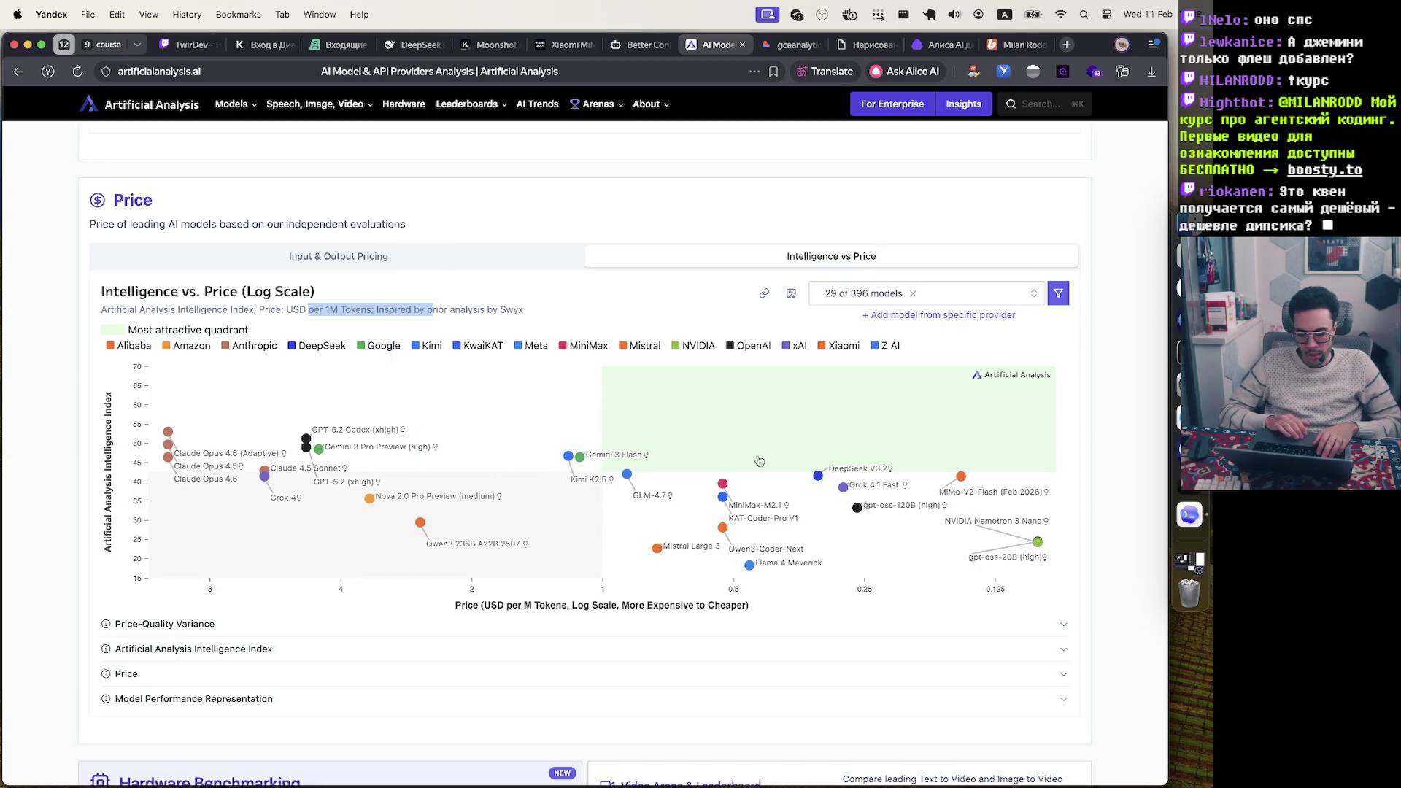
pyautogui.moveTo(823, 475)
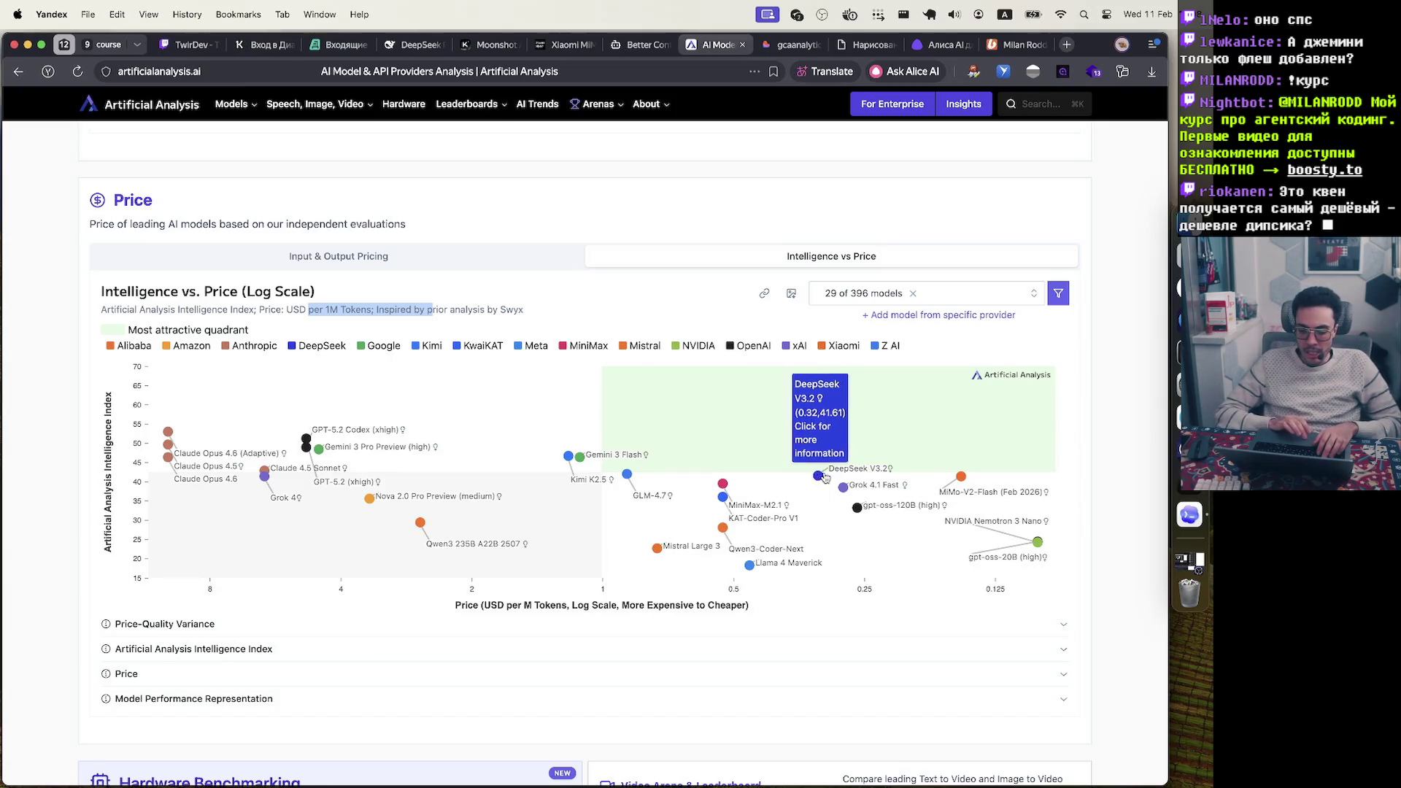
pyautogui.moveTo(963, 476)
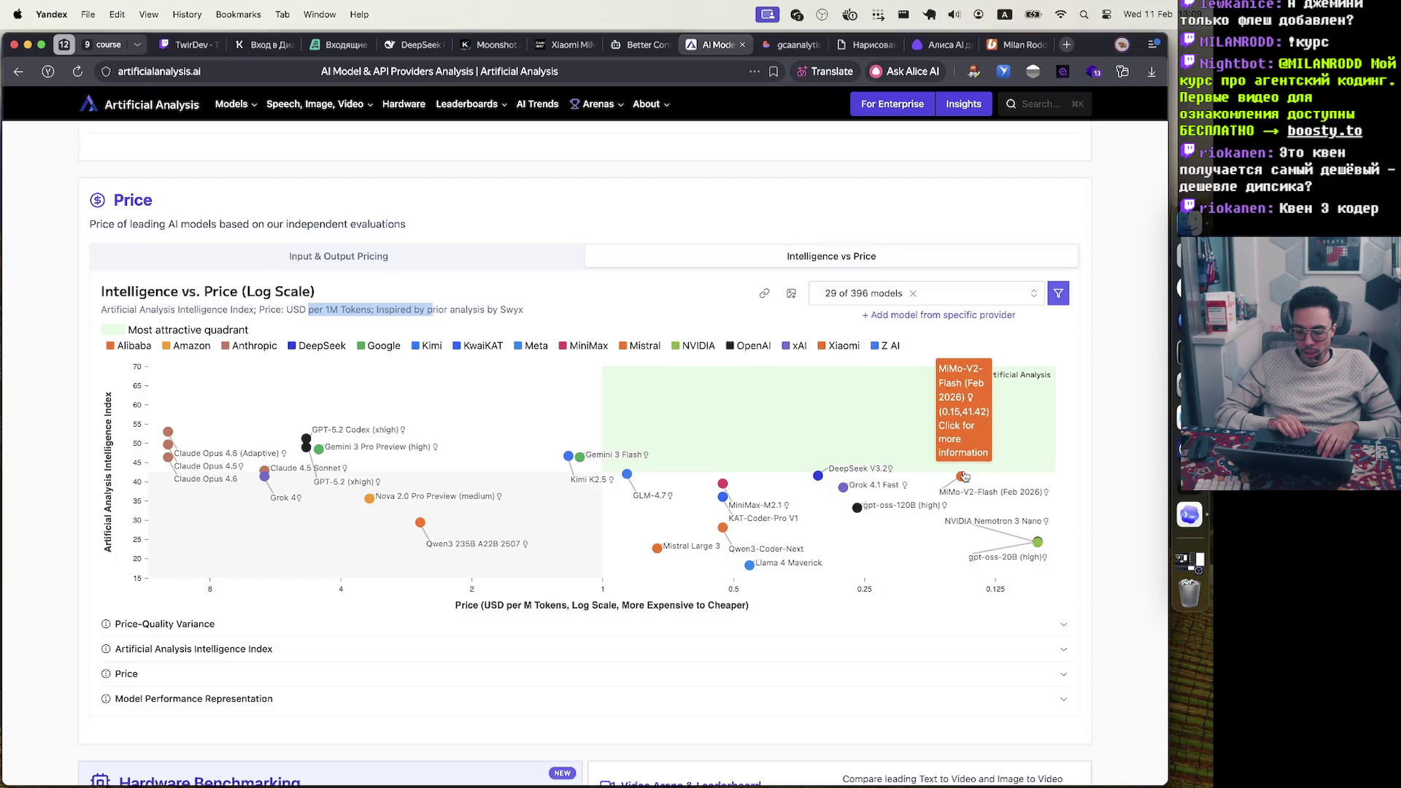
pyautogui.scroll(1, 963, 482)
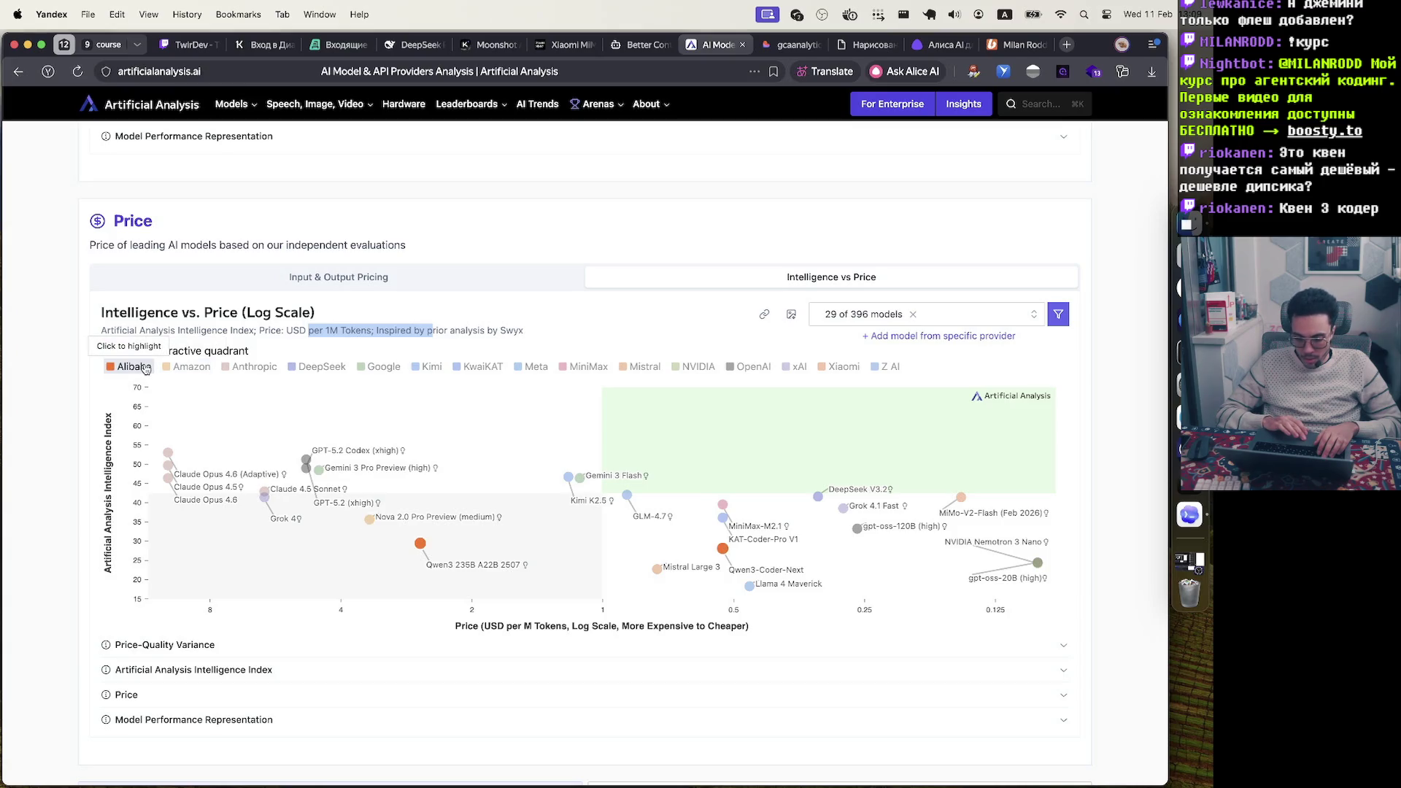
pyautogui.moveTo(725, 550)
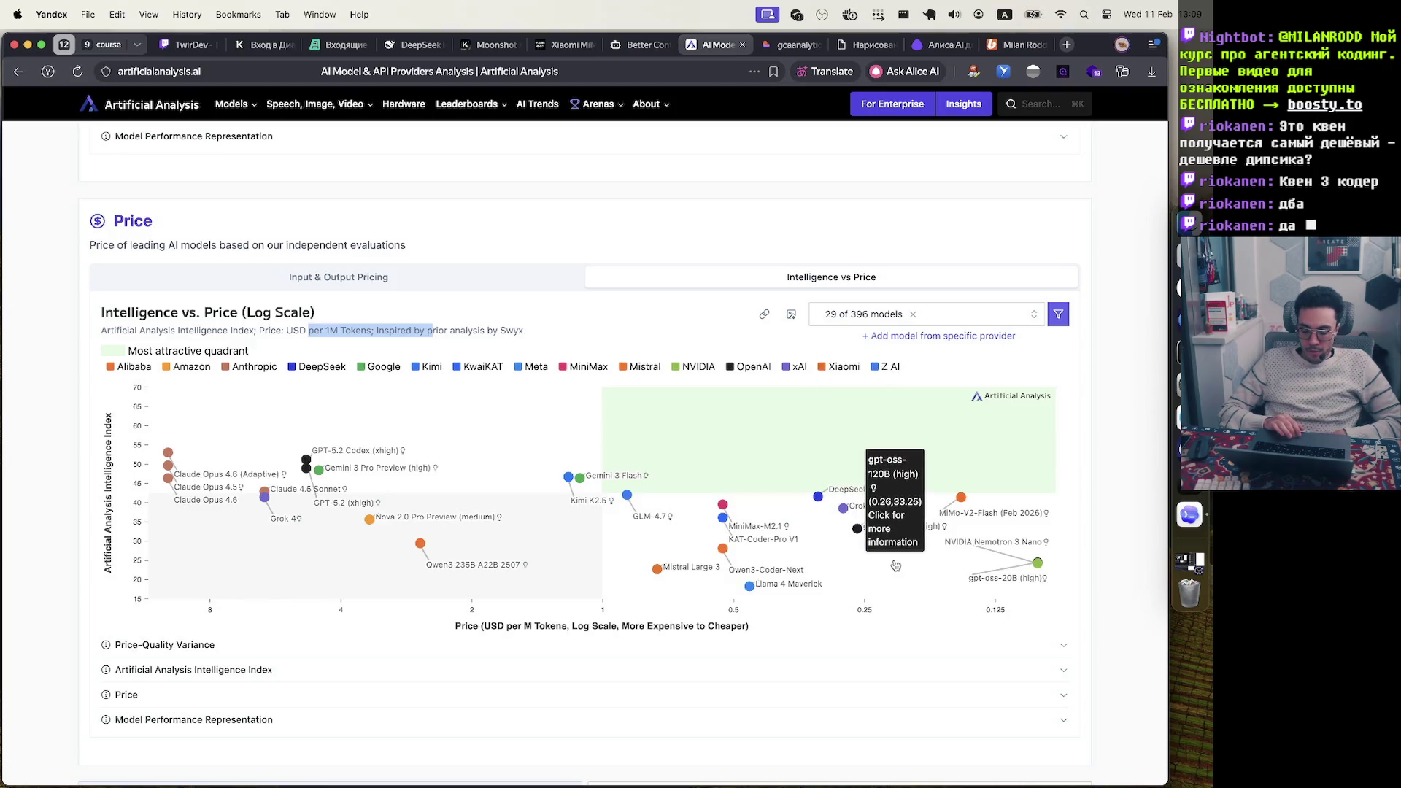
pyautogui.scroll(-8, 759, 510)
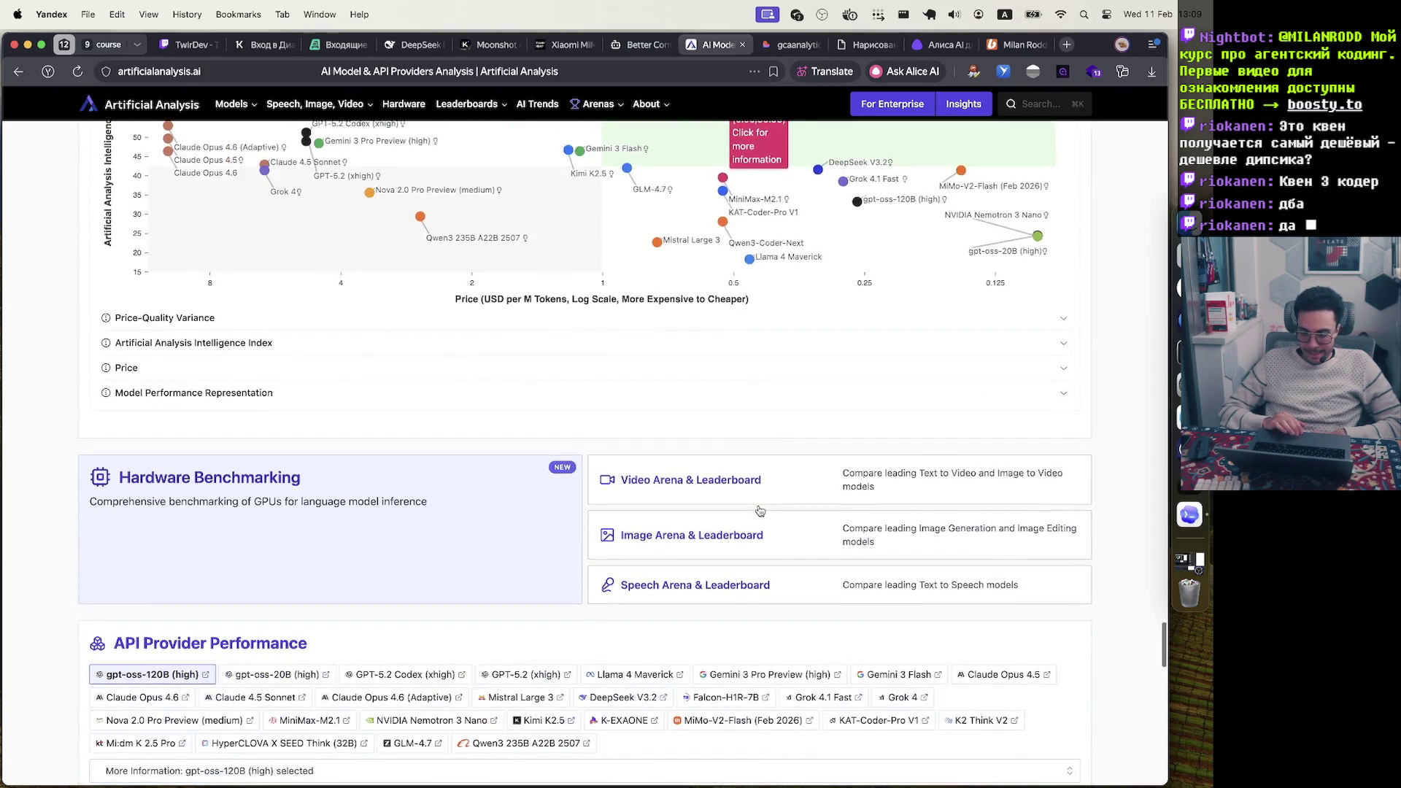
# Scroll back to the top Highlights charts and open a new blank browser tab
pyautogui.scroll(-20, 759, 510)
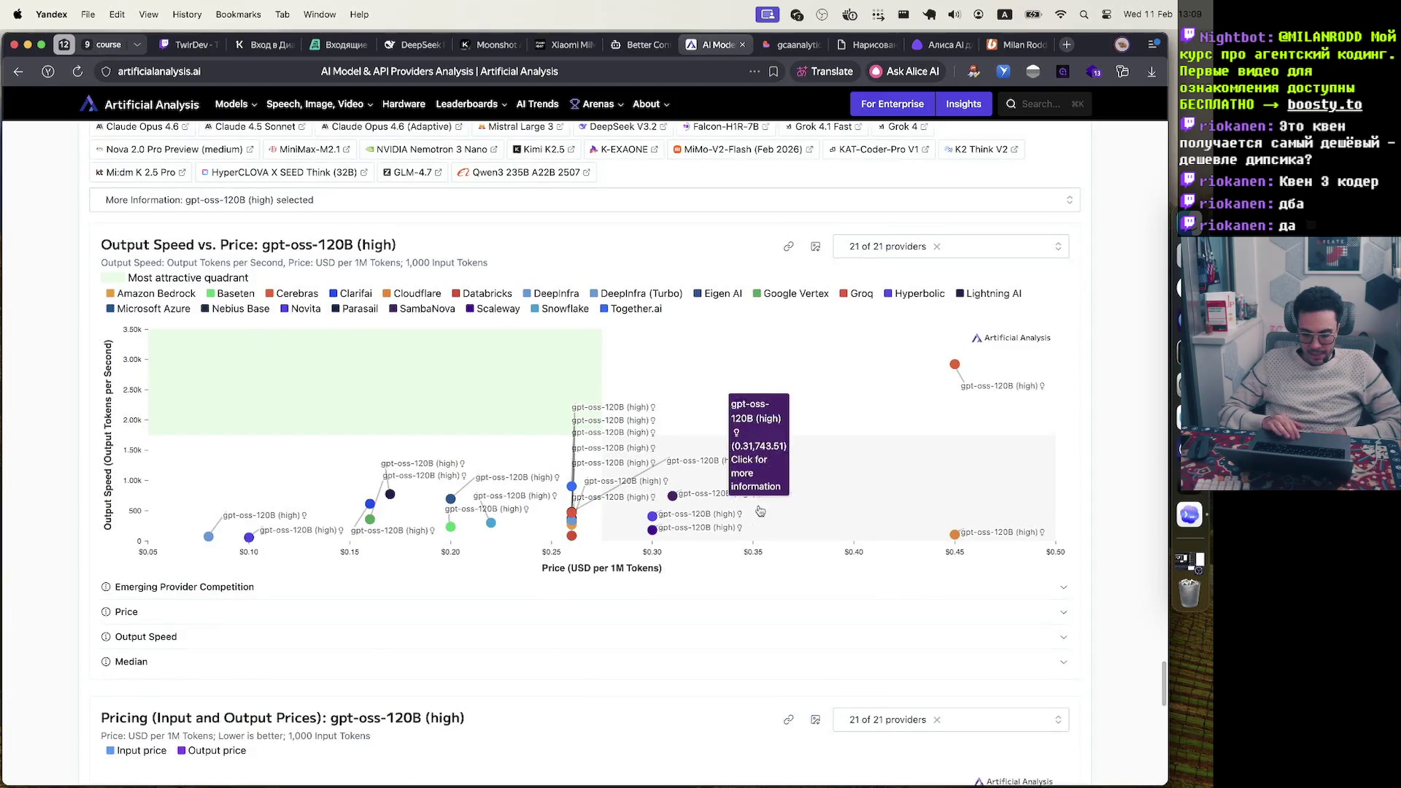
pyautogui.scroll(20, 759, 510)
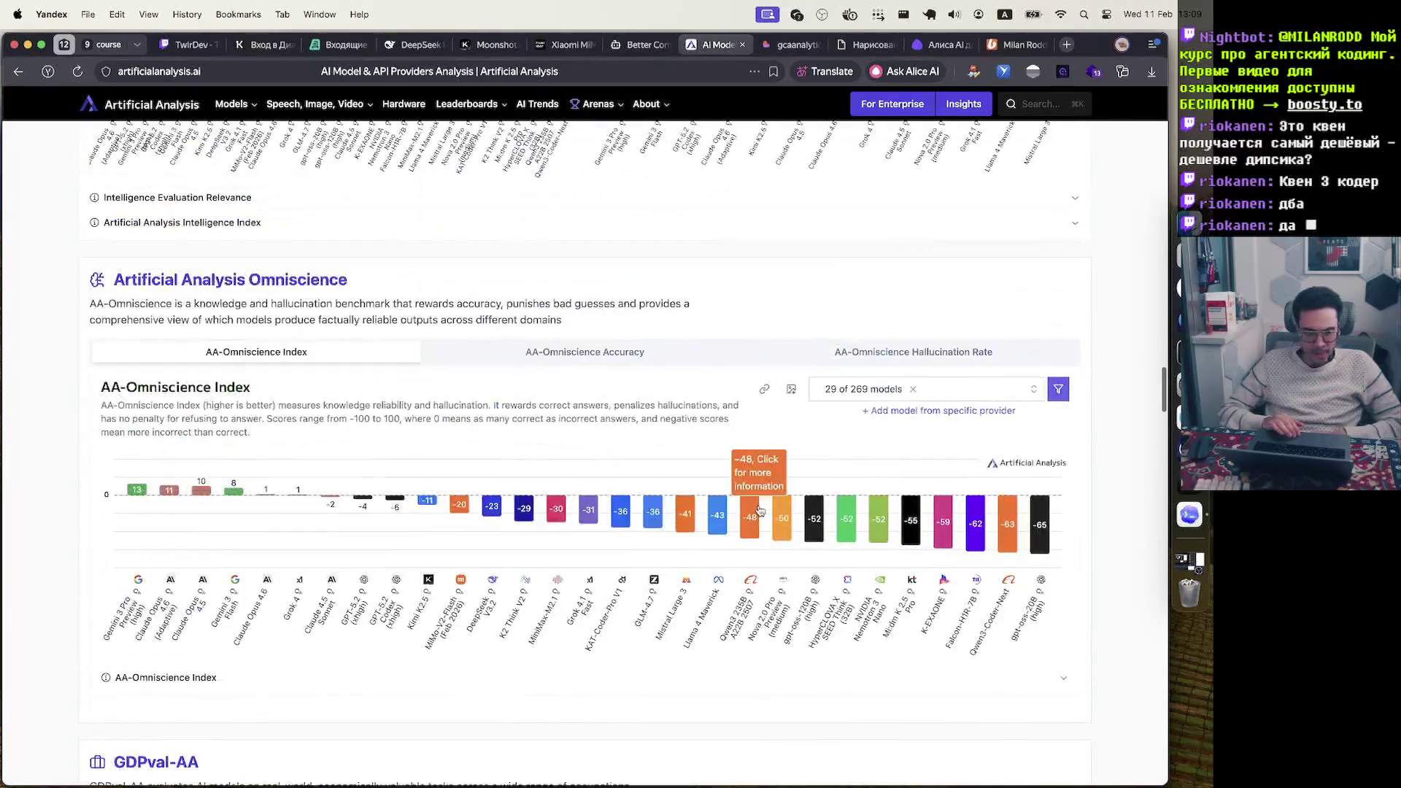
pyautogui.scroll(20, 759, 510)
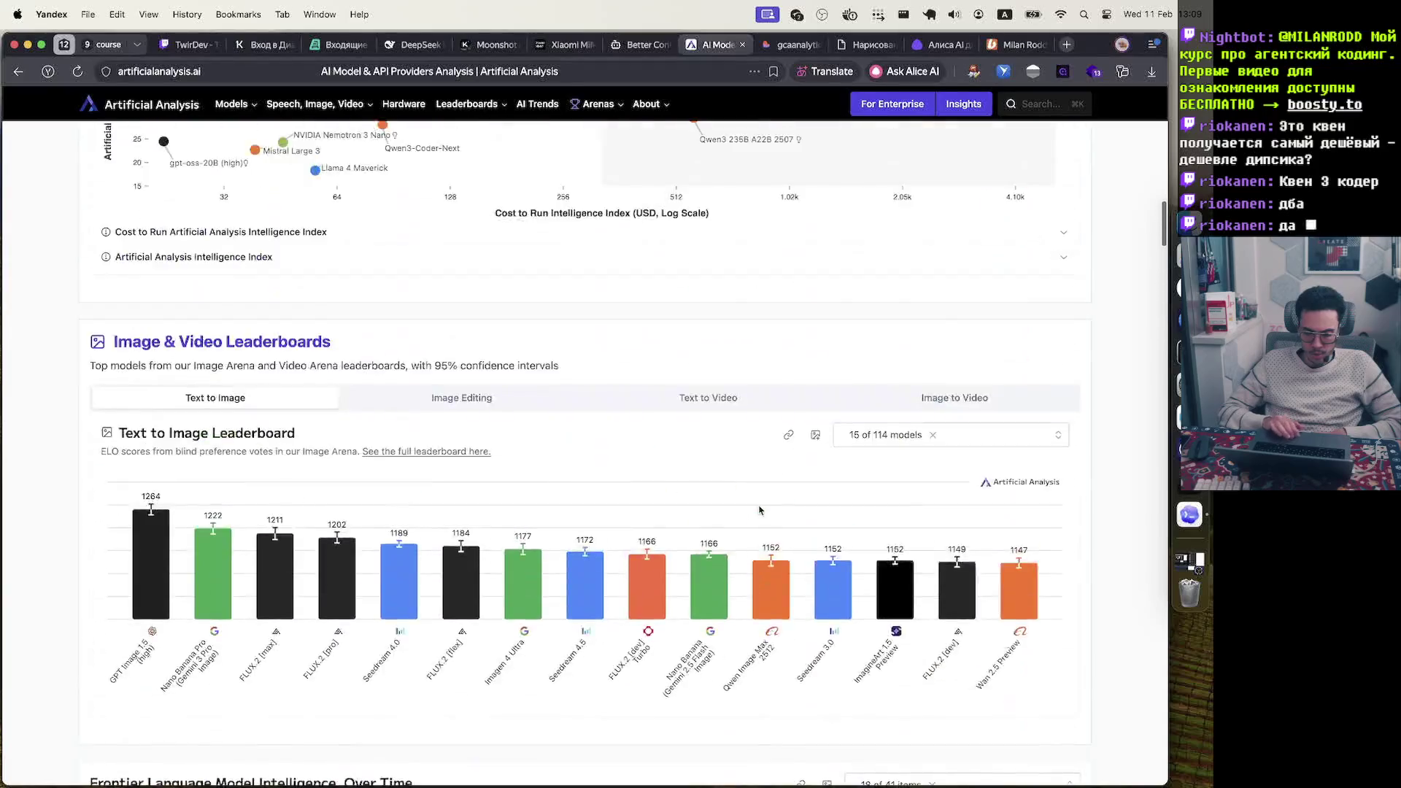
pyautogui.scroll(10, 759, 510)
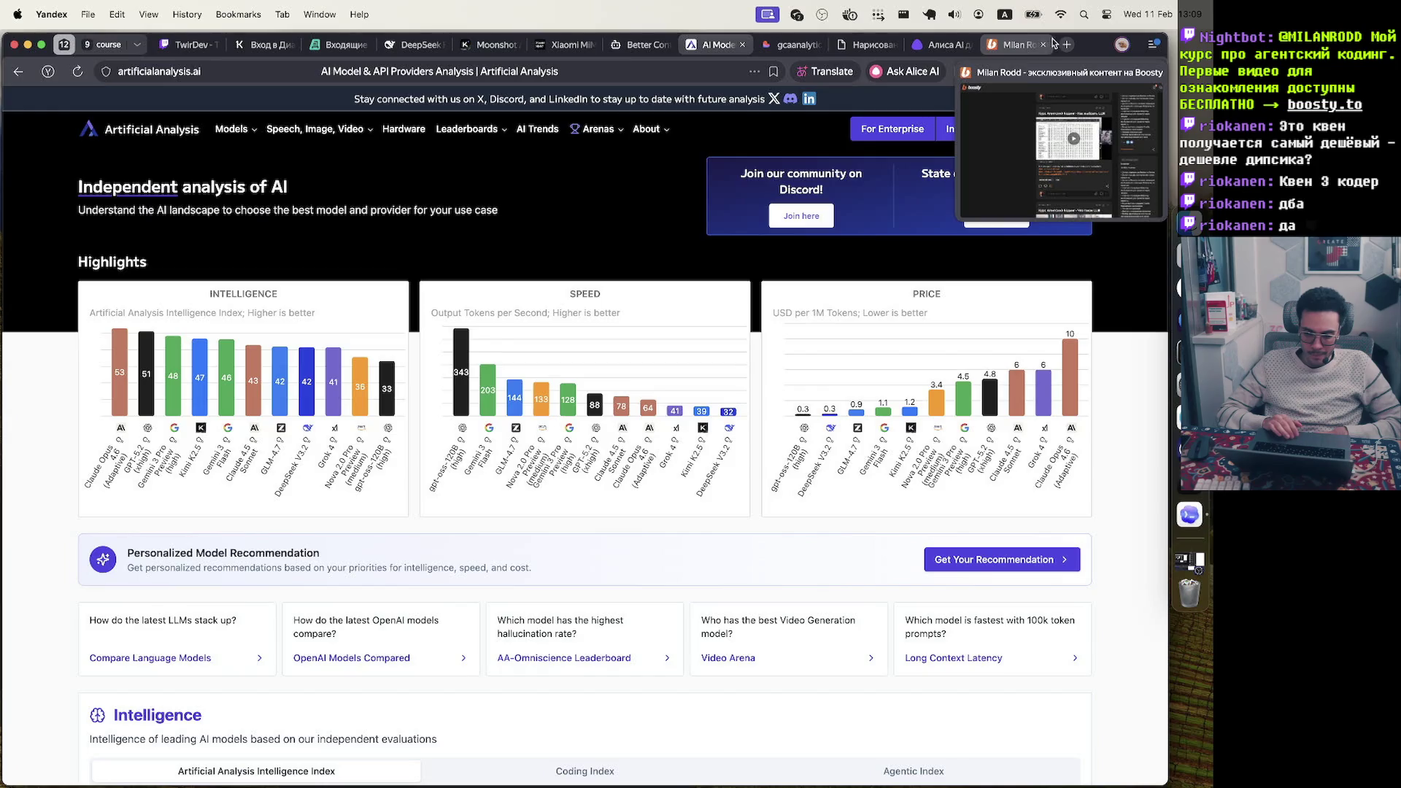
pyautogui.press('super+t')
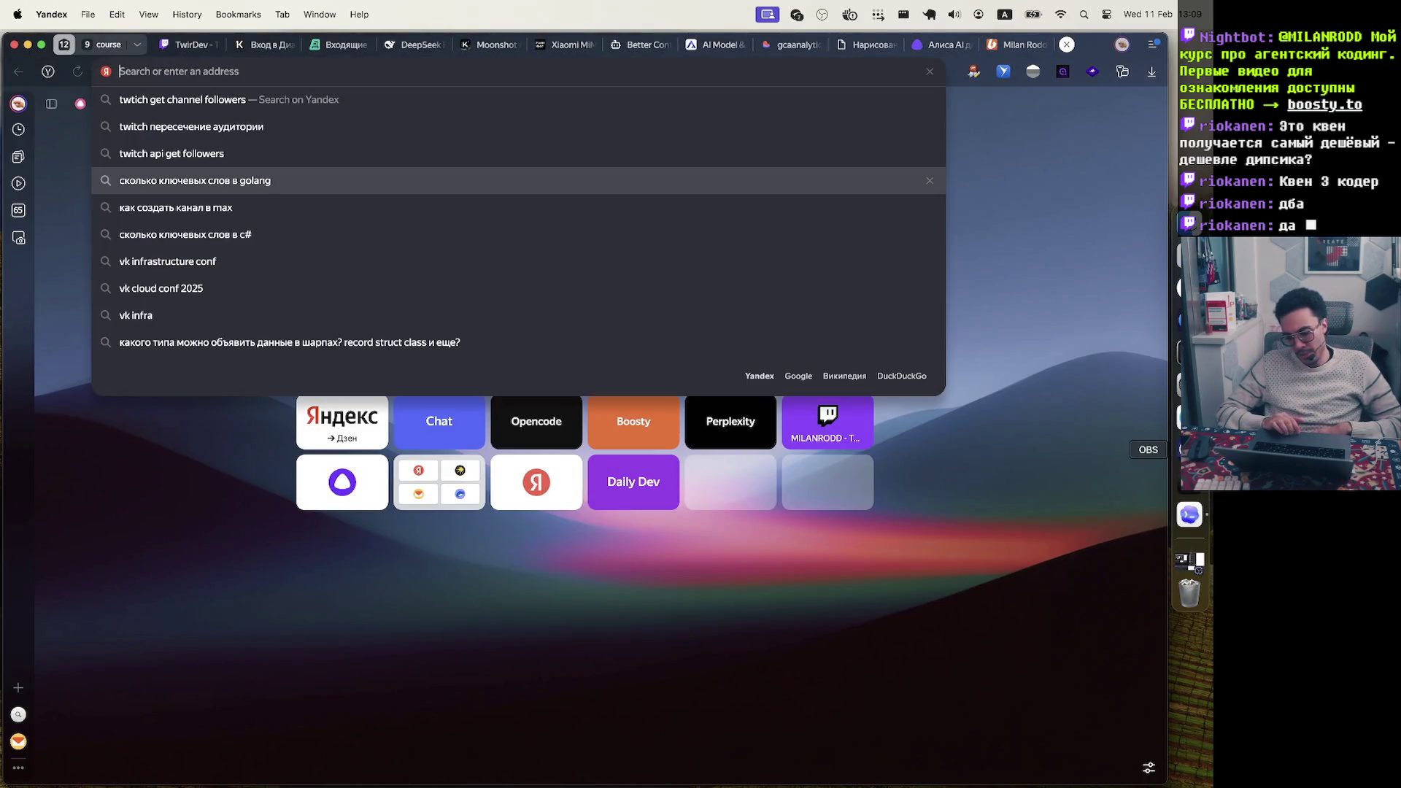
# Minimize Zed and launch Visual Studio Code through Spotlight with 'vsc', opening the aist project
pyautogui.click(1190, 482)
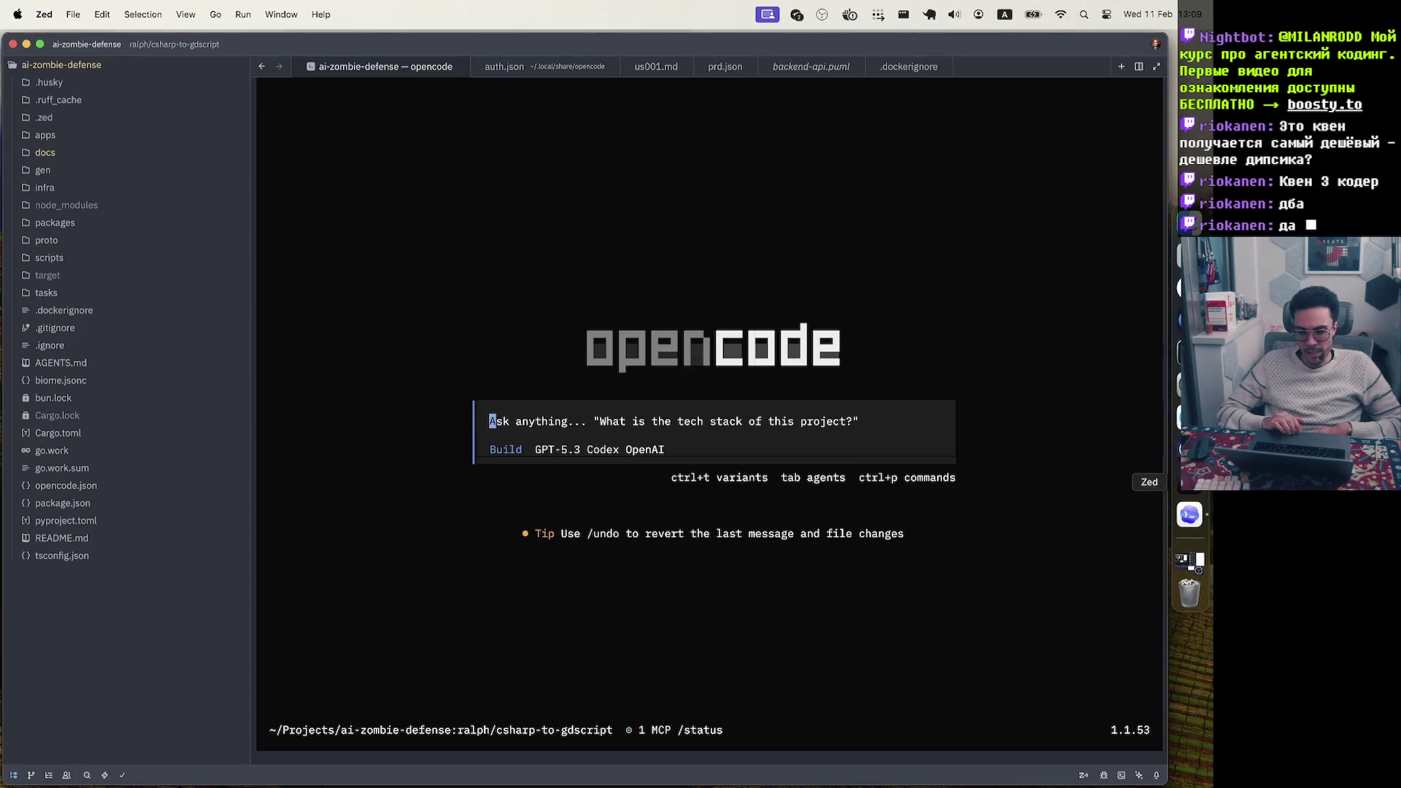
pyautogui.click(26, 44)
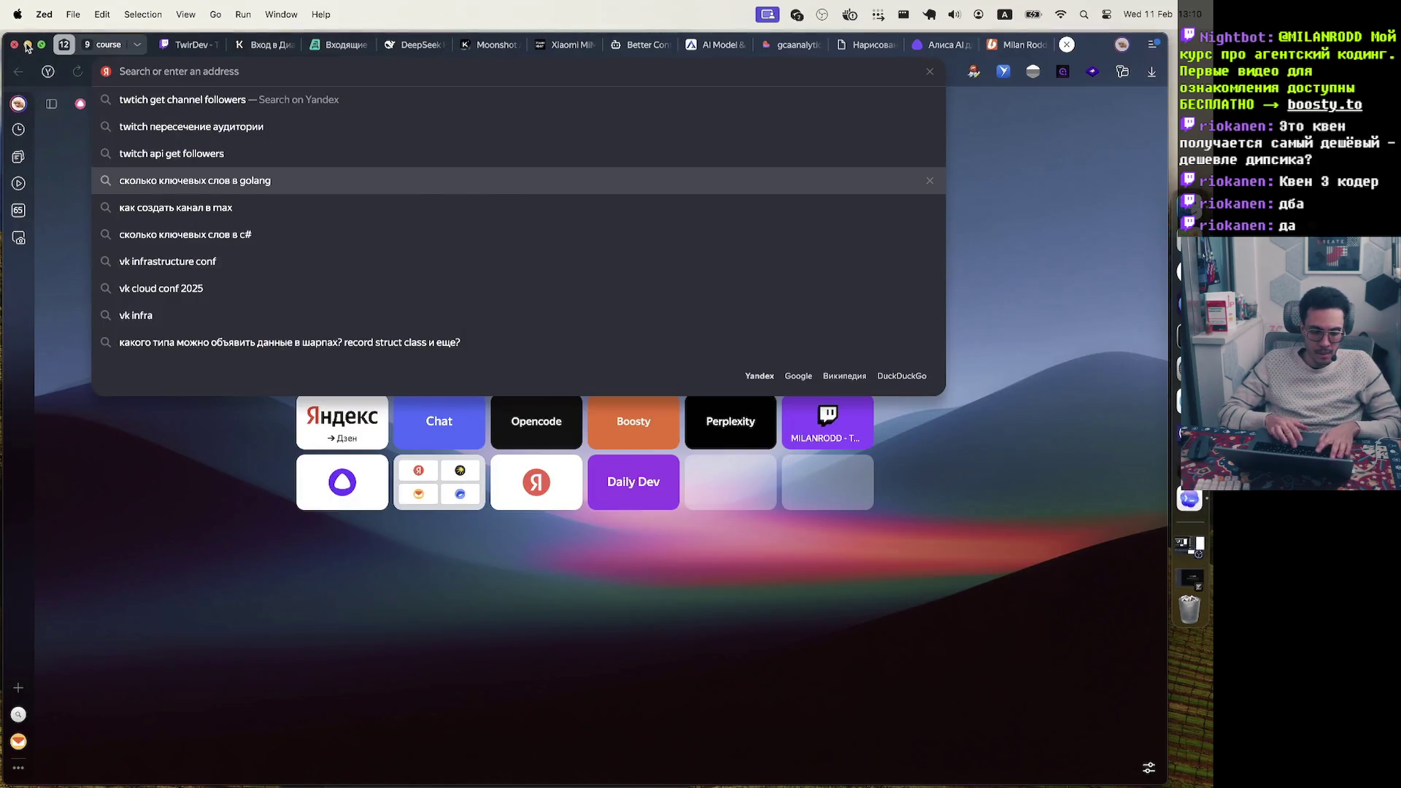
pyautogui.press('super+space')
pyautogui.write('vsc')
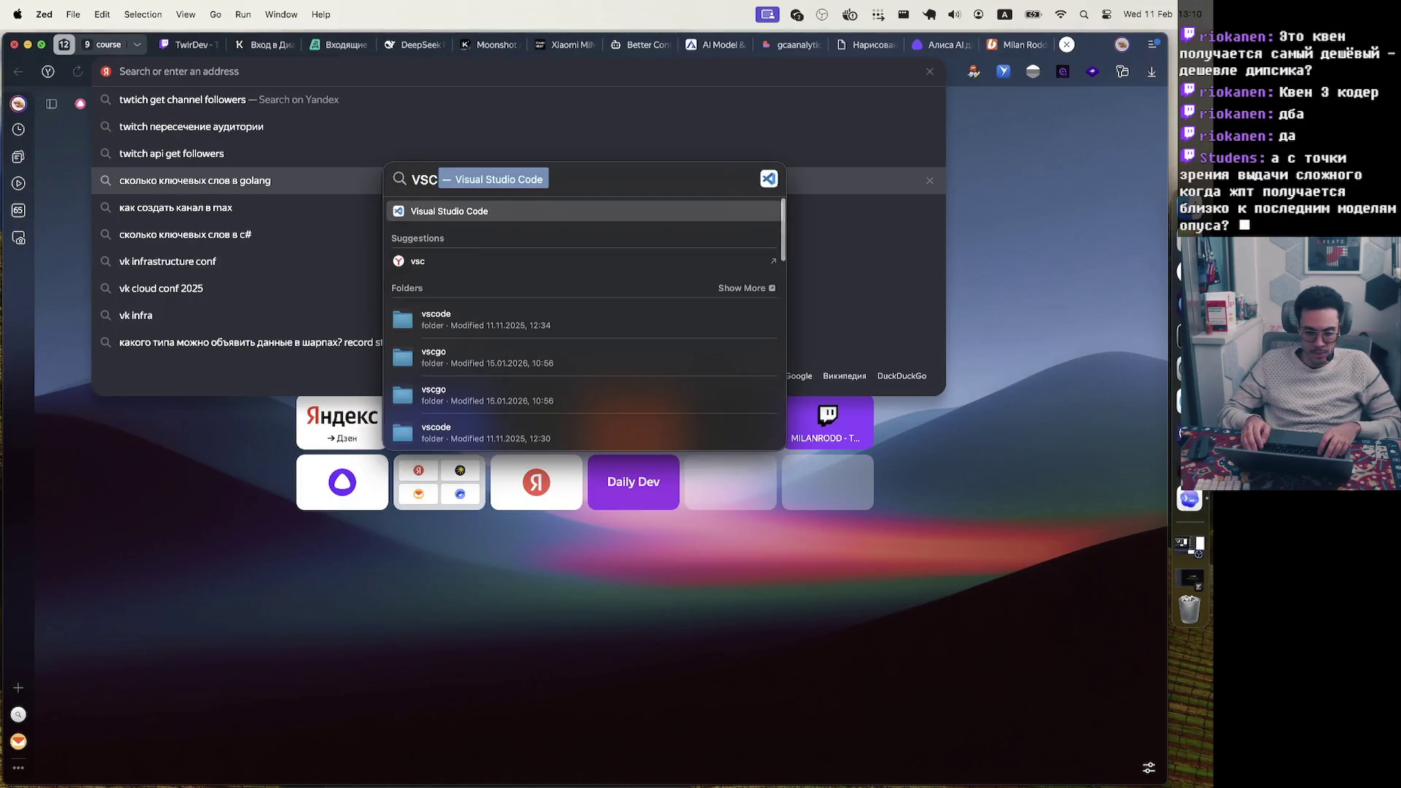
pyautogui.press('Return')
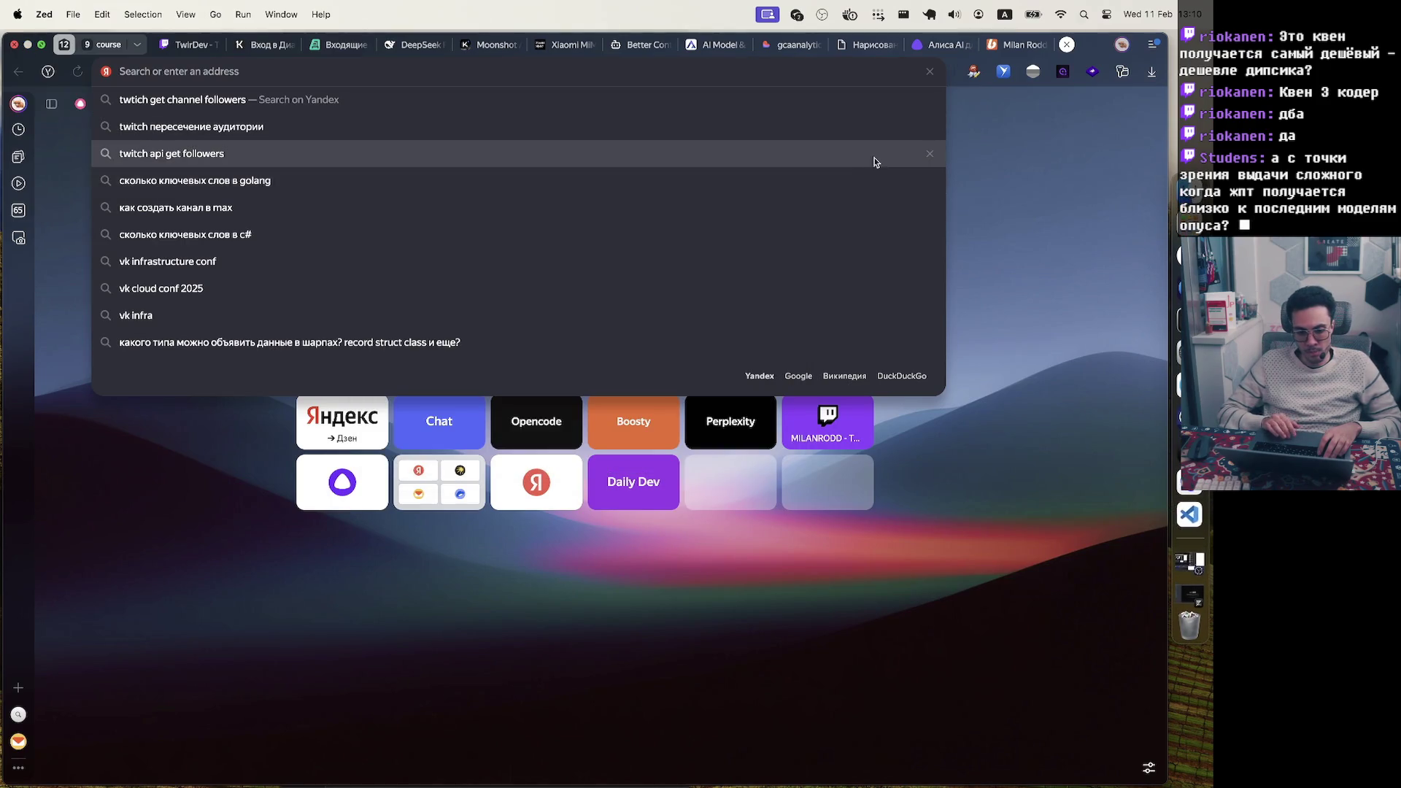
pyautogui.click(1005, 215)
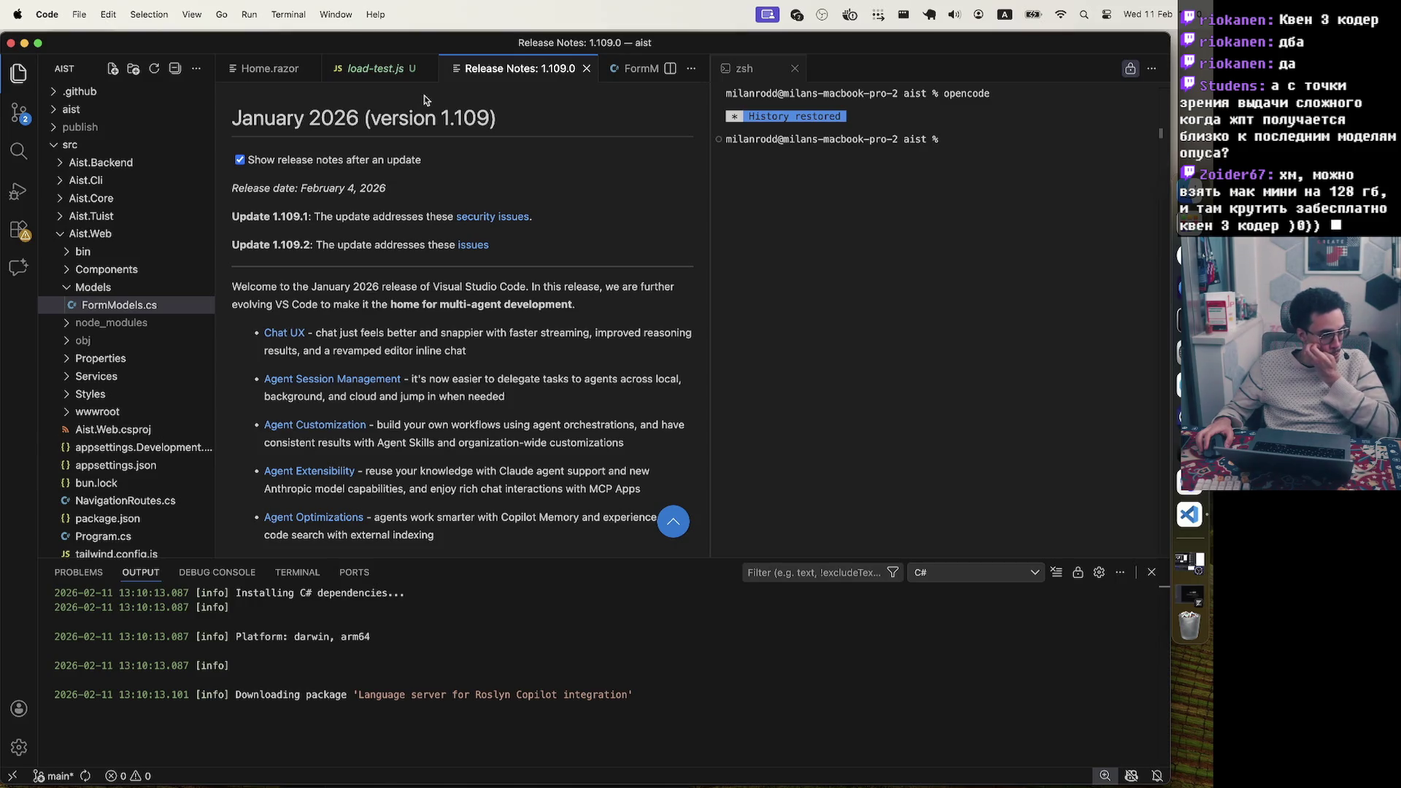
pyautogui.hotkey('ctrl', 'Up')
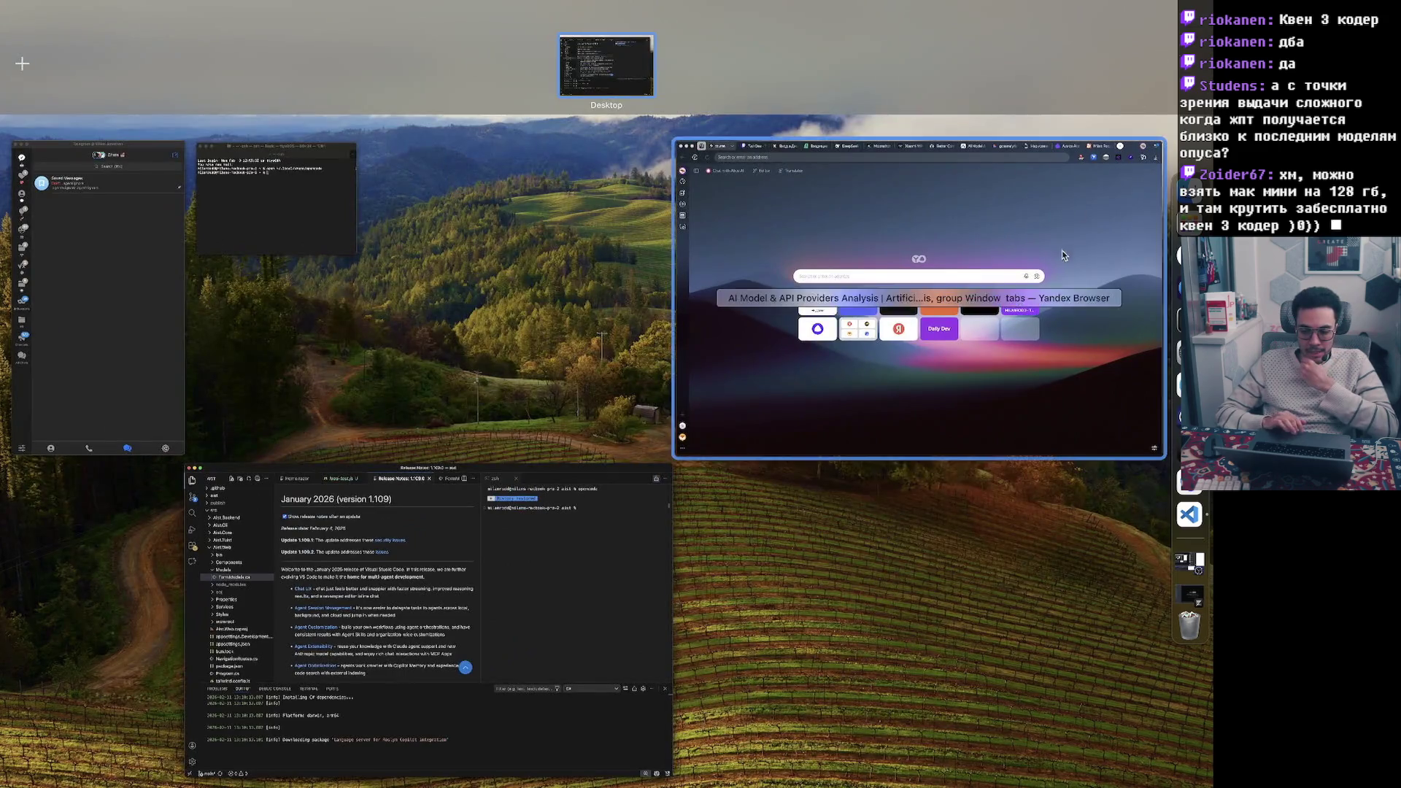
# Return to the browser's Artificial Analysis page and inspect the Cost Efficiency chart
pyautogui.click(1062, 251)
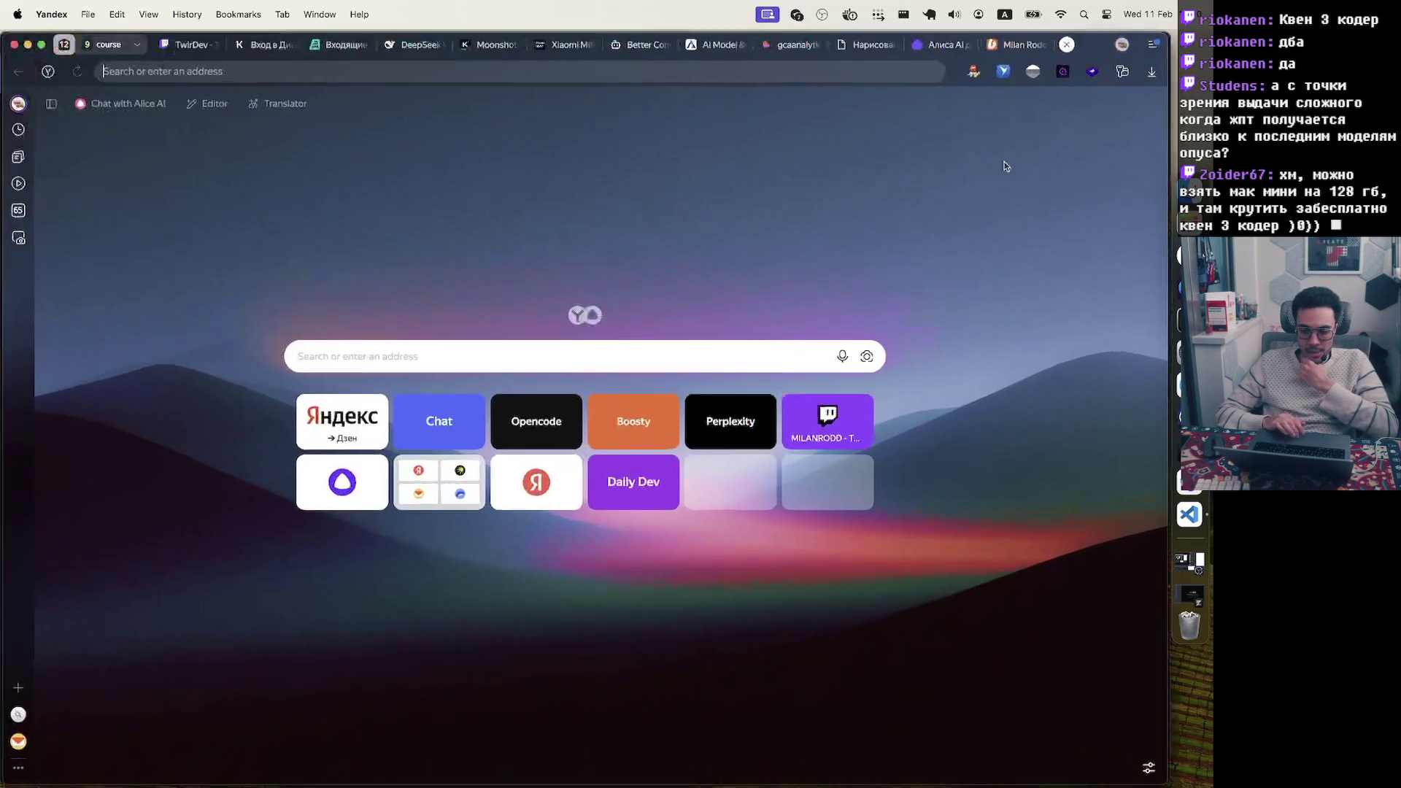
pyautogui.moveTo(962, 49)
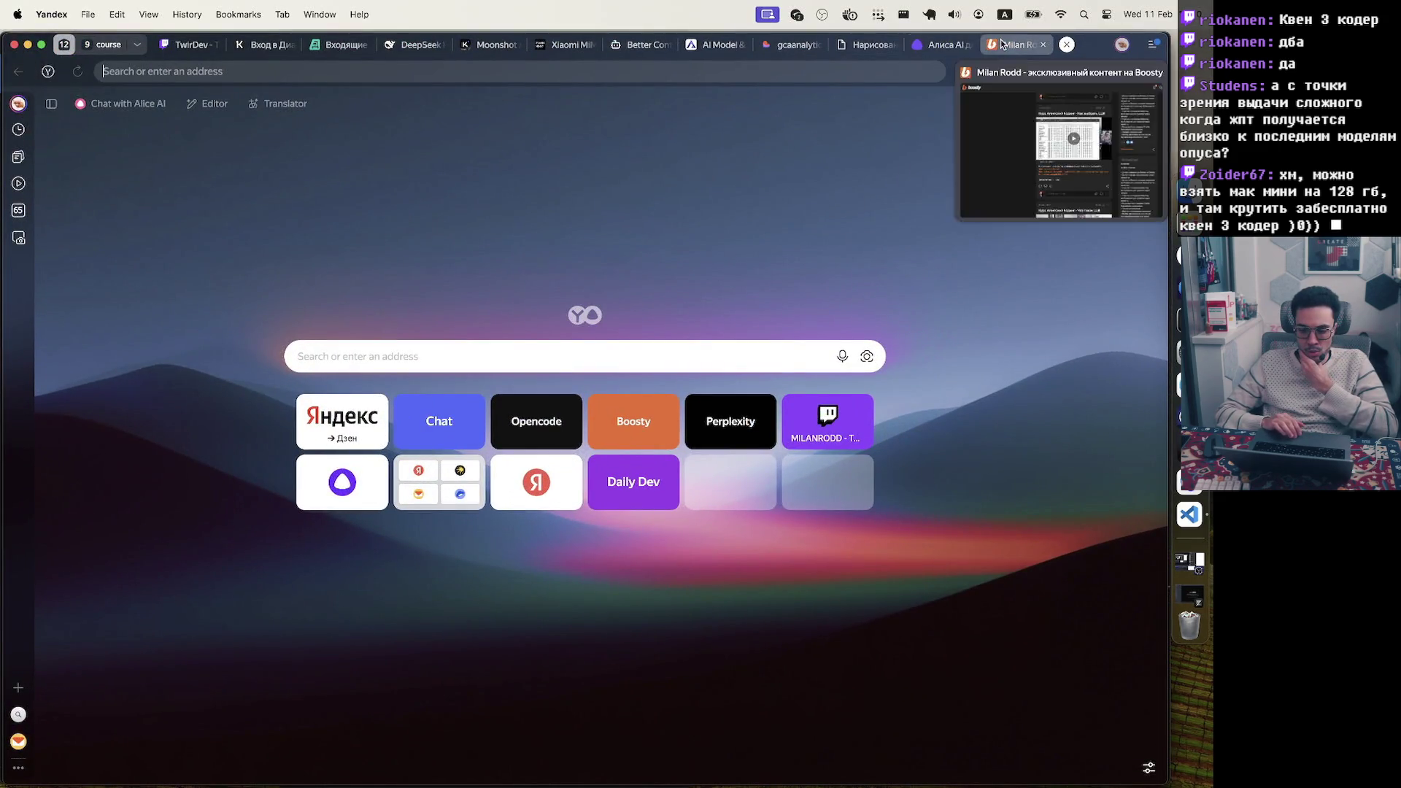
pyautogui.click(724, 45)
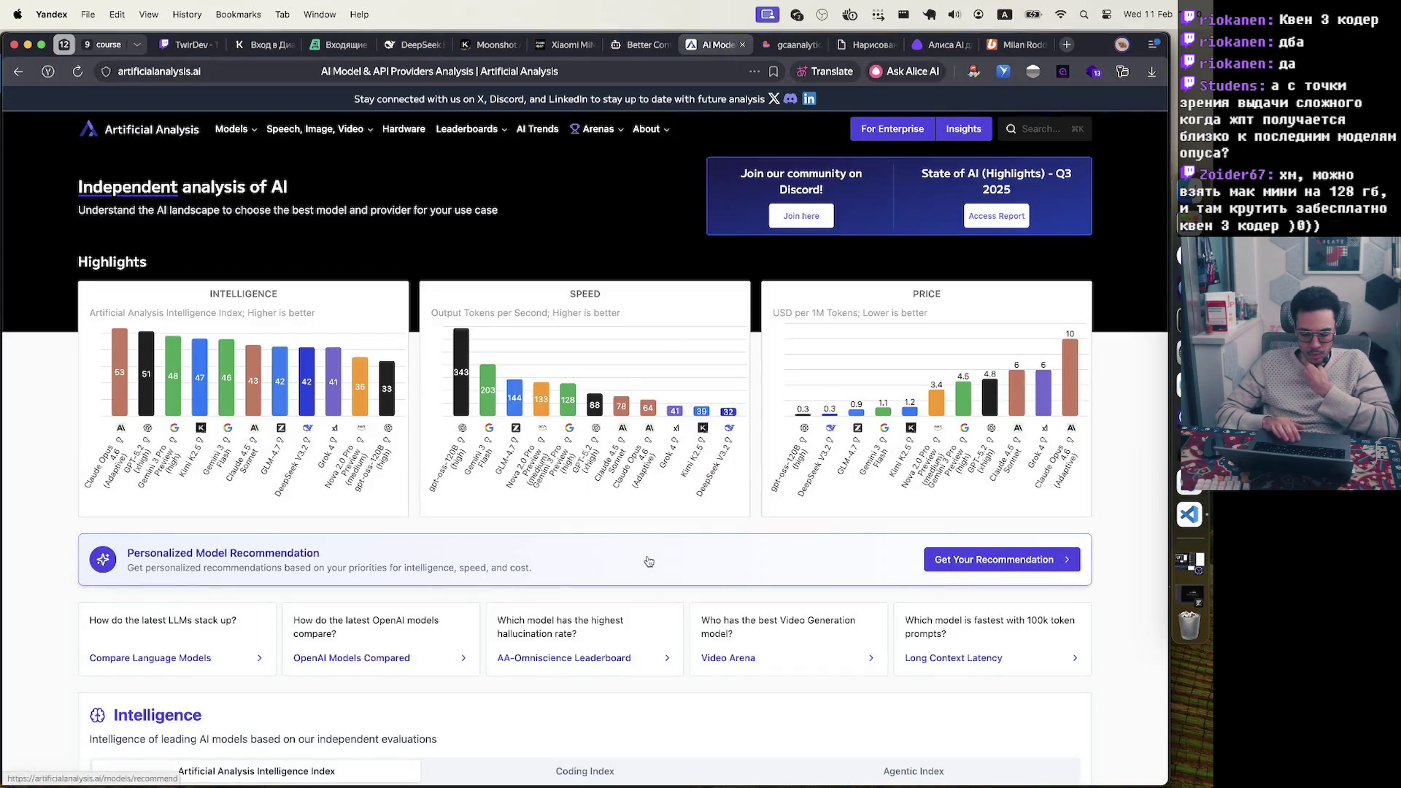
pyautogui.scroll(-20, 648, 561)
pyautogui.scroll(15, 649, 561)
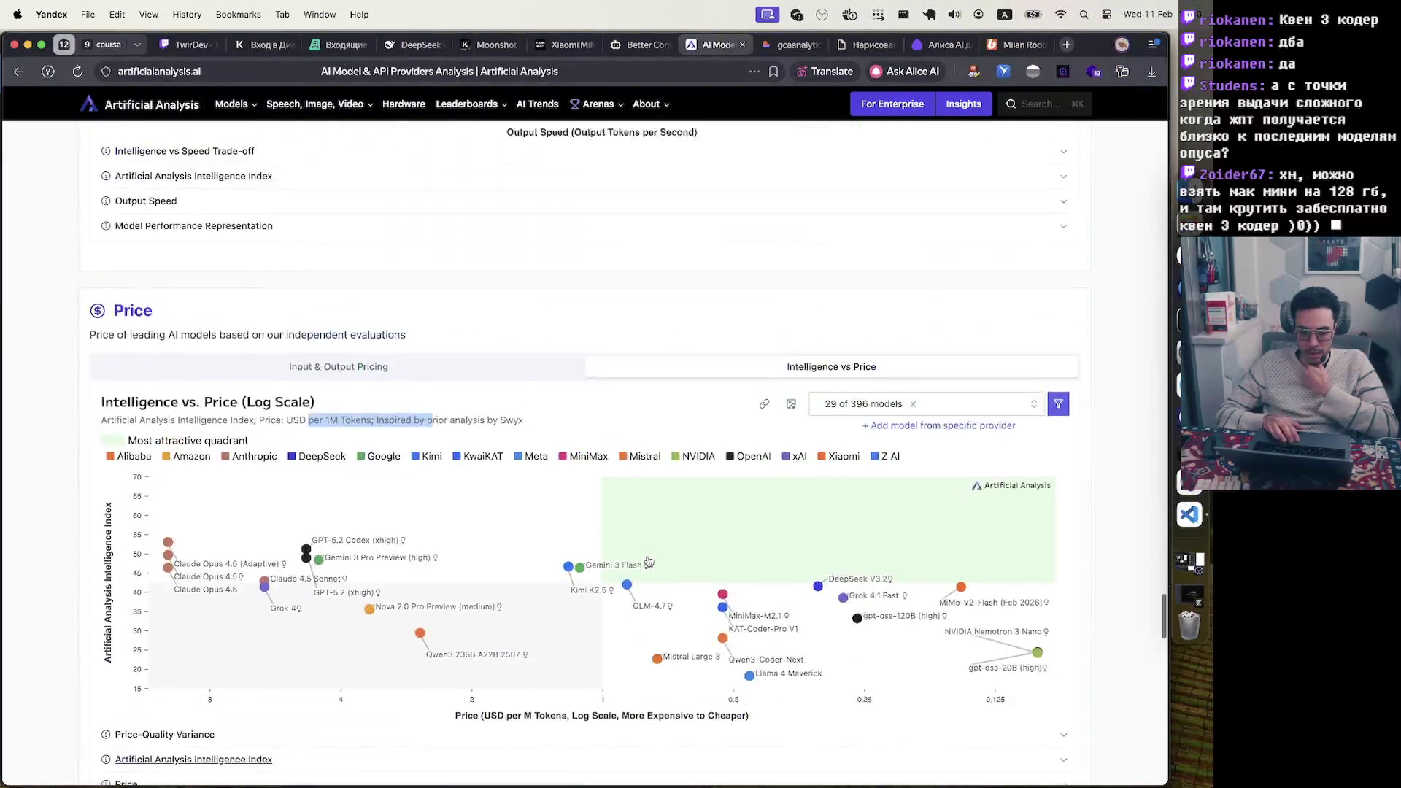
pyautogui.scroll(8, 648, 561)
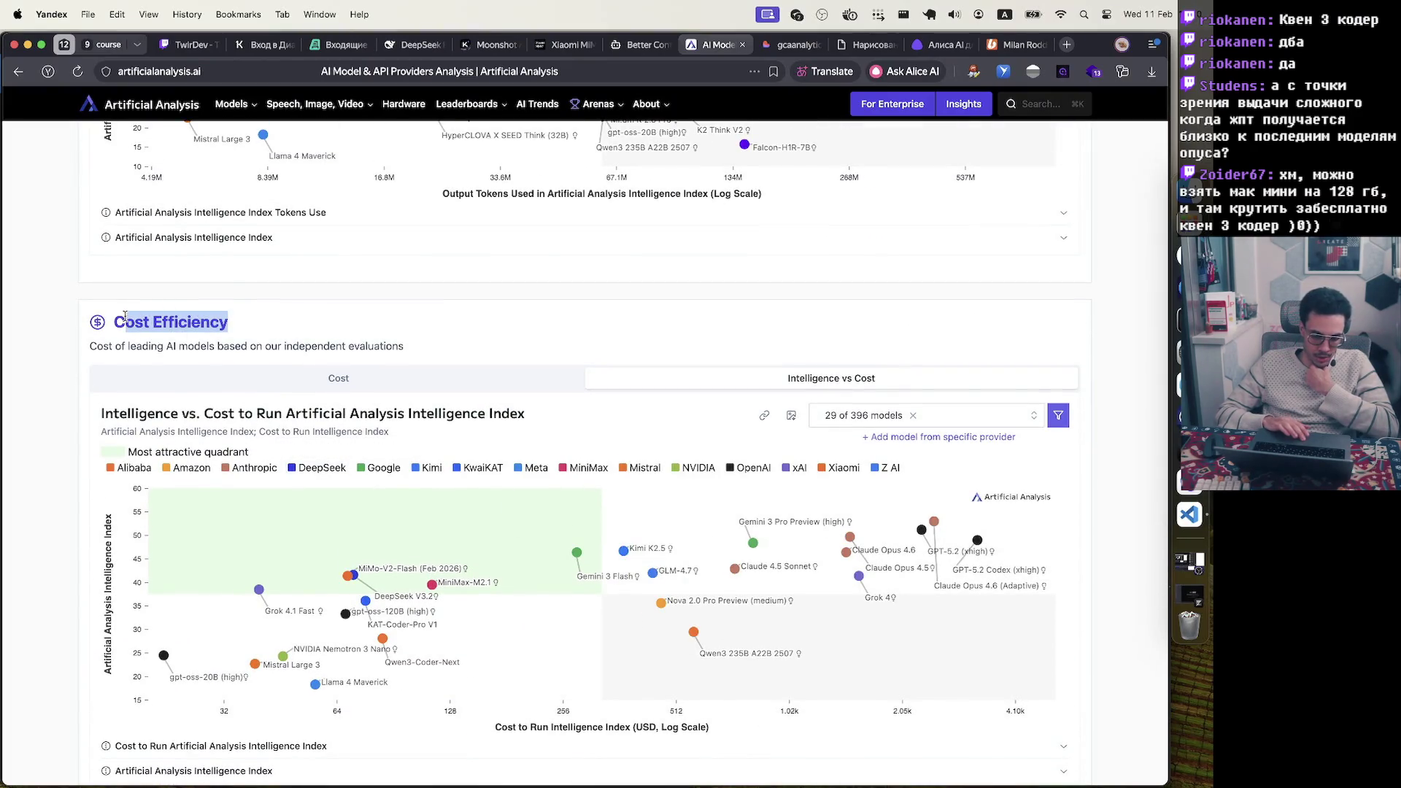
pyautogui.scroll(-3, 575, 430)
pyautogui.moveTo(579, 447)
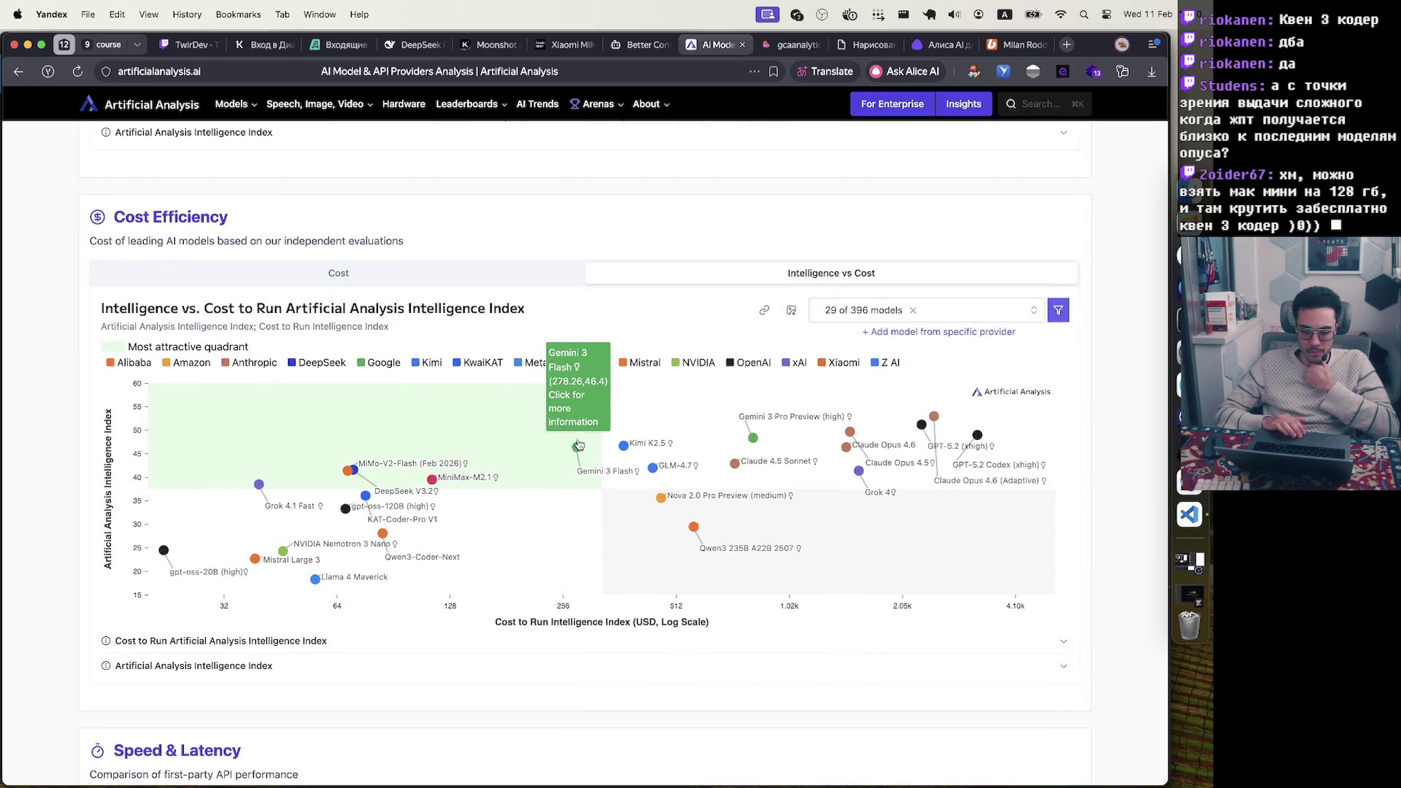
pyautogui.moveTo(919, 429)
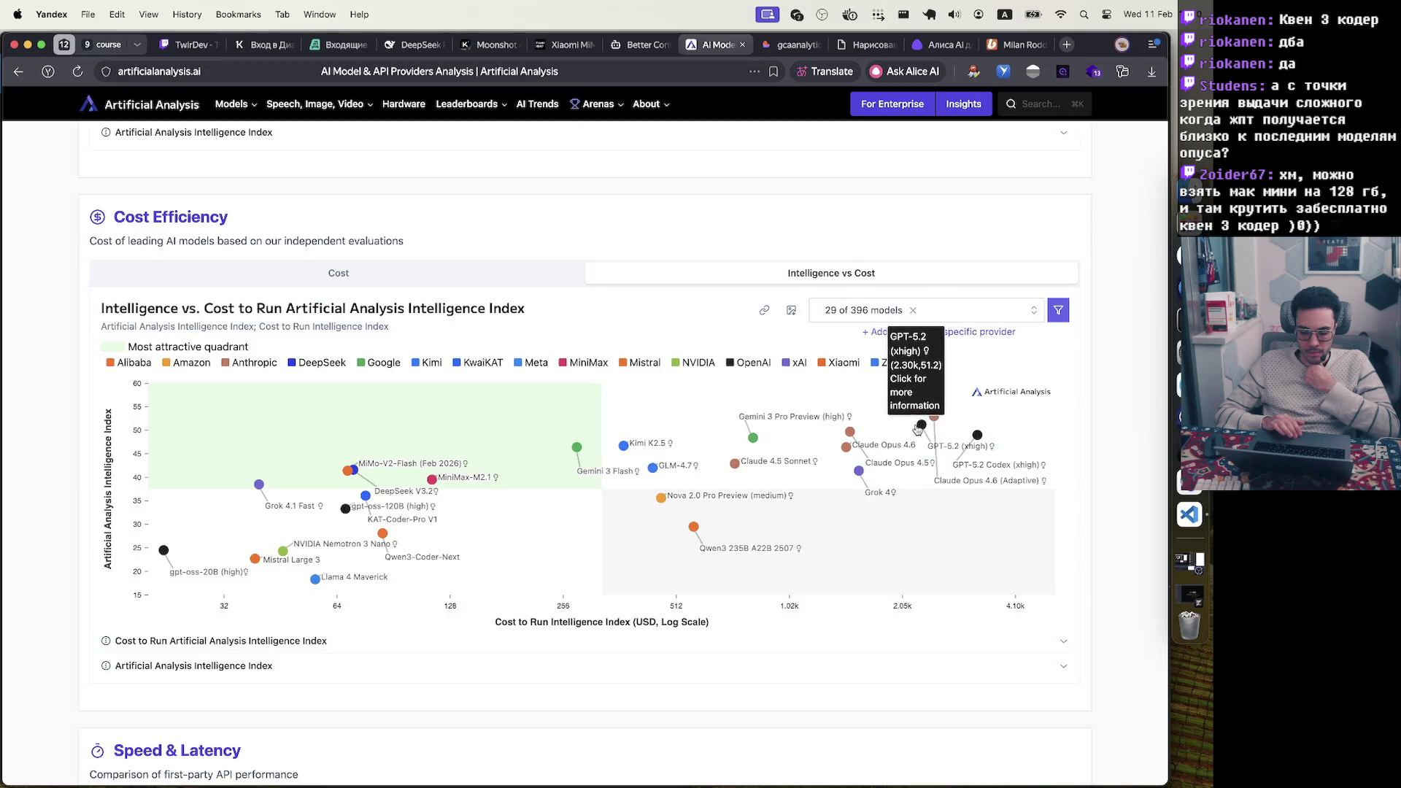
pyautogui.moveTo(723, 438)
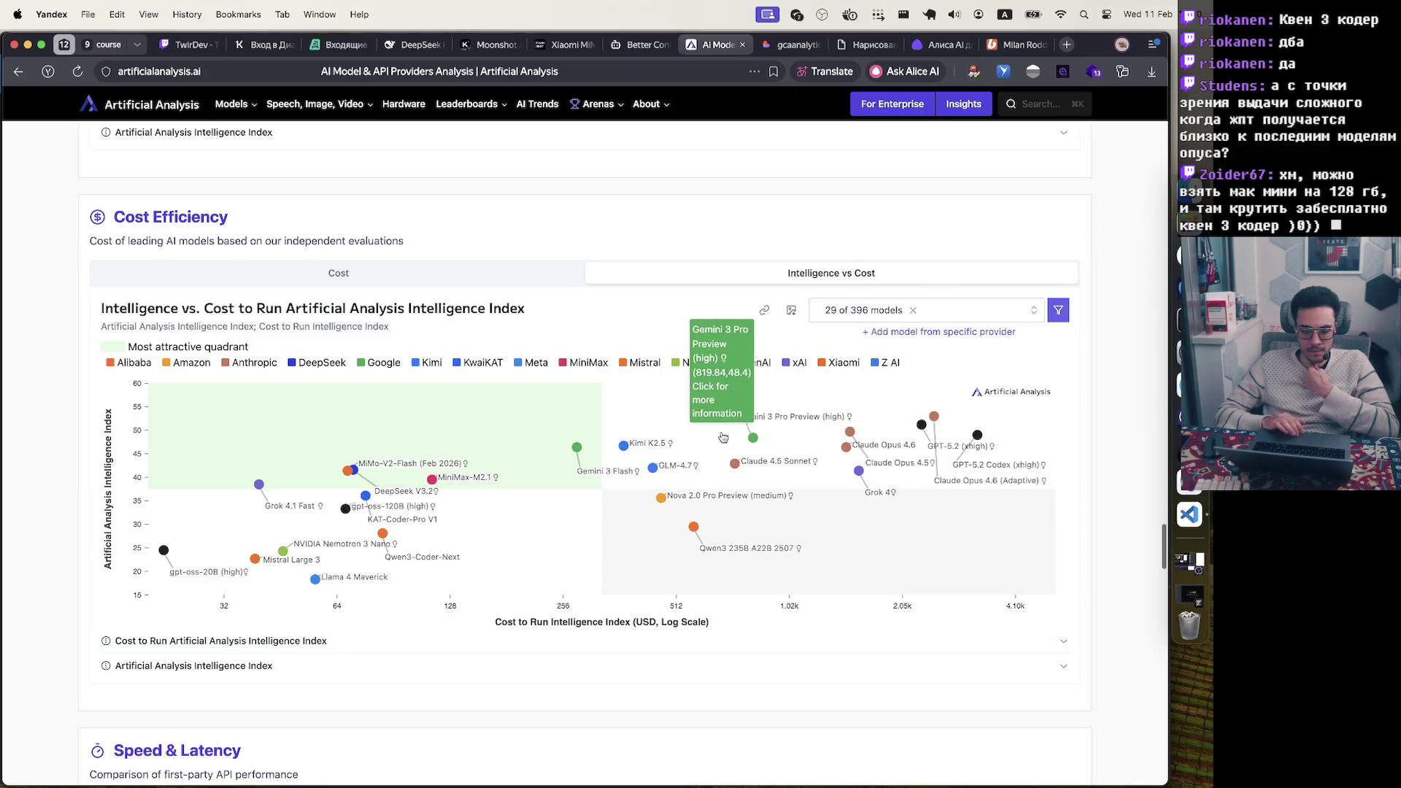
# Toggle Cost Efficiency between plain Cost bars and Intelligence vs Cost, then switch to Boosty
pyautogui.click(502, 281)
pyautogui.click(660, 282)
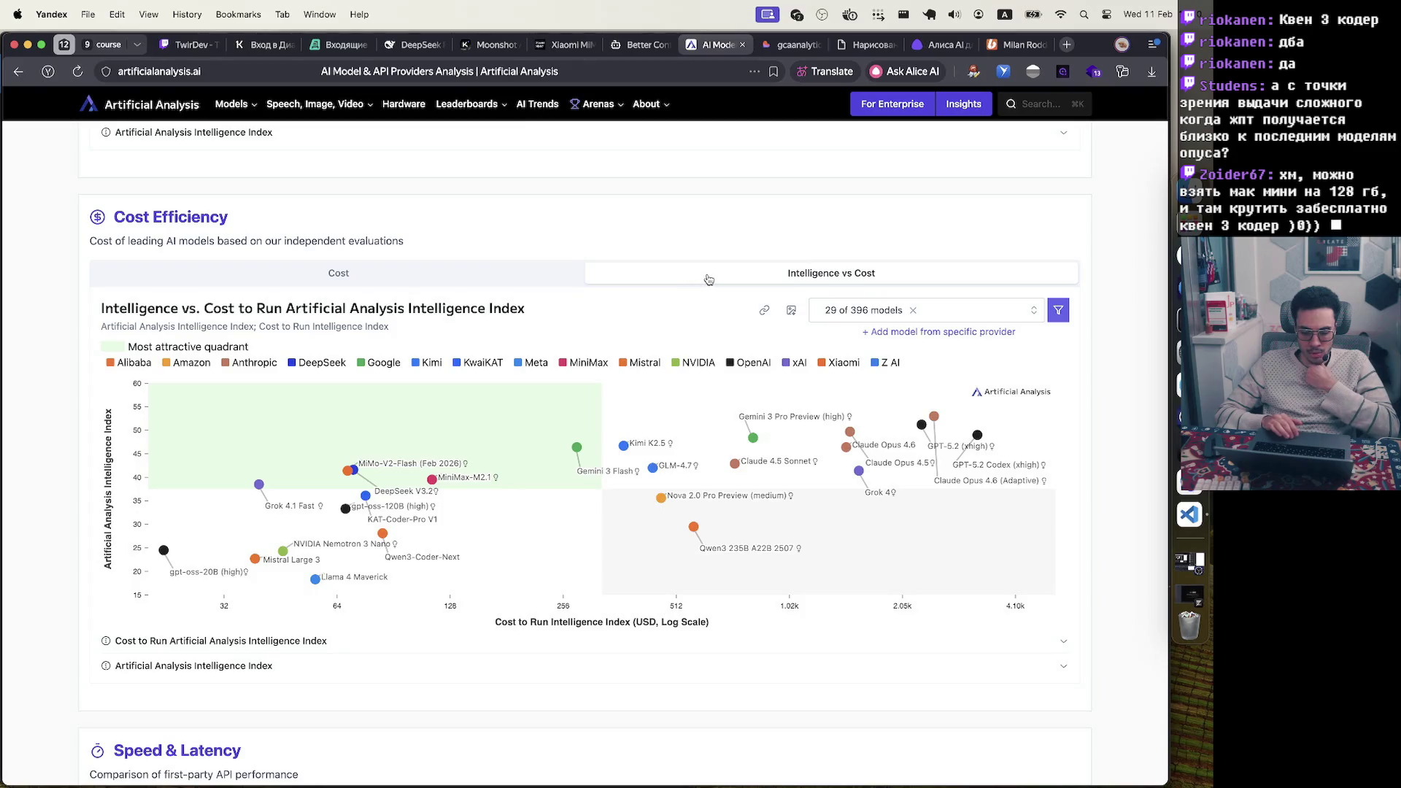
pyautogui.scroll(4, 699, 473)
pyautogui.scroll(-3, 698, 473)
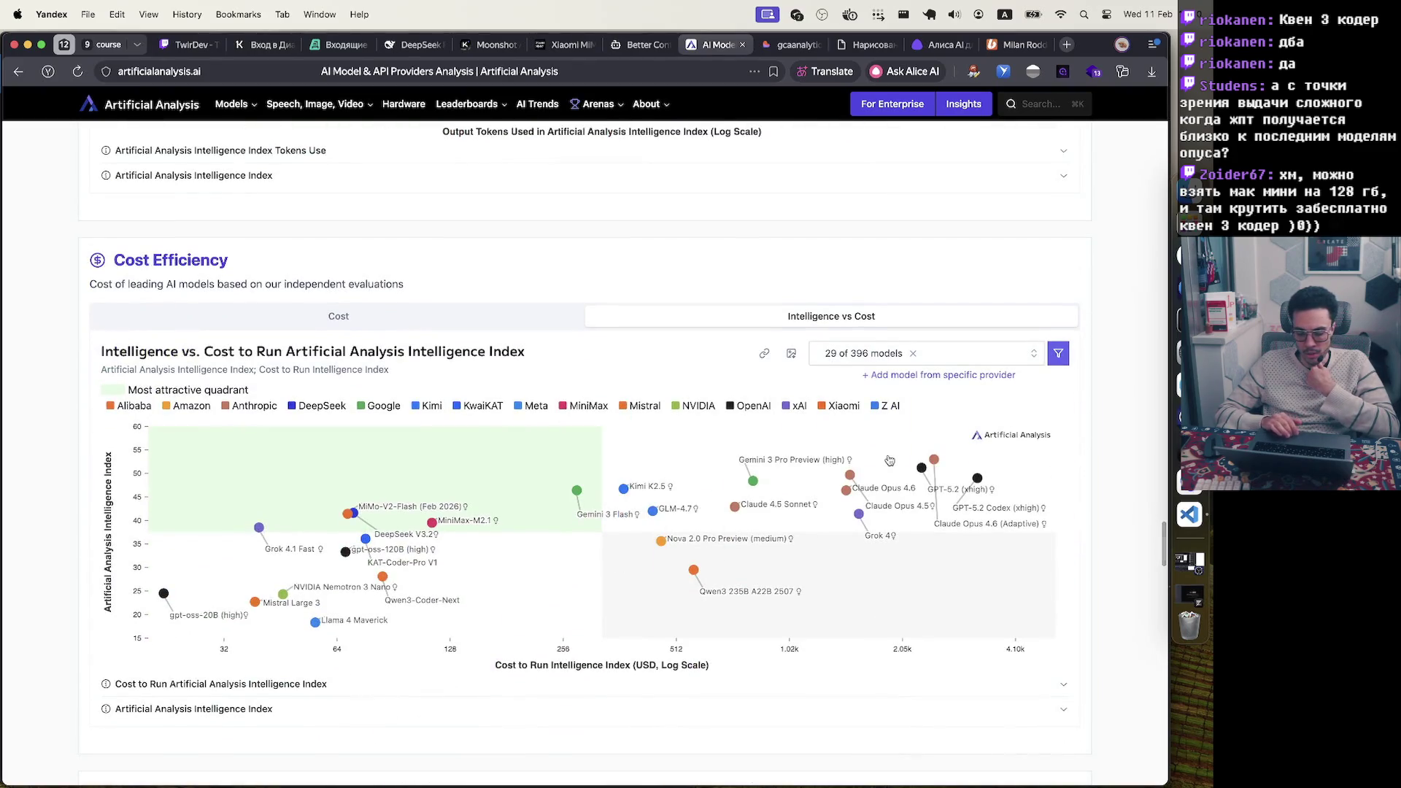
pyautogui.moveTo(939, 470)
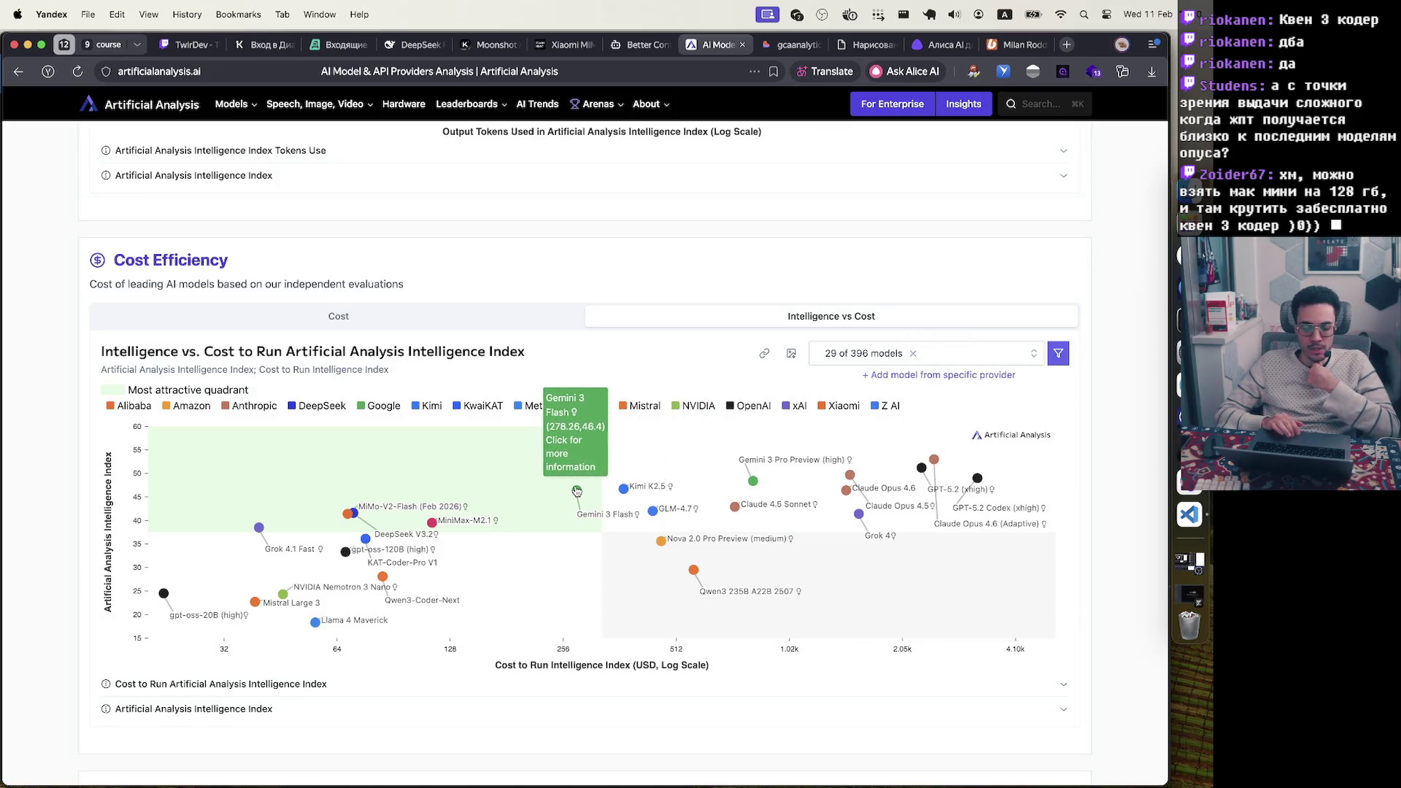
pyautogui.moveTo(239, 456)
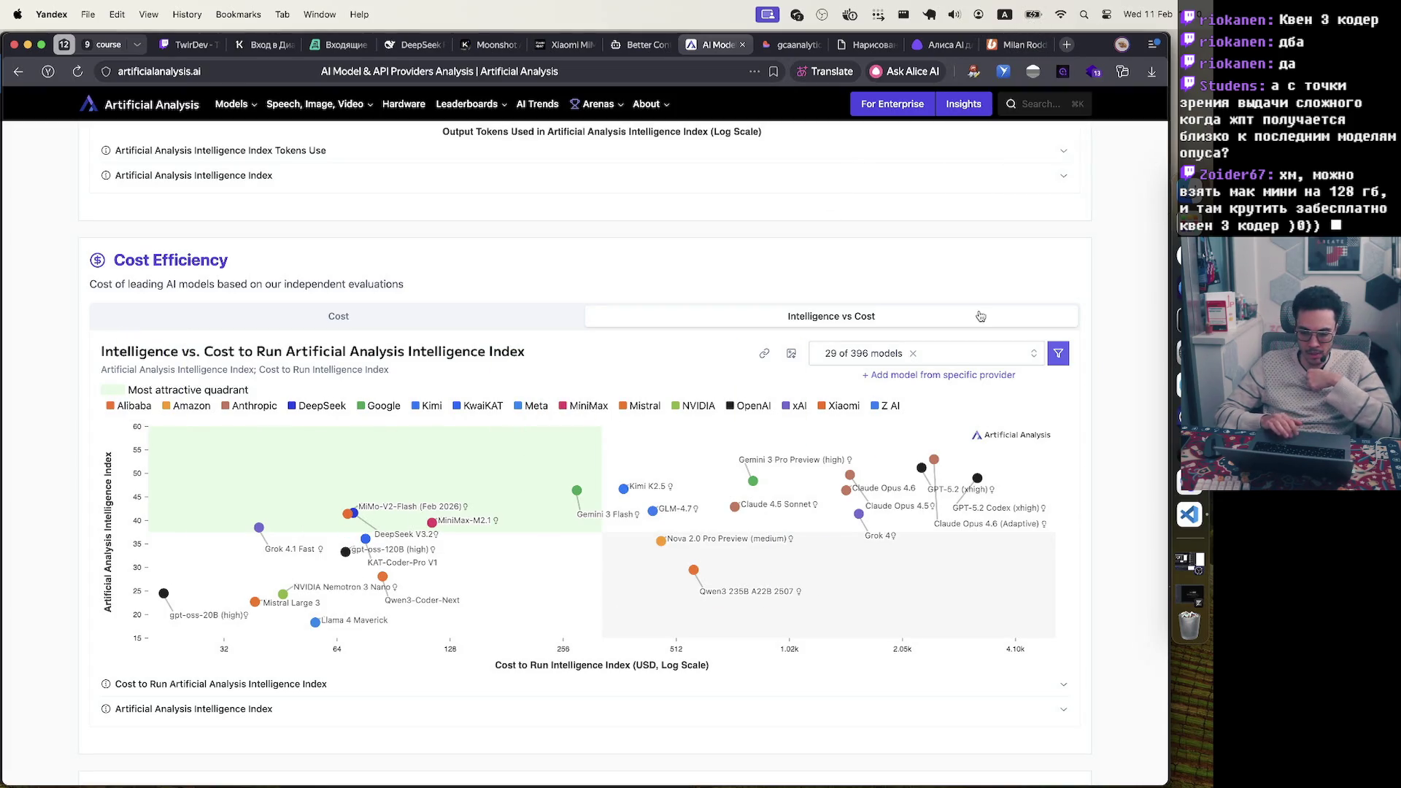
pyautogui.click(1014, 45)
# Open a blank tab with an empty address bar, then switch to Visual Studio Code
pyautogui.scroll(5, 556, 438)
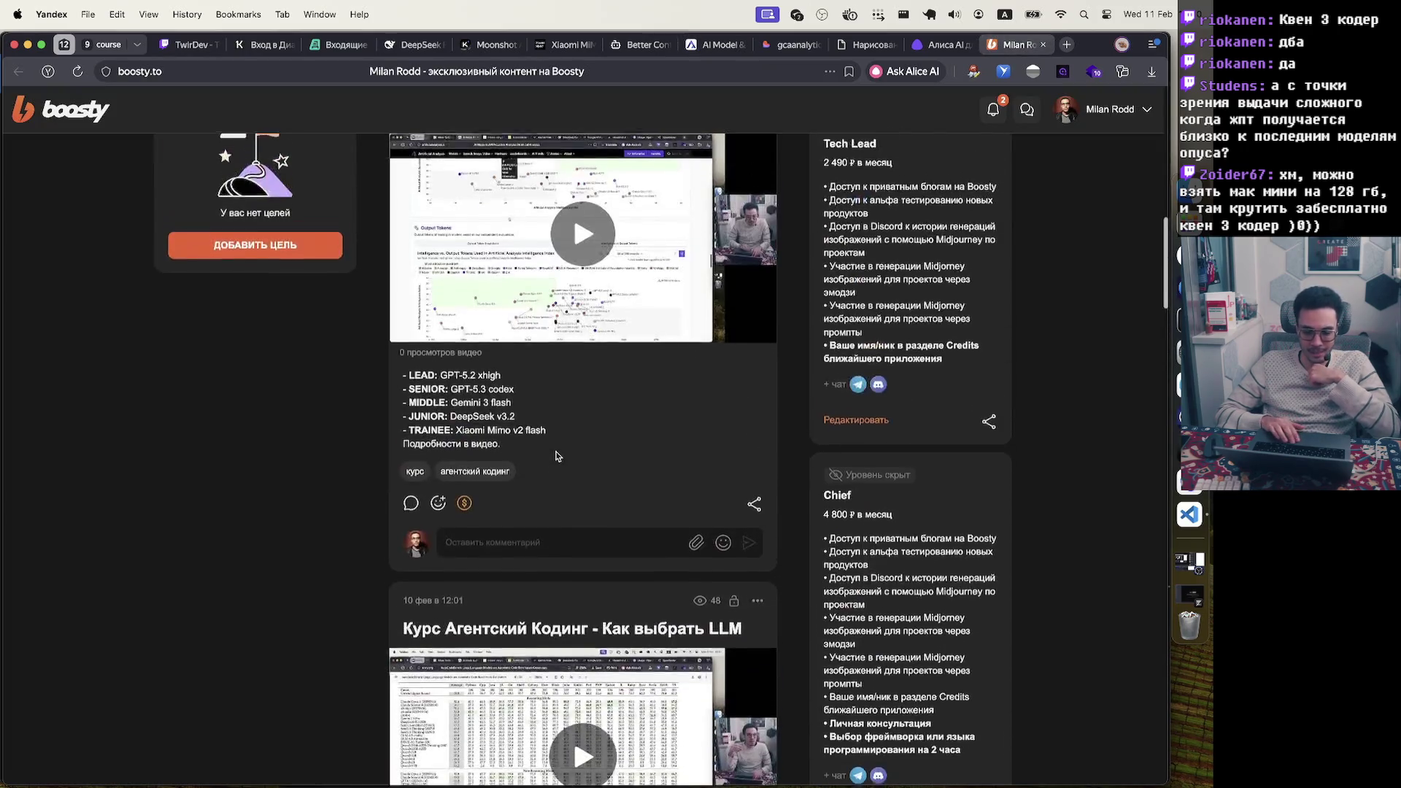
pyautogui.scroll(-4, 556, 458)
pyautogui.scroll(-1, 556, 458)
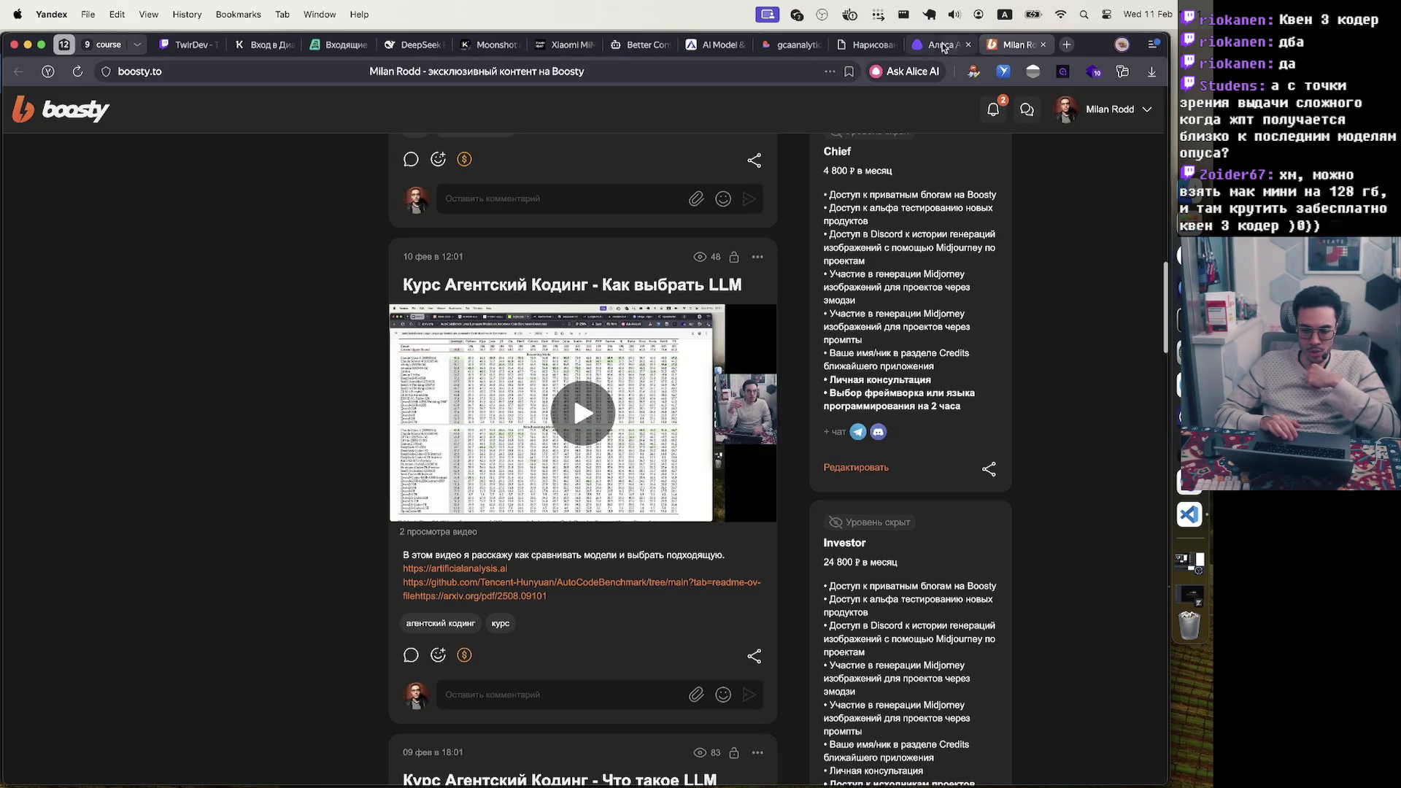
pyautogui.moveTo(935, 46)
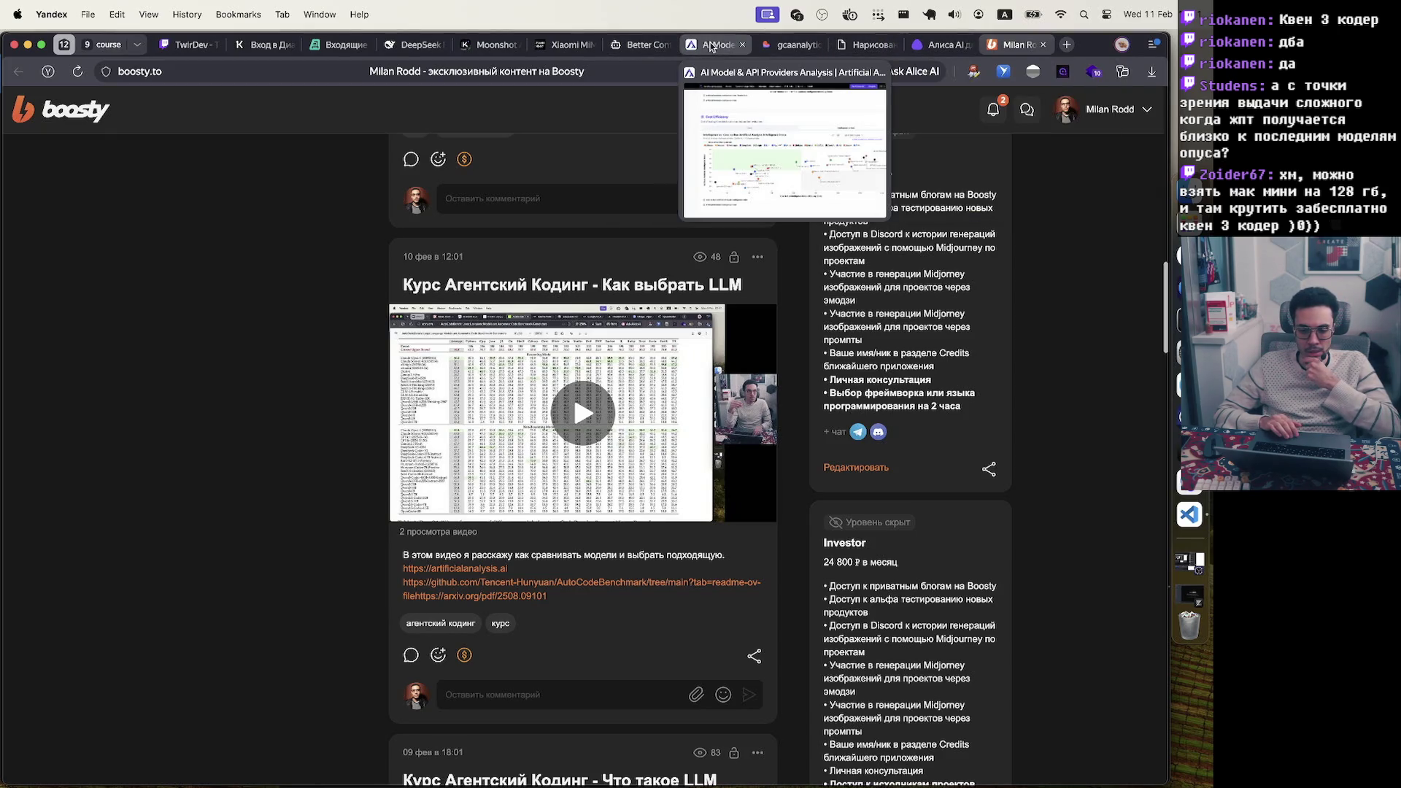
pyautogui.click(1067, 44)
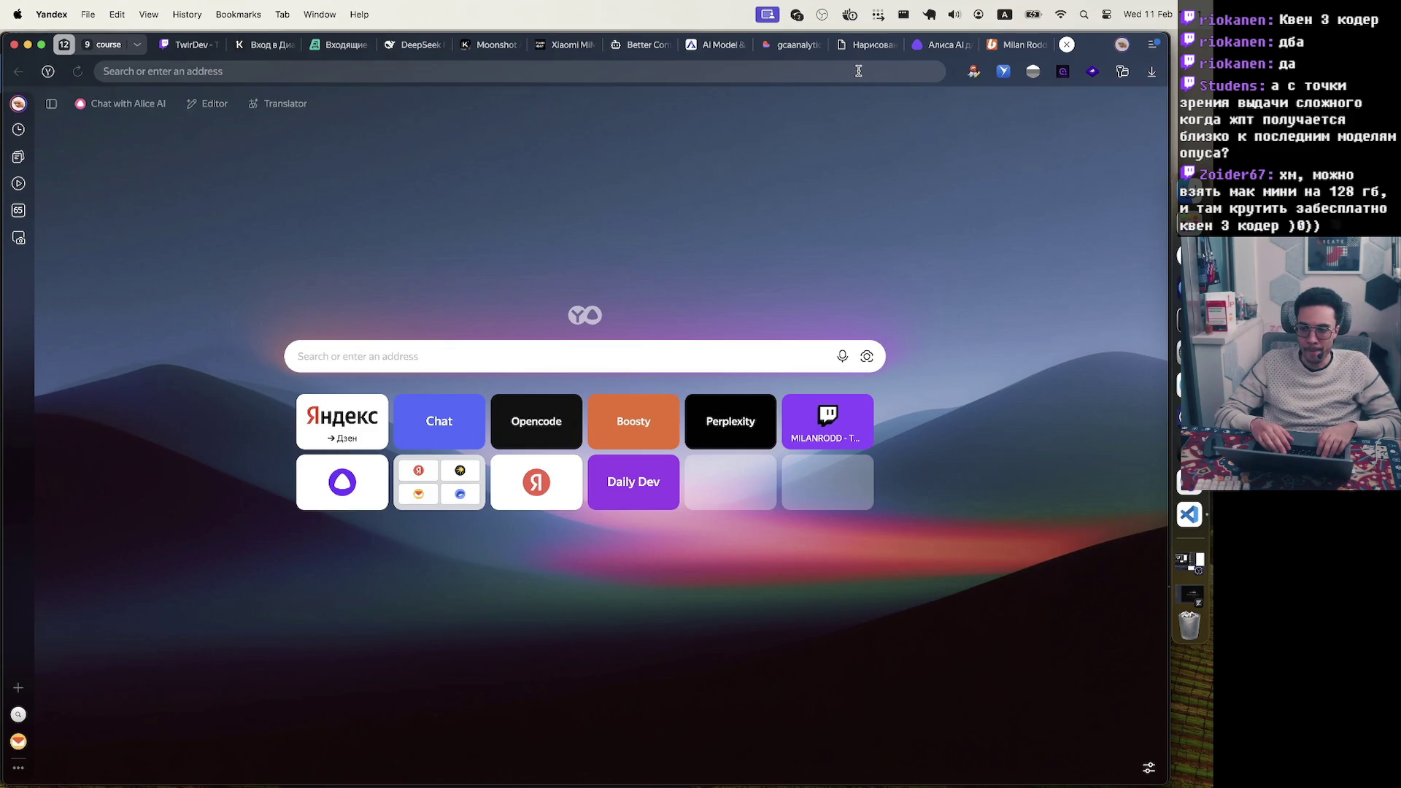
pyautogui.write('a')
pyautogui.press('BackSpace')
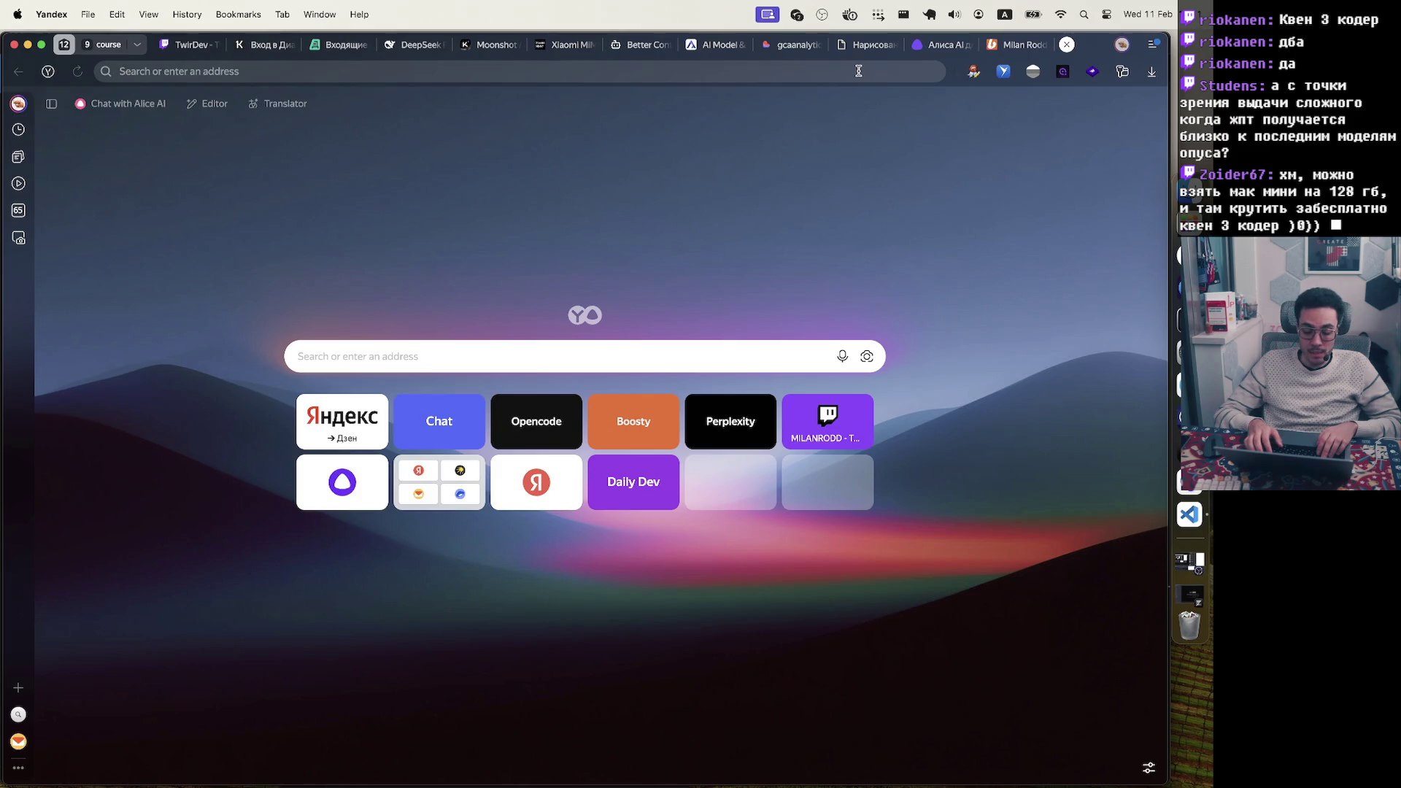
pyautogui.click(1196, 531)
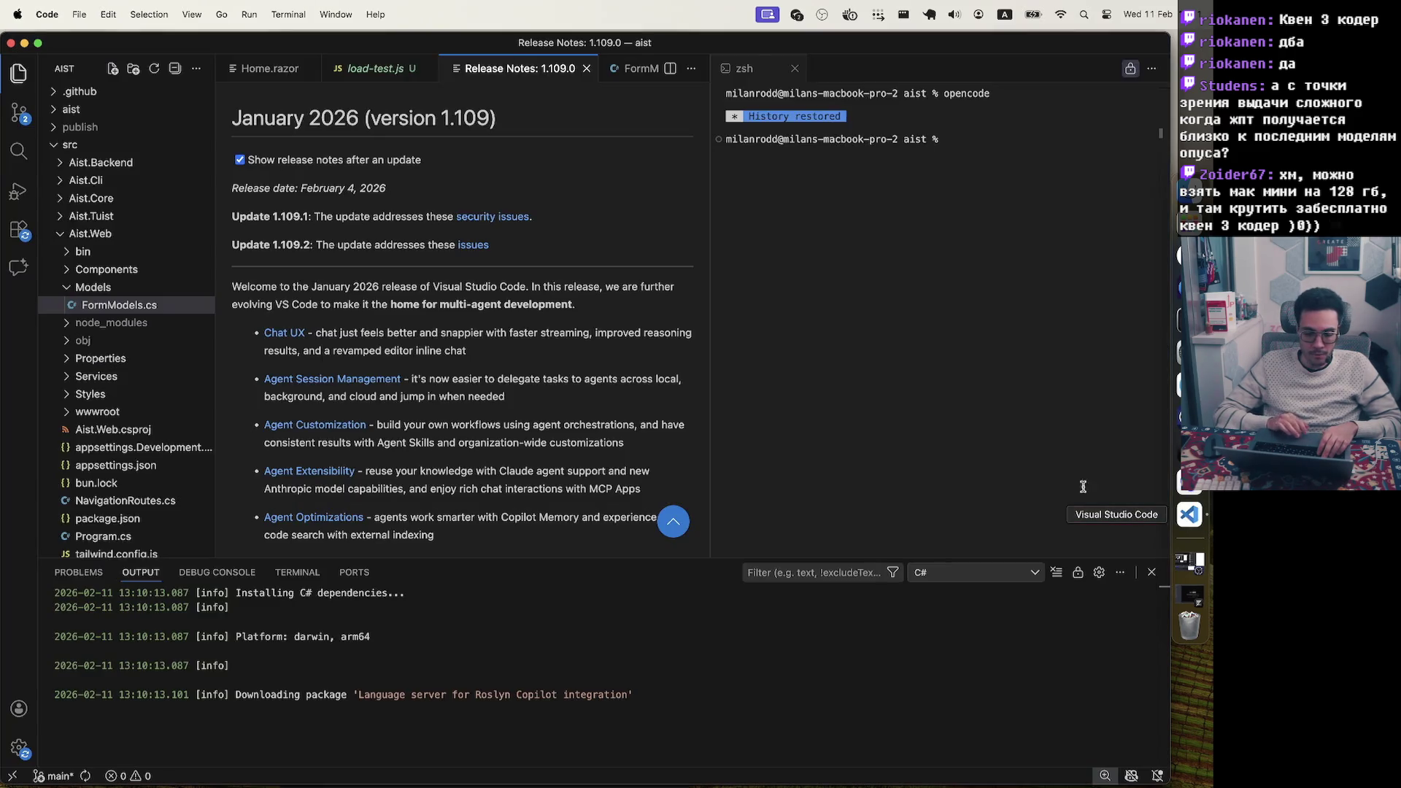
# Close Release Notes, show Home.razor with a wider editor, and hide the output panel
pyautogui.click(586, 68)
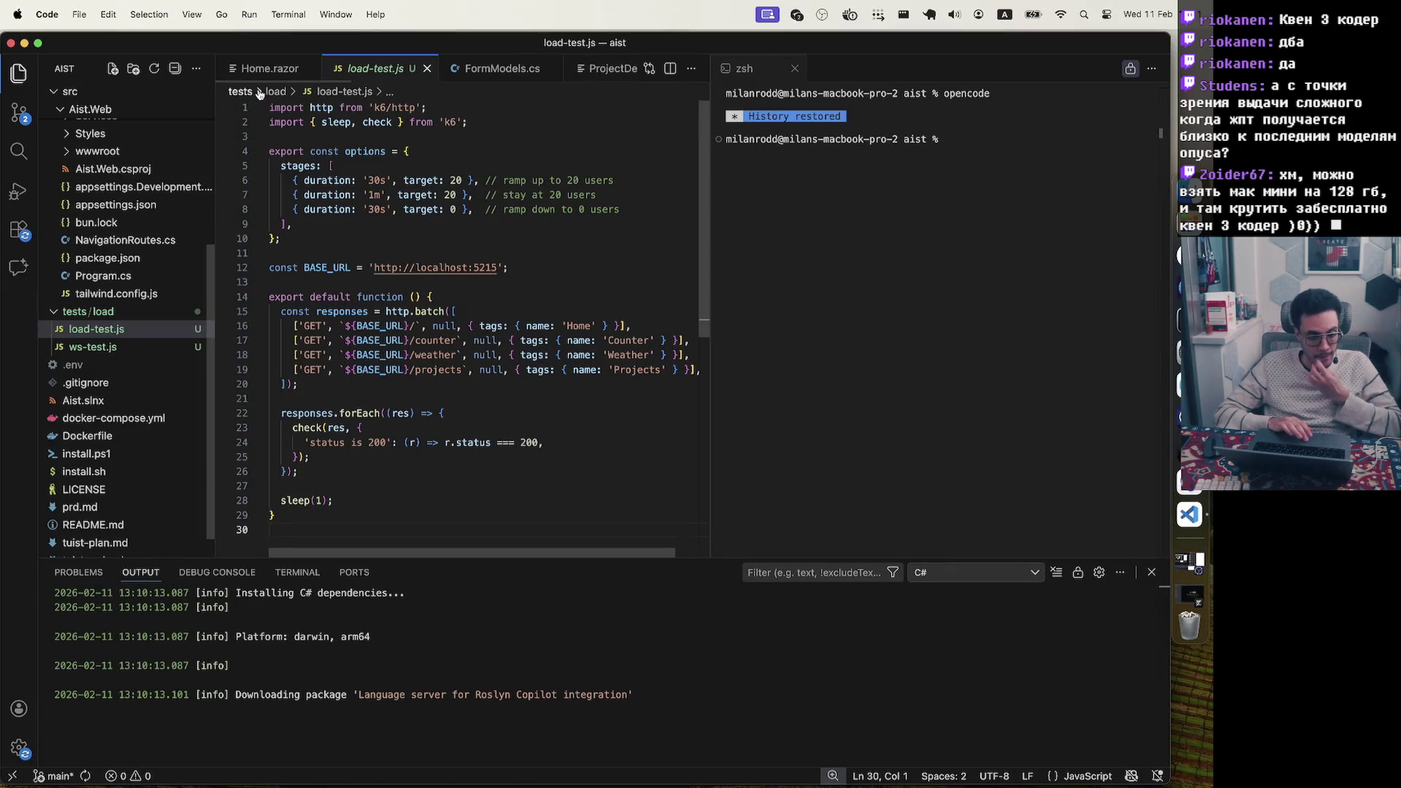
pyautogui.click(268, 68)
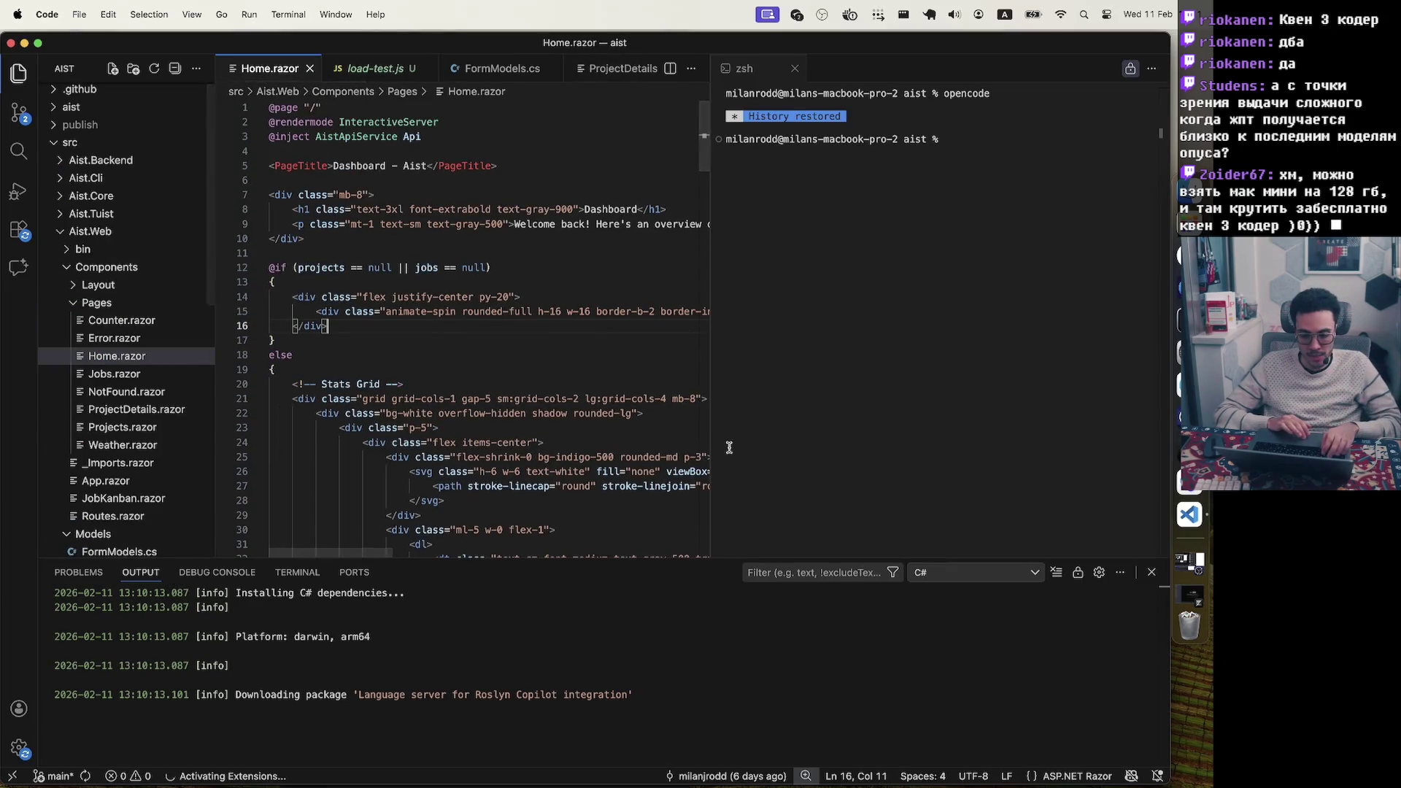
pyautogui.moveTo(711, 447); pyautogui.dragTo(887, 441)
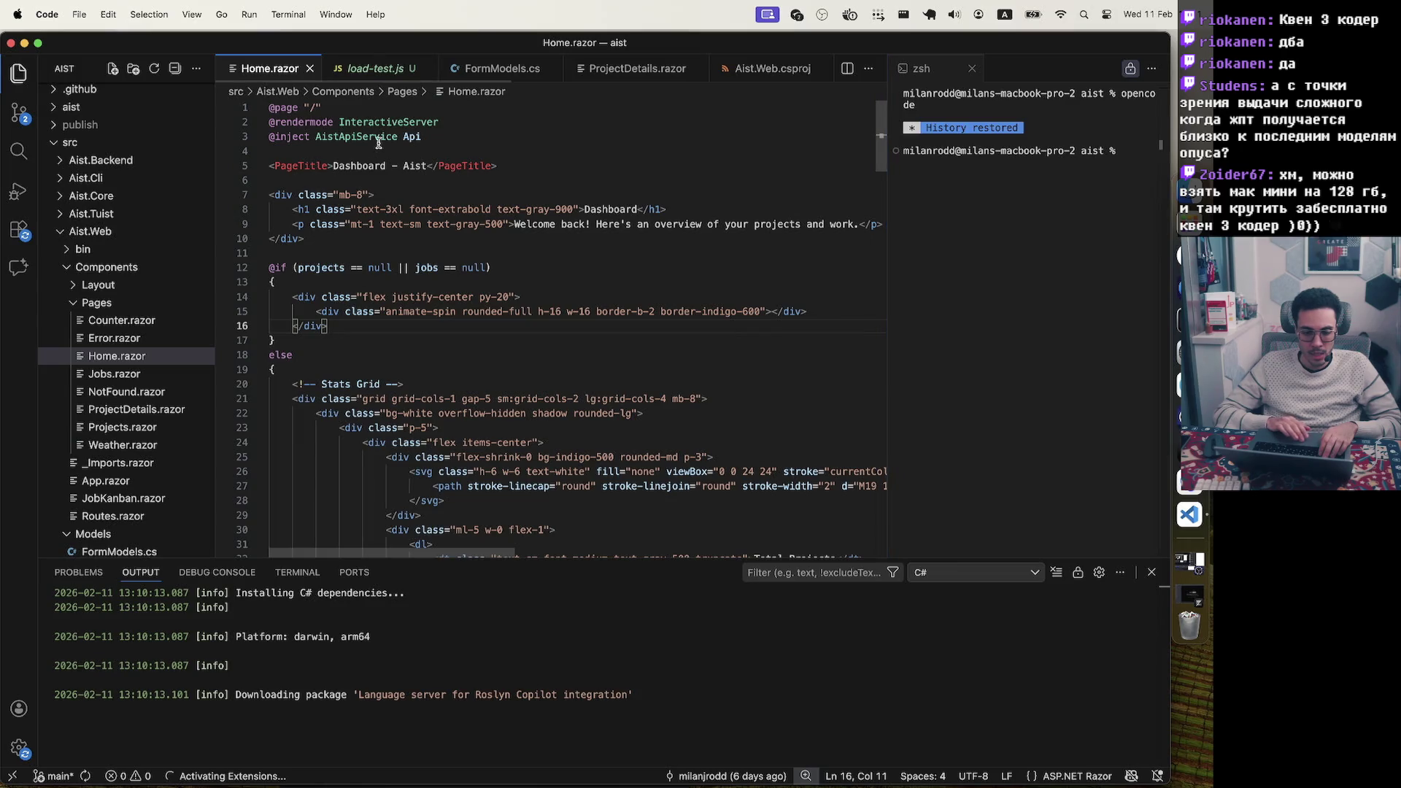
pyautogui.click(471, 153)
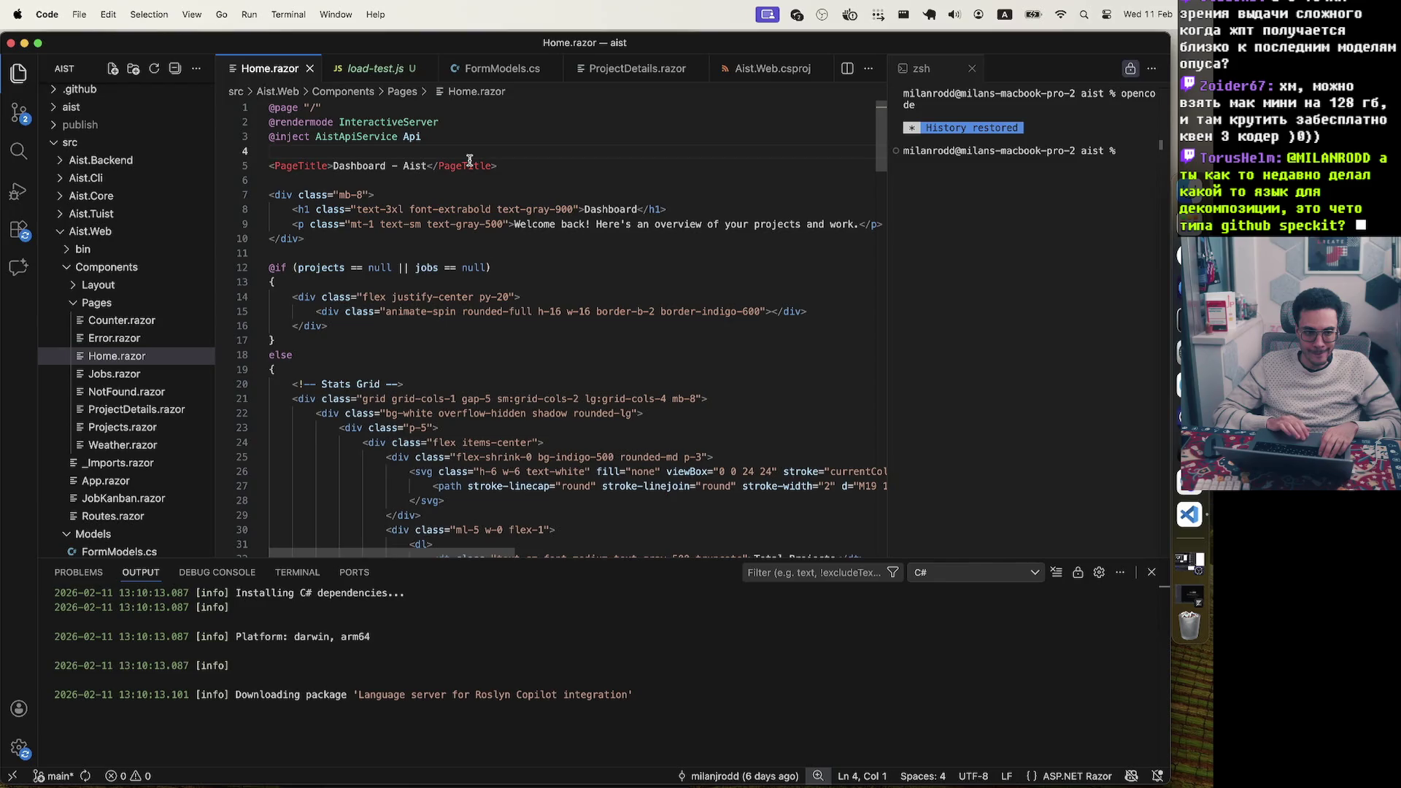
pyautogui.click(638, 466)
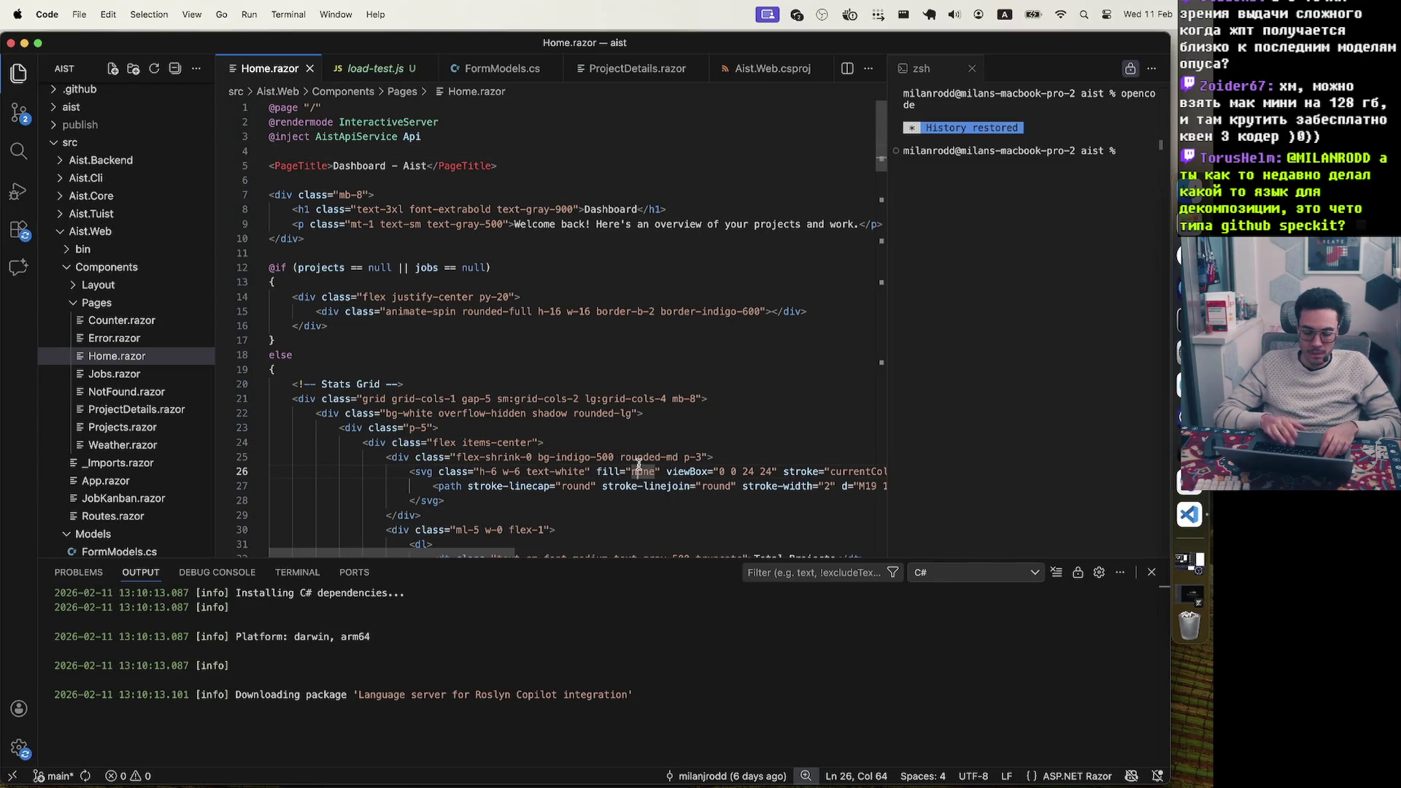
pyautogui.press('super+j')
pyautogui.scroll(-10, 639, 465)
pyautogui.scroll(-10, 639, 465)
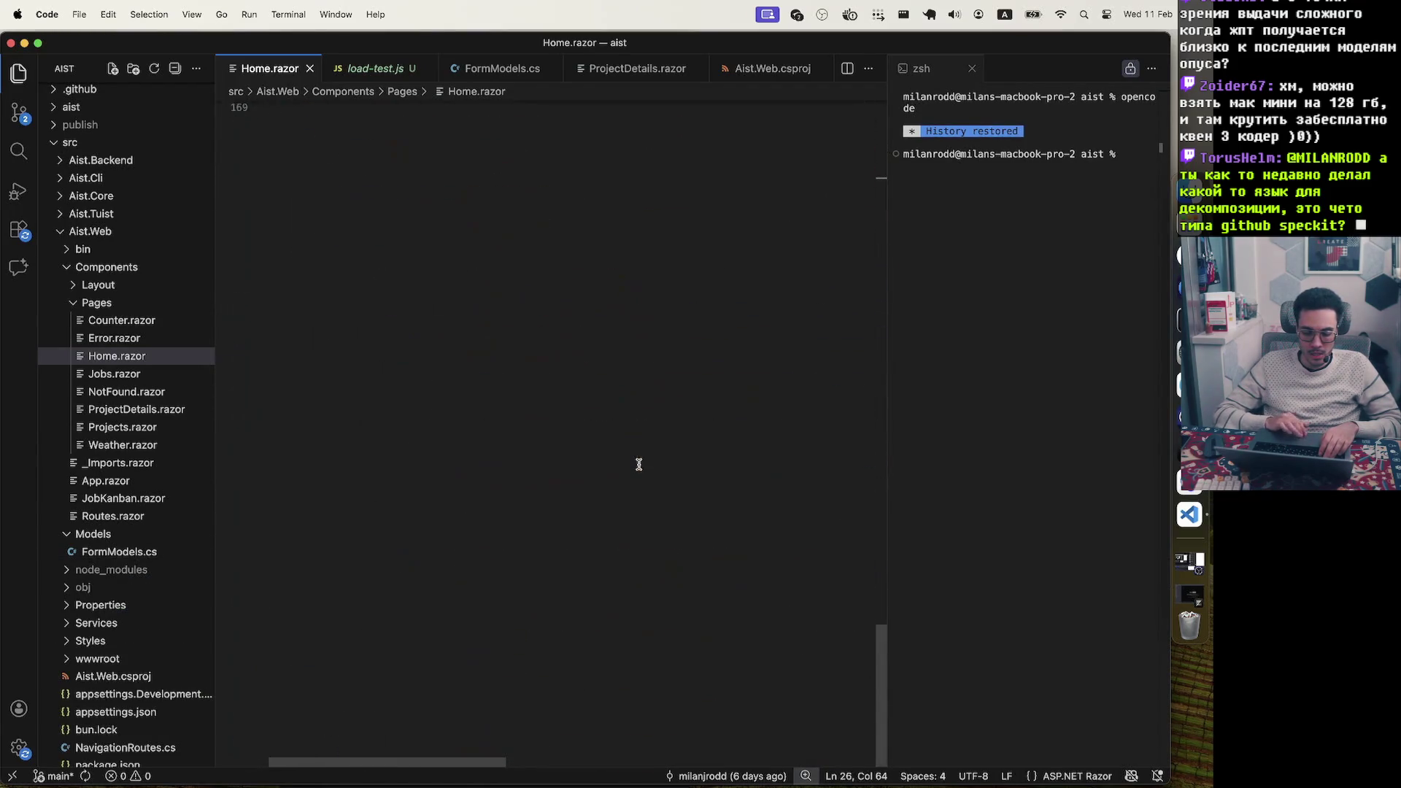
pyautogui.moveTo(306, 706); pyautogui.dragTo(254, 605)
pyautogui.click(342, 589)
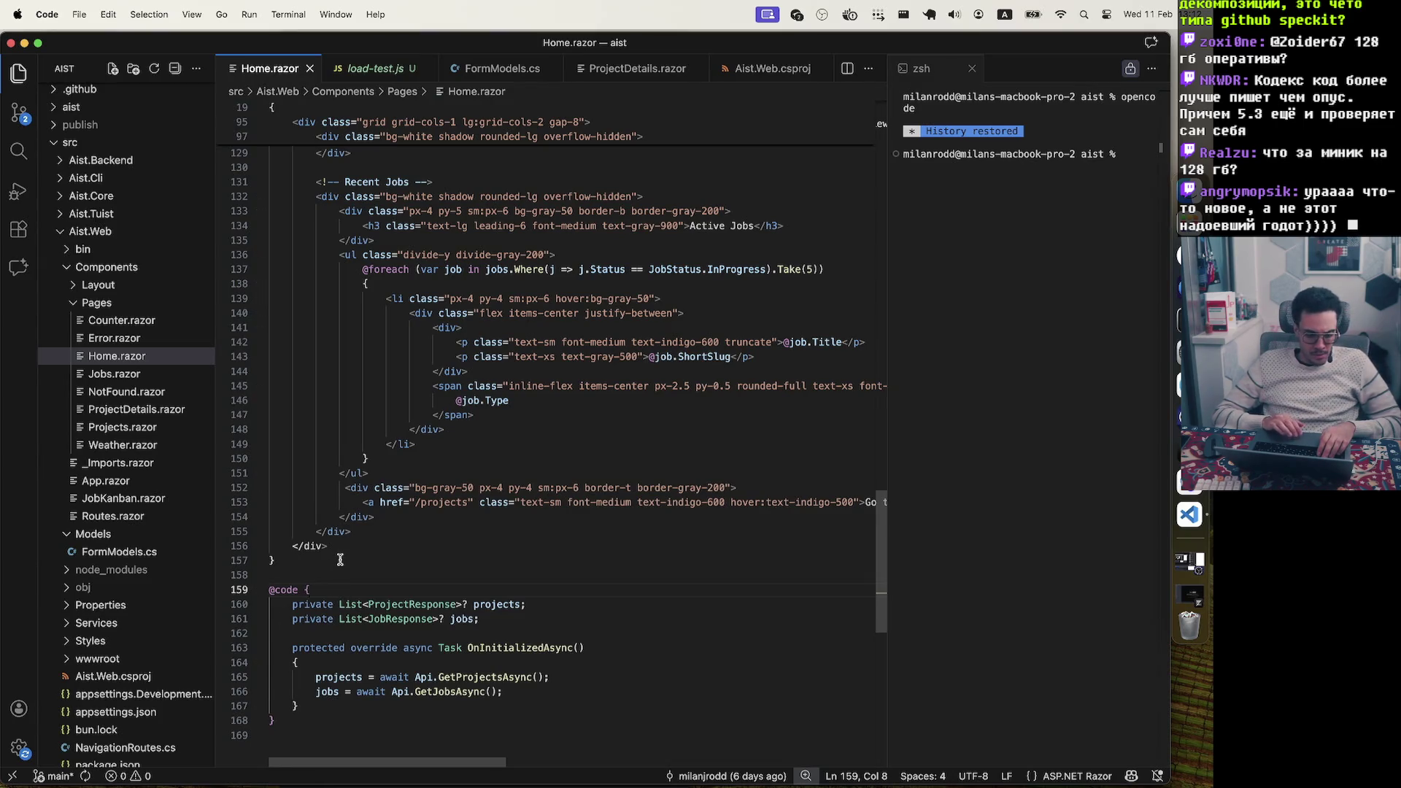
pyautogui.scroll(-3, 339, 562)
pyautogui.moveTo(300, 620); pyautogui.dragTo(271, 406)
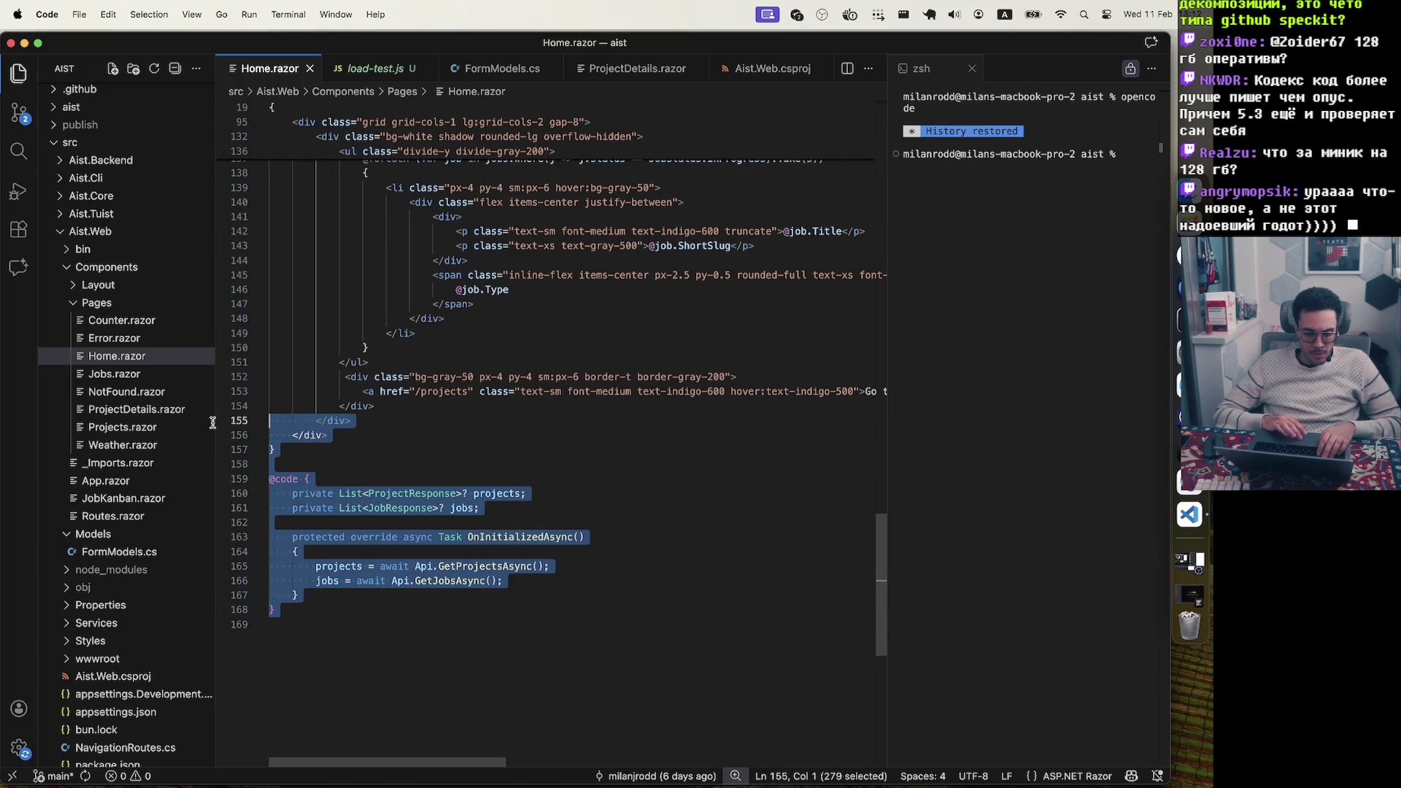
pyautogui.click(353, 449)
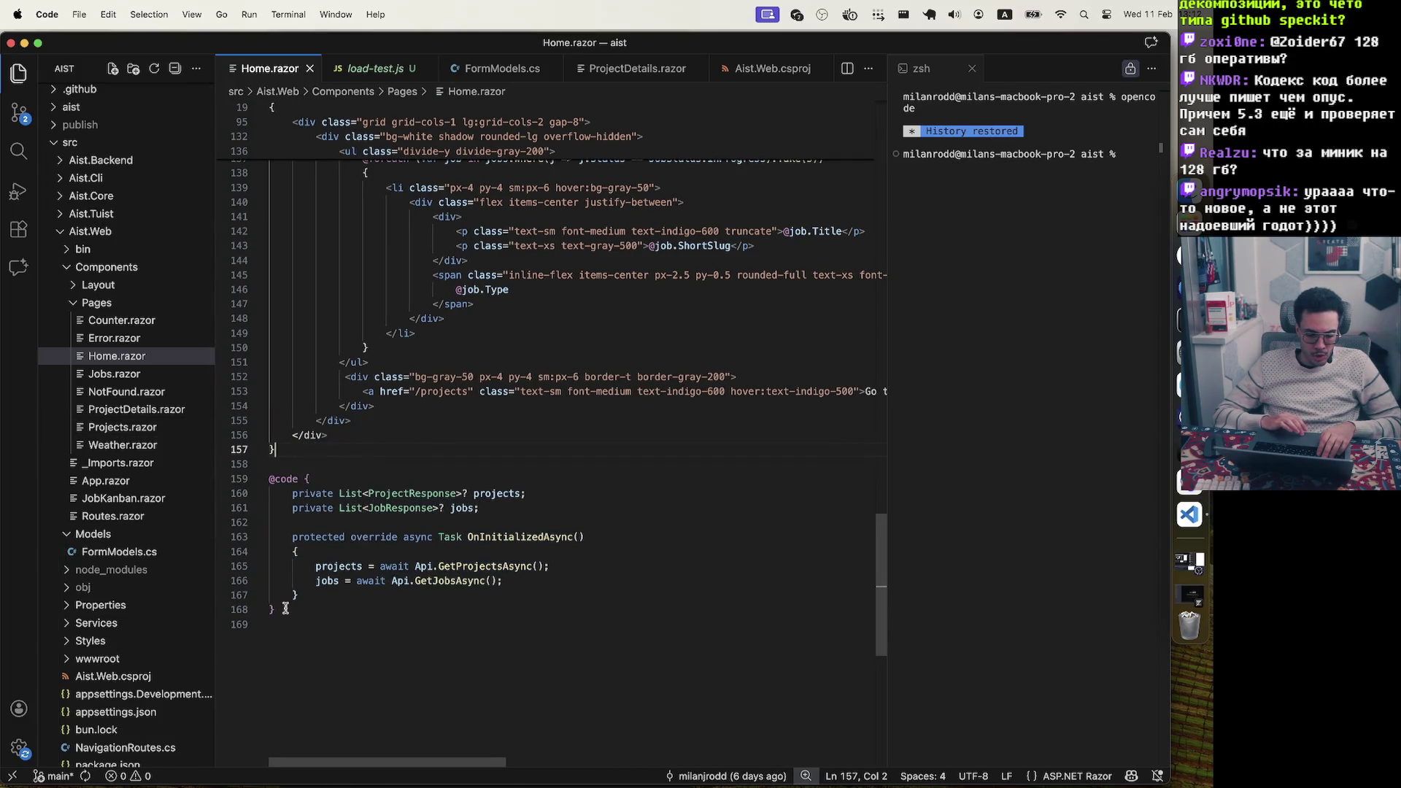
pyautogui.moveTo(275, 610); pyautogui.dragTo(254, 474)
pyautogui.click(314, 454)
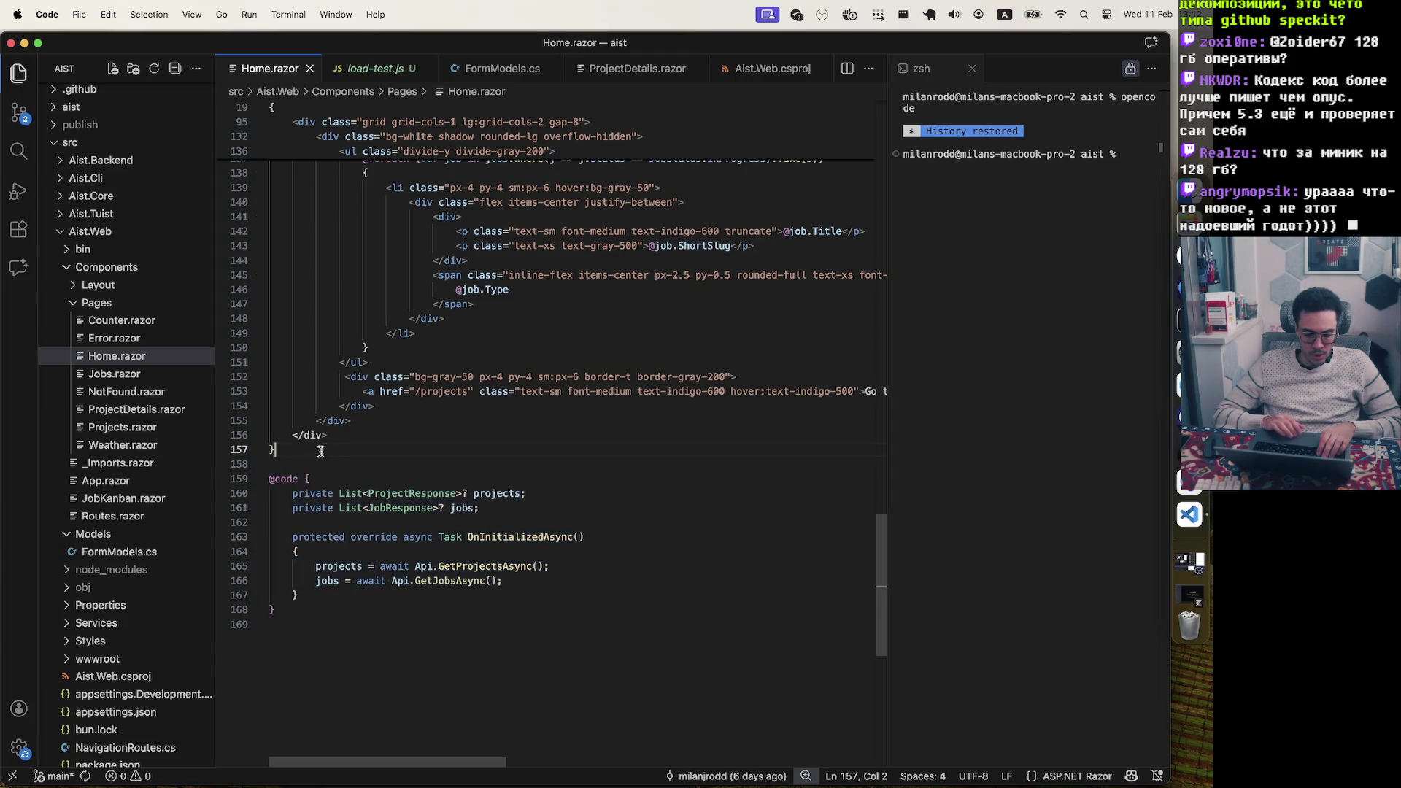
pyautogui.scroll(20, 331, 447)
pyautogui.scroll(5, 329, 327)
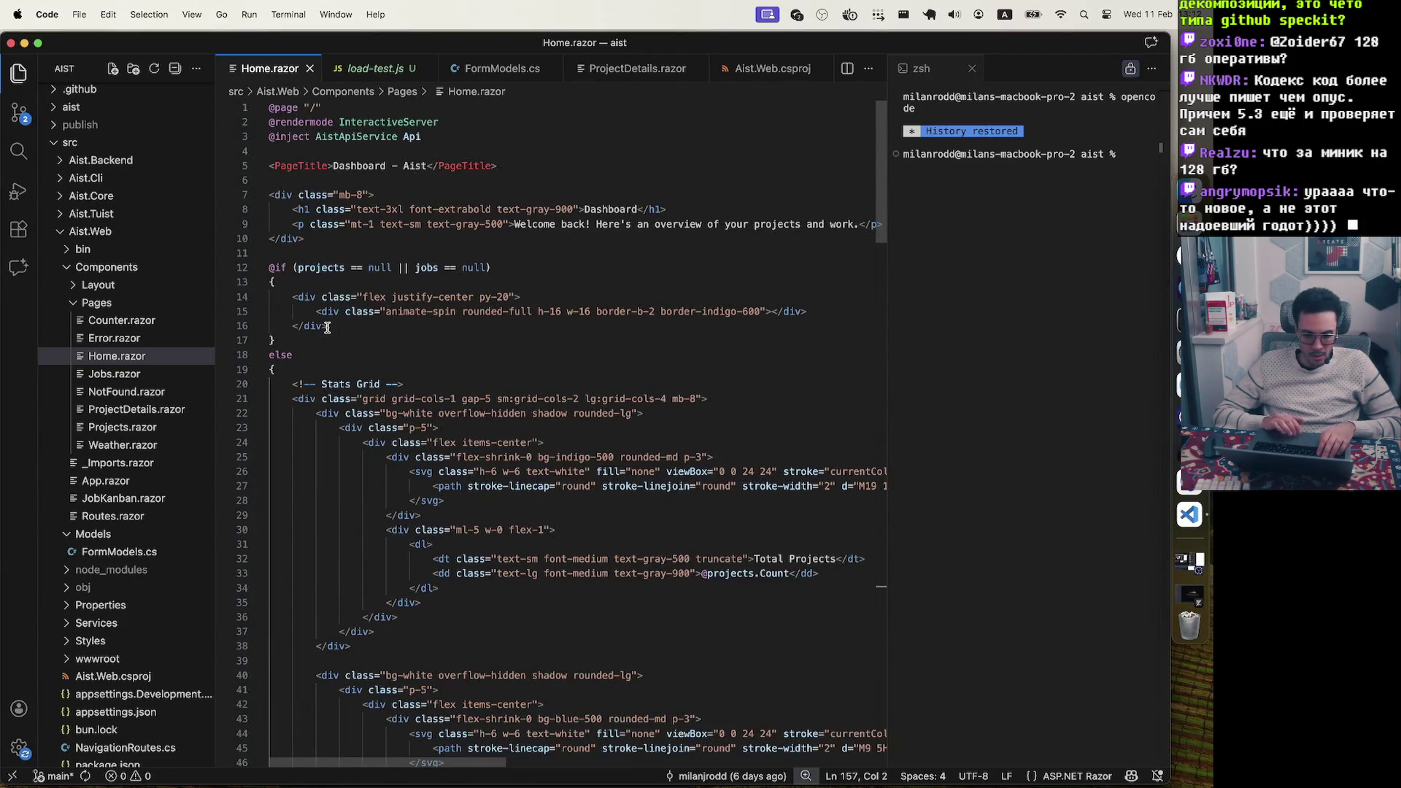
pyautogui.click(265, 107)
pyautogui.keyDown('shift'); pyautogui.click(485, 734); pyautogui.keyUp('shift')
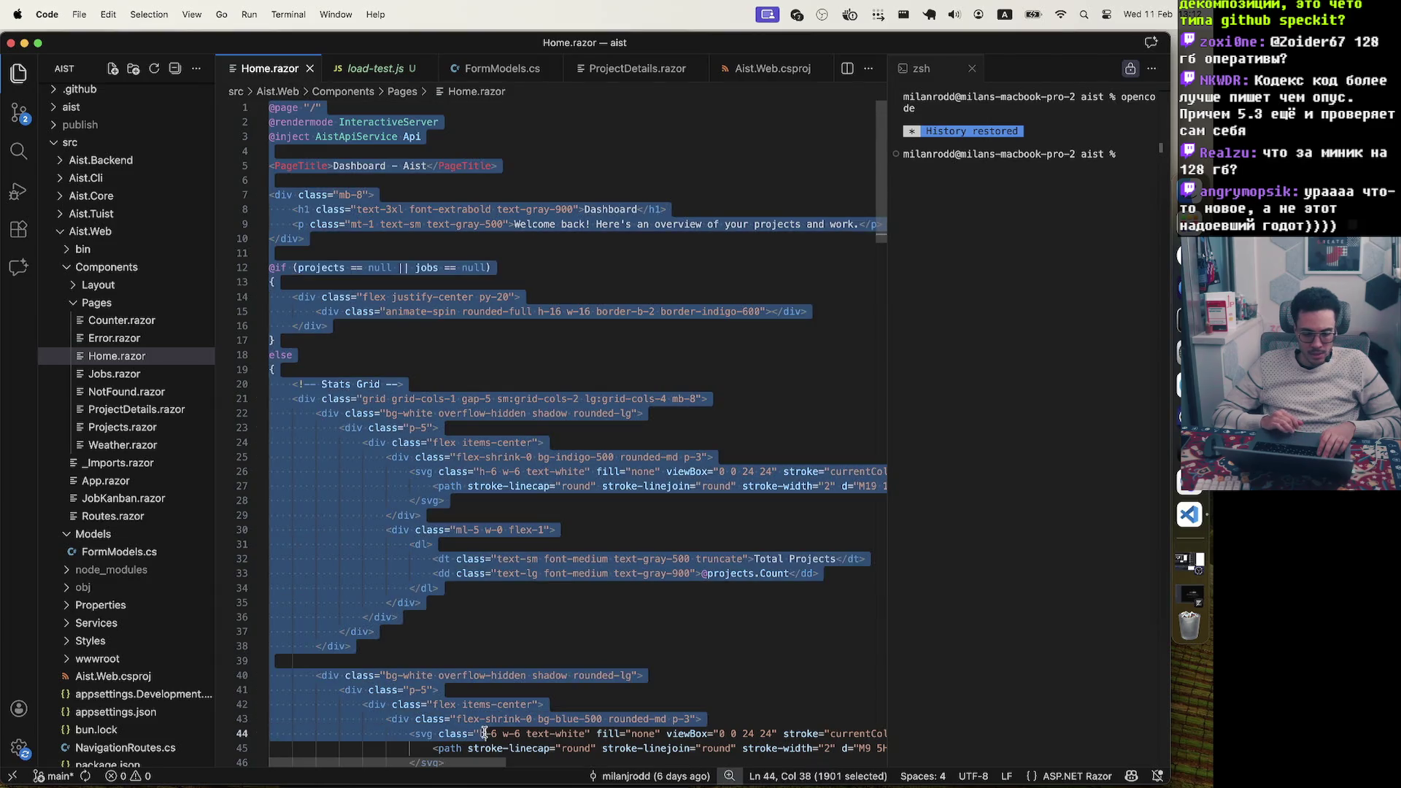
# Collapse the Aist.Web and src folders in the Explorer
pyautogui.click(80, 249)
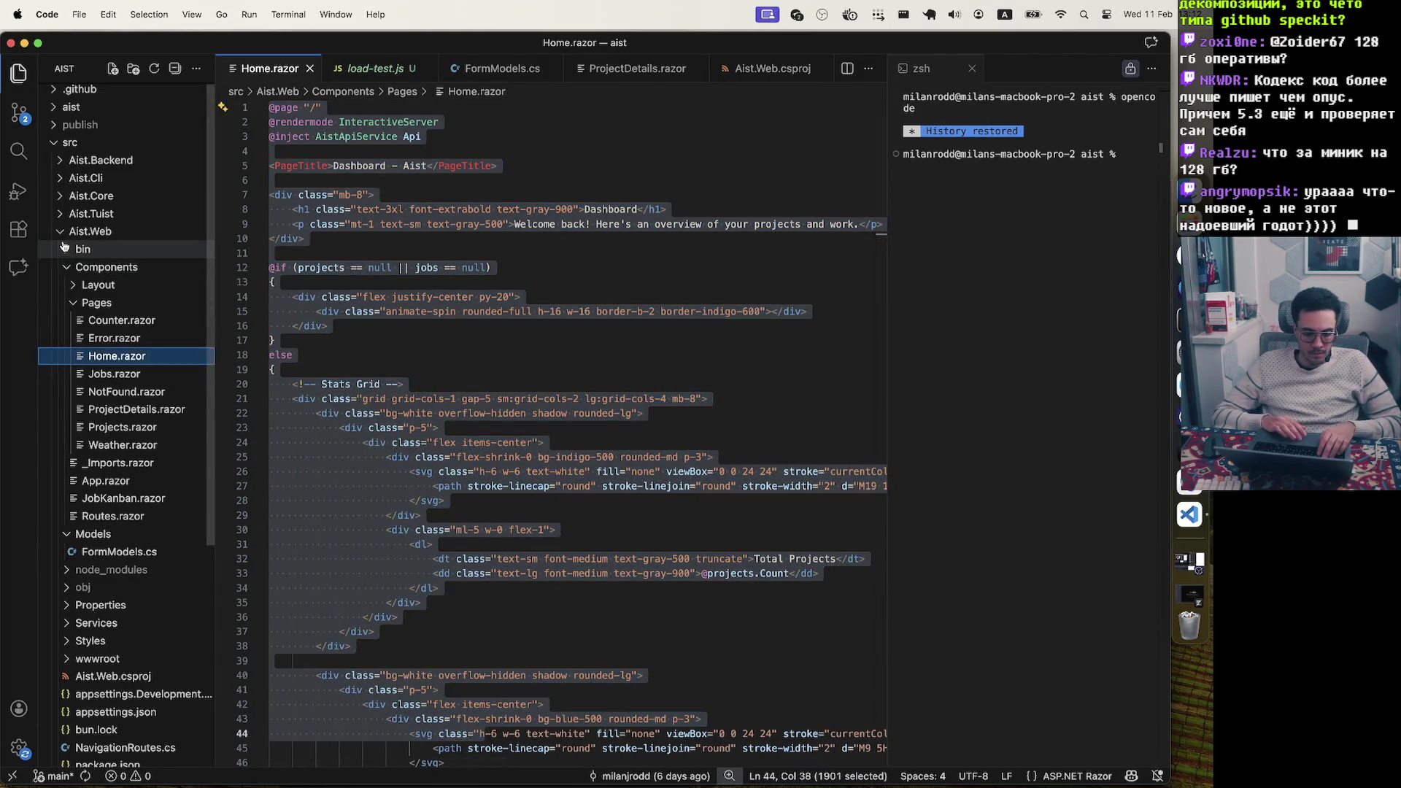
pyautogui.click(61, 246)
pyautogui.click(58, 145)
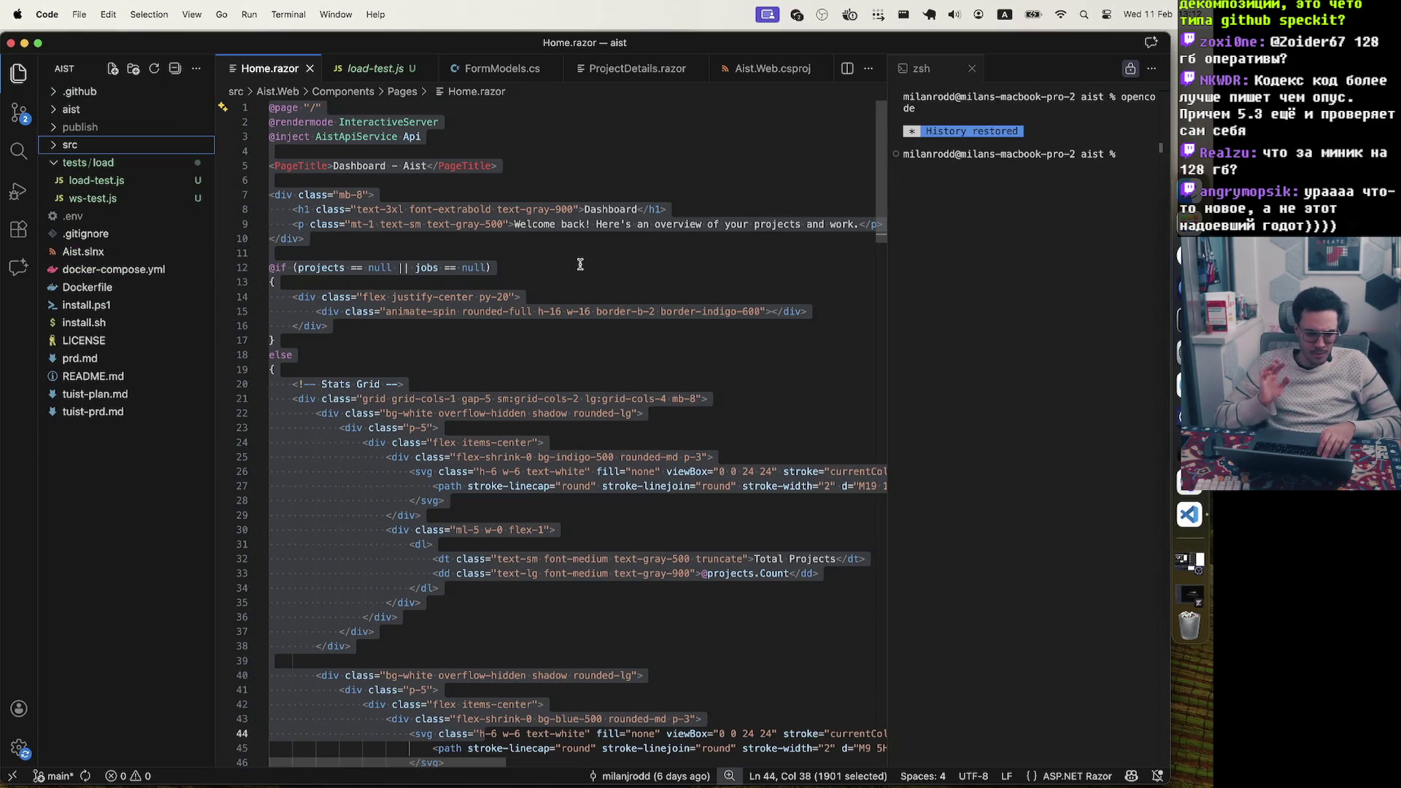
pyautogui.click(808, 413)
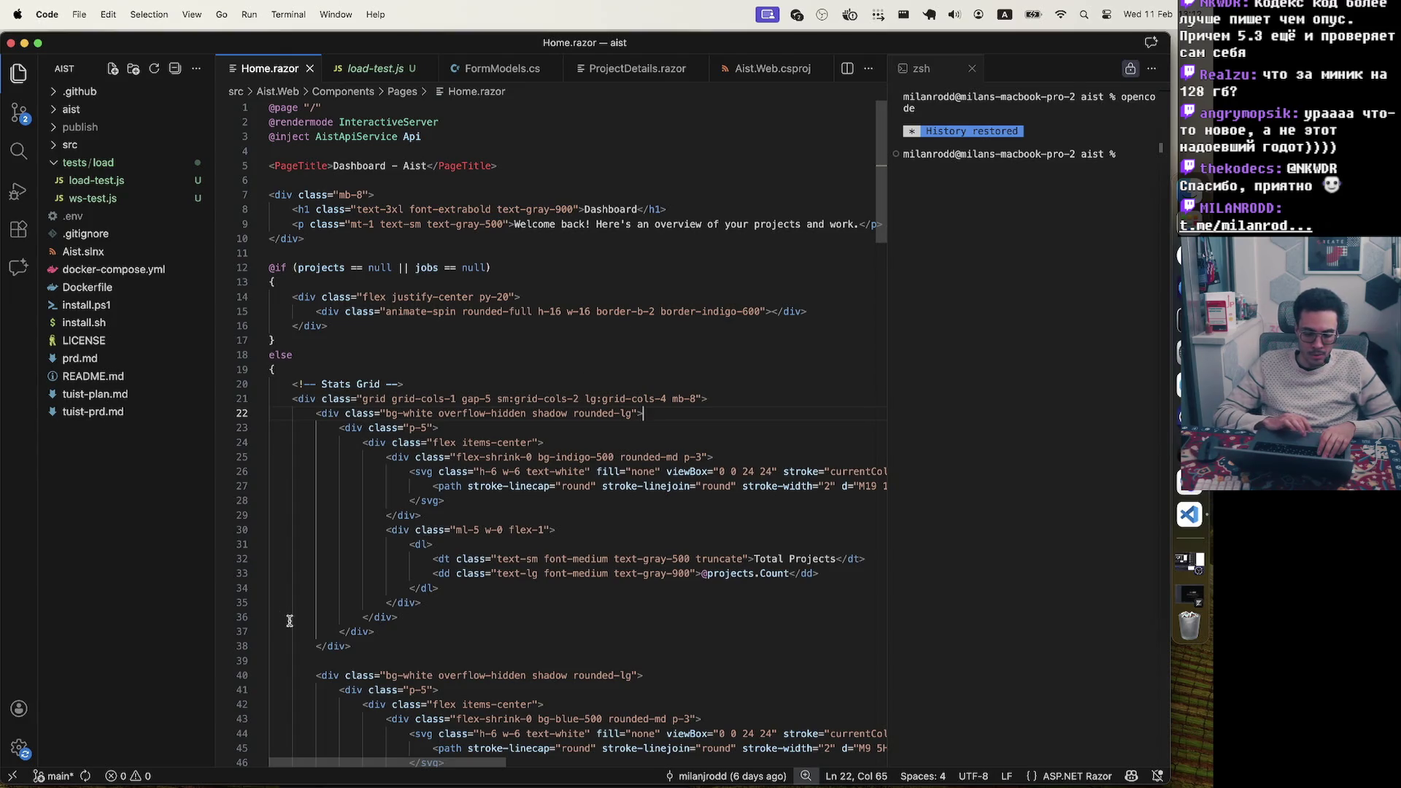
# Highlight the Stats Grid's first card markup in Home.razor, then move further down the file
pyautogui.moveTo(381, 645)
pyautogui.mouseDown()
pyautogui.moveTo(322, 413)
pyautogui.moveTo(268, 384)
pyautogui.mouseUp()
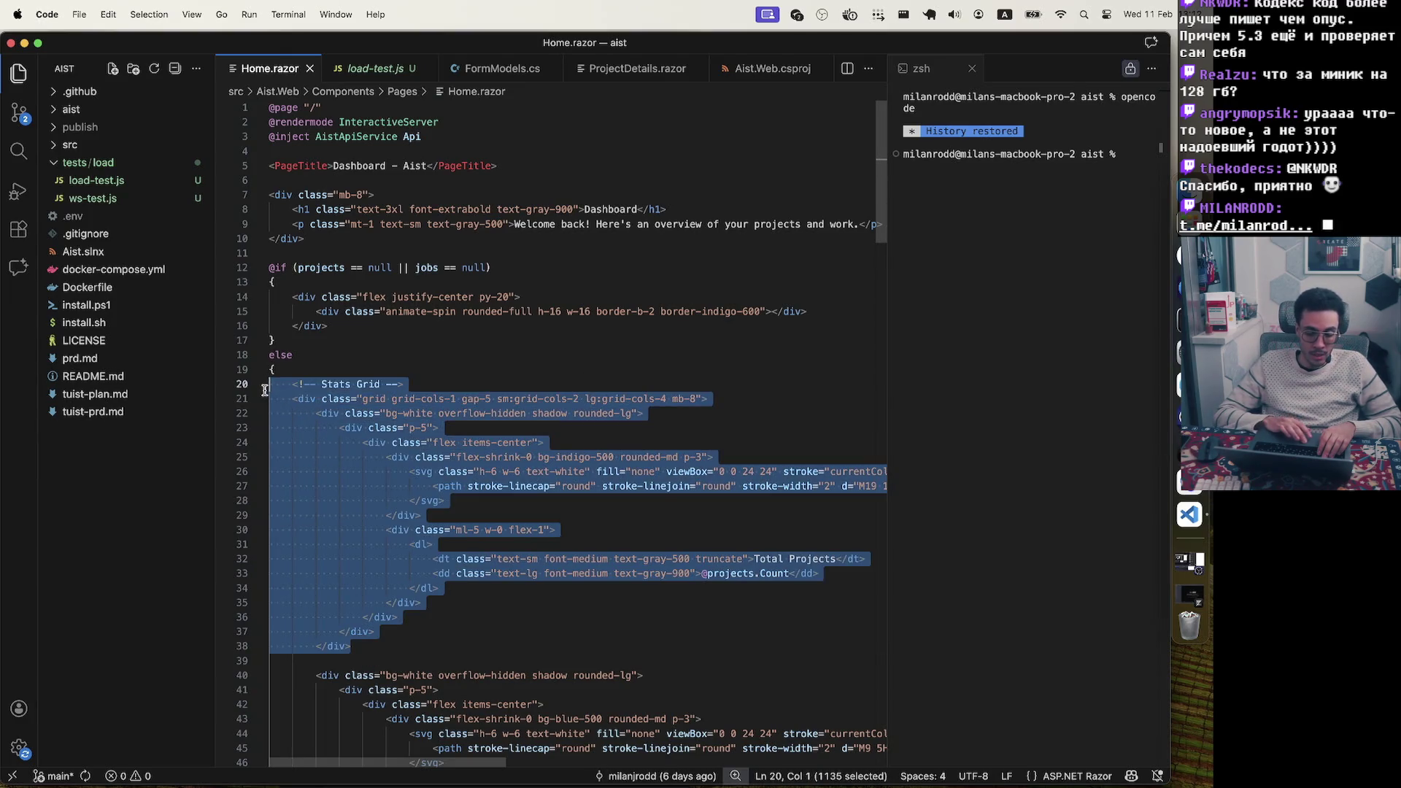
pyautogui.click(451, 398)
pyautogui.click(454, 384)
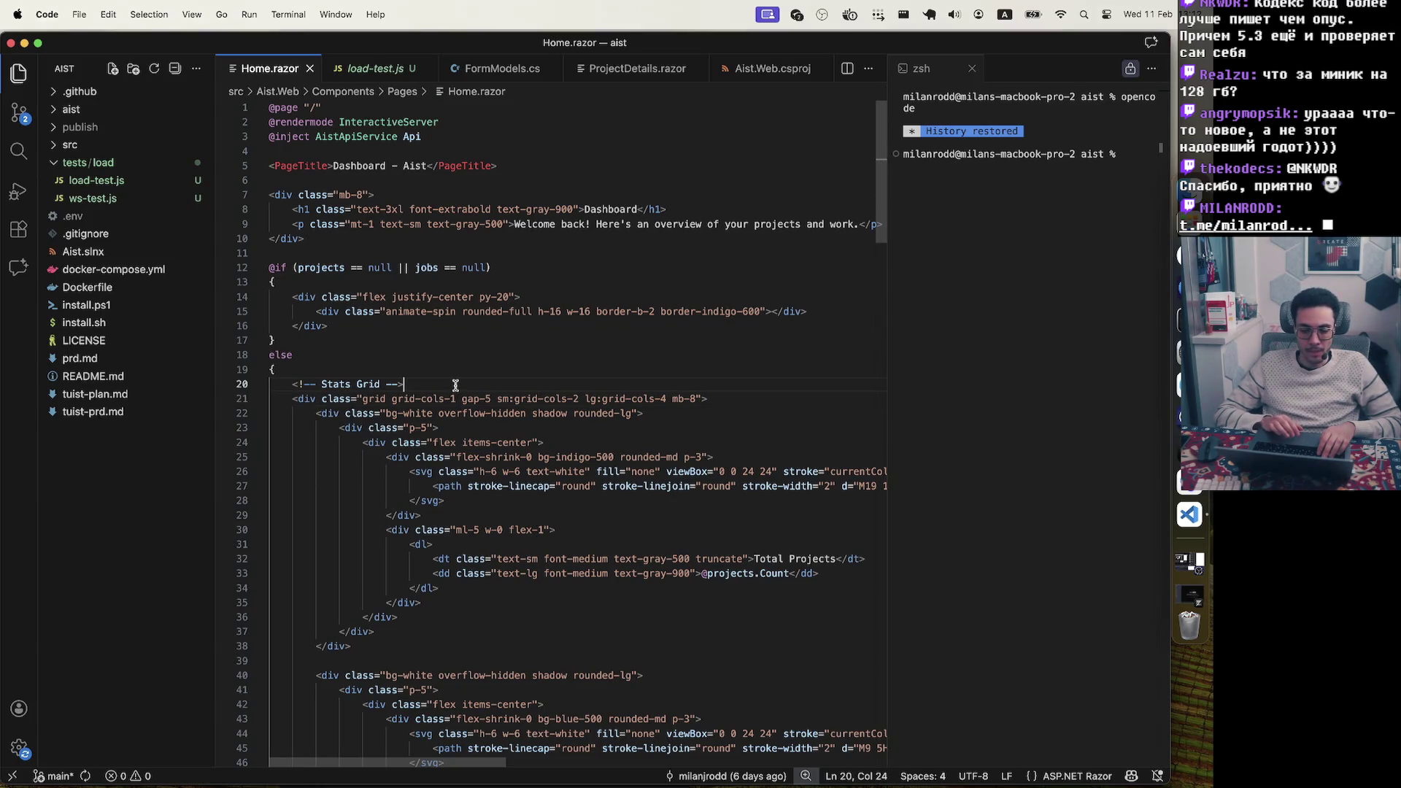
pyautogui.scroll(-20, 456, 385)
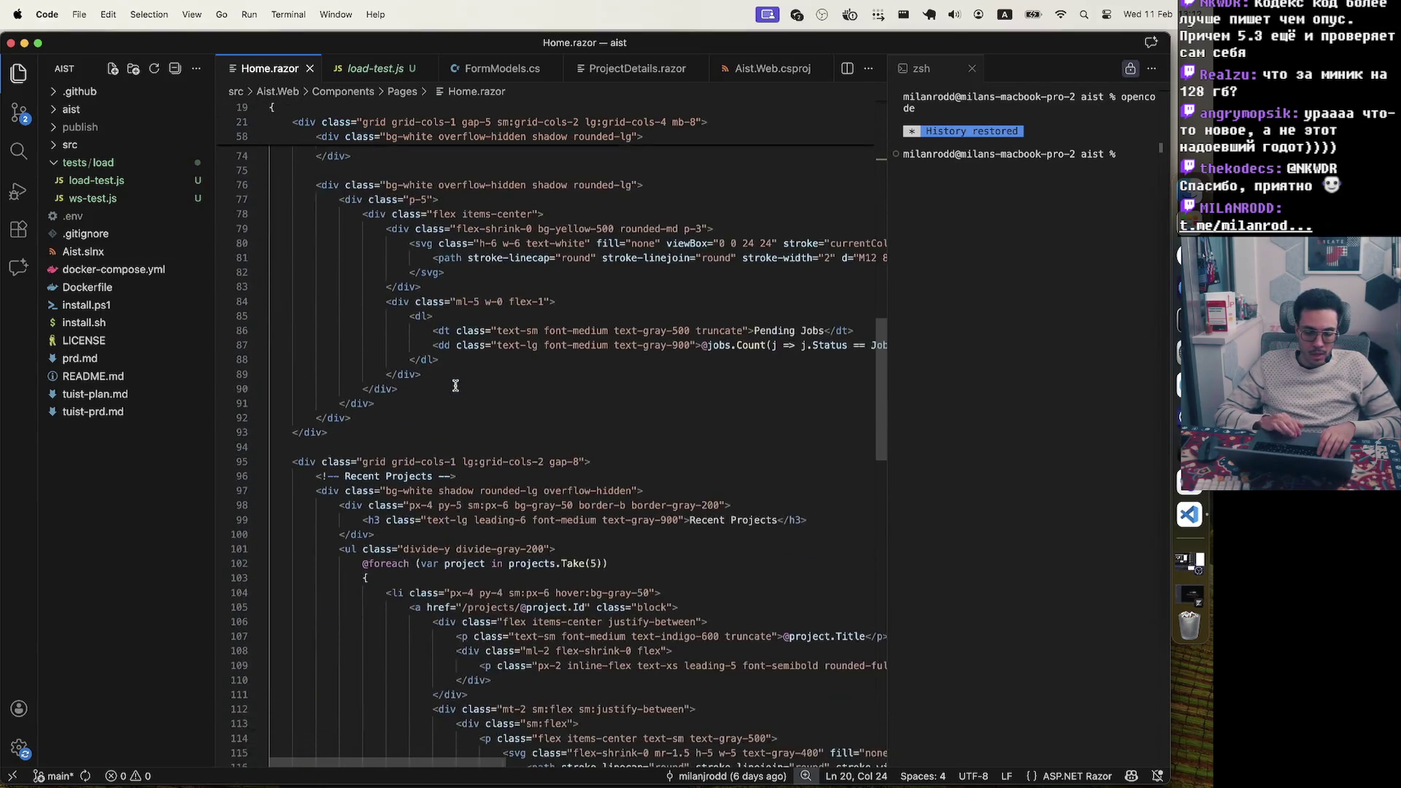
pyautogui.scroll(-15, 527, 678)
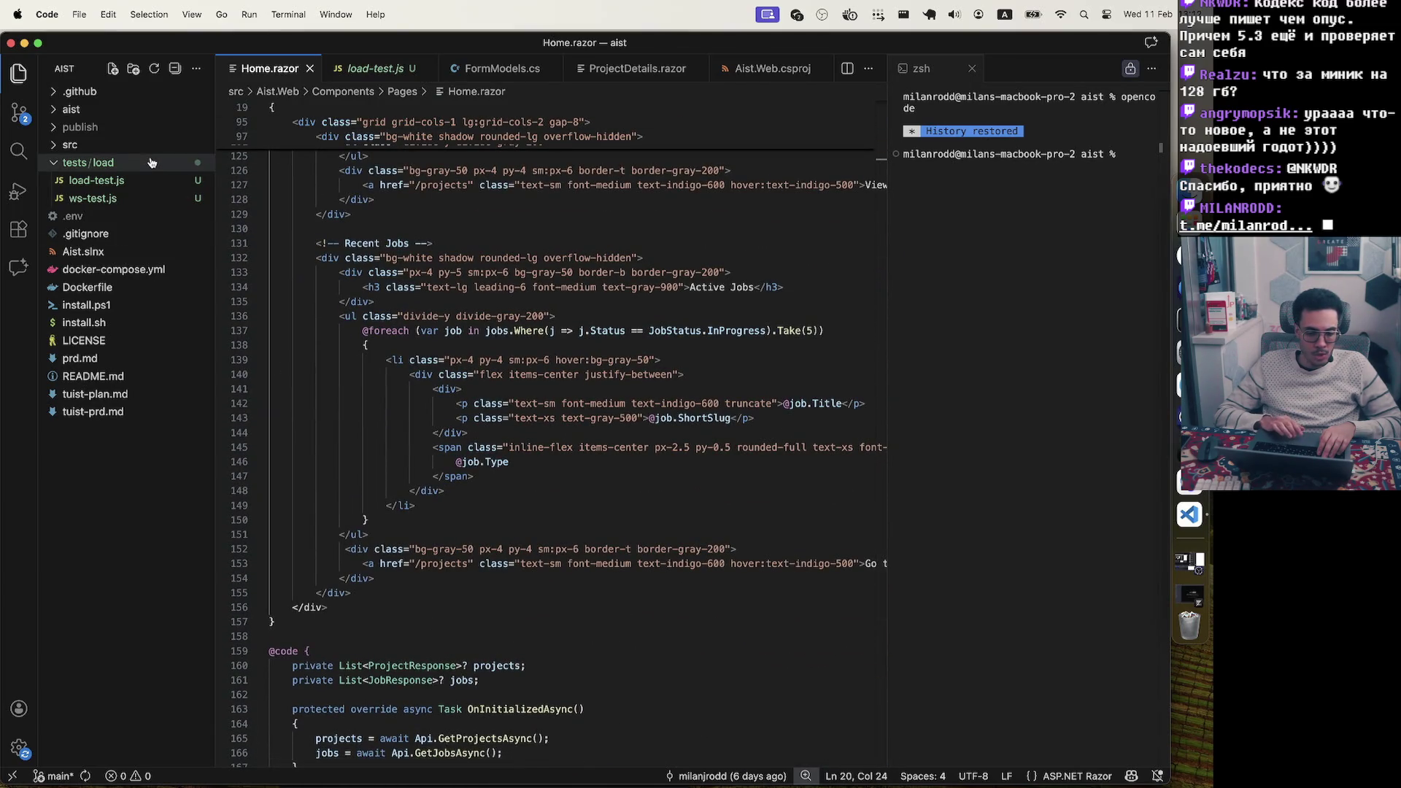
# Expand the src folder in the Explorer and highlight the OnInitializedAsync code lines
pyautogui.click(55, 146)
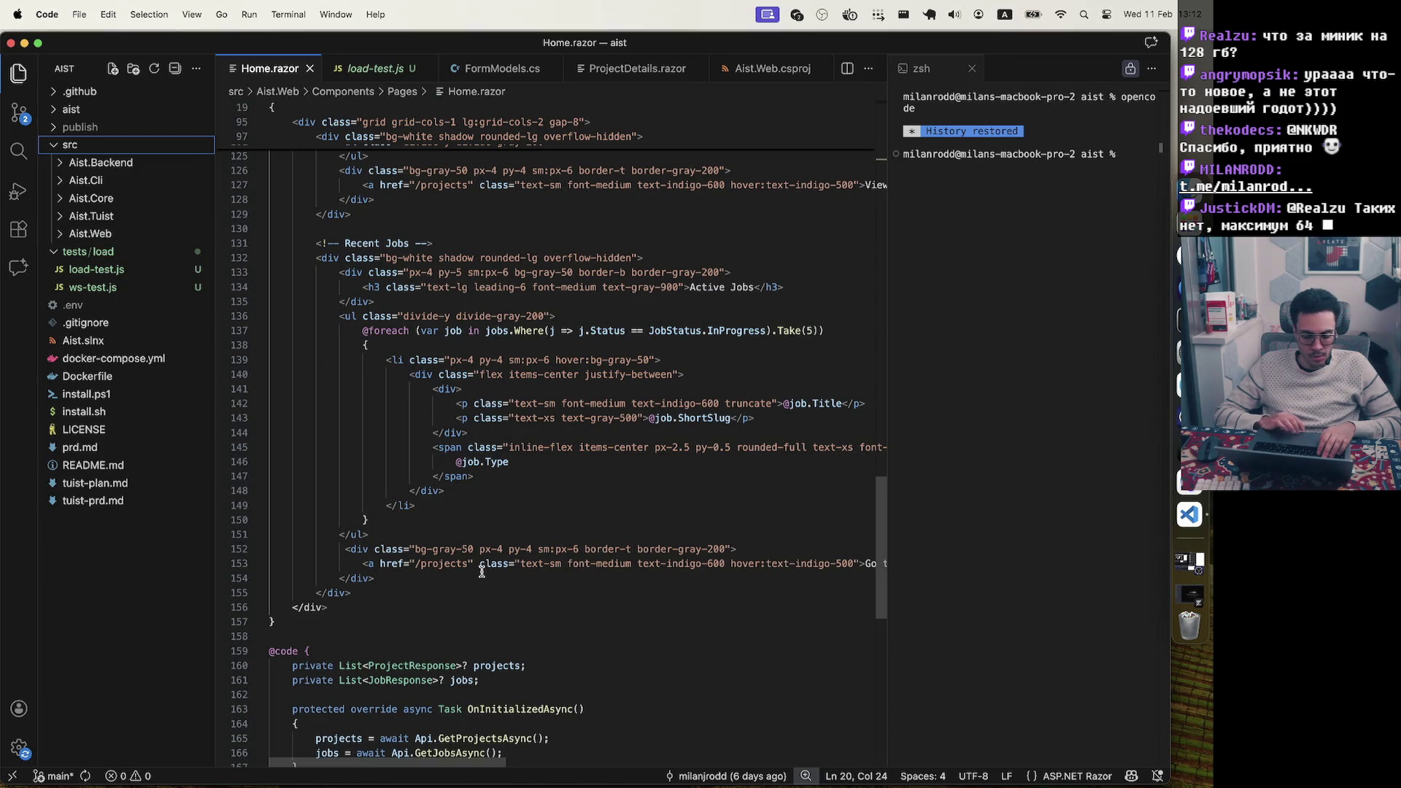
pyautogui.scroll(-7, 479, 572)
pyautogui.moveTo(319, 464); pyautogui.dragTo(274, 370)
pyautogui.click(634, 429)
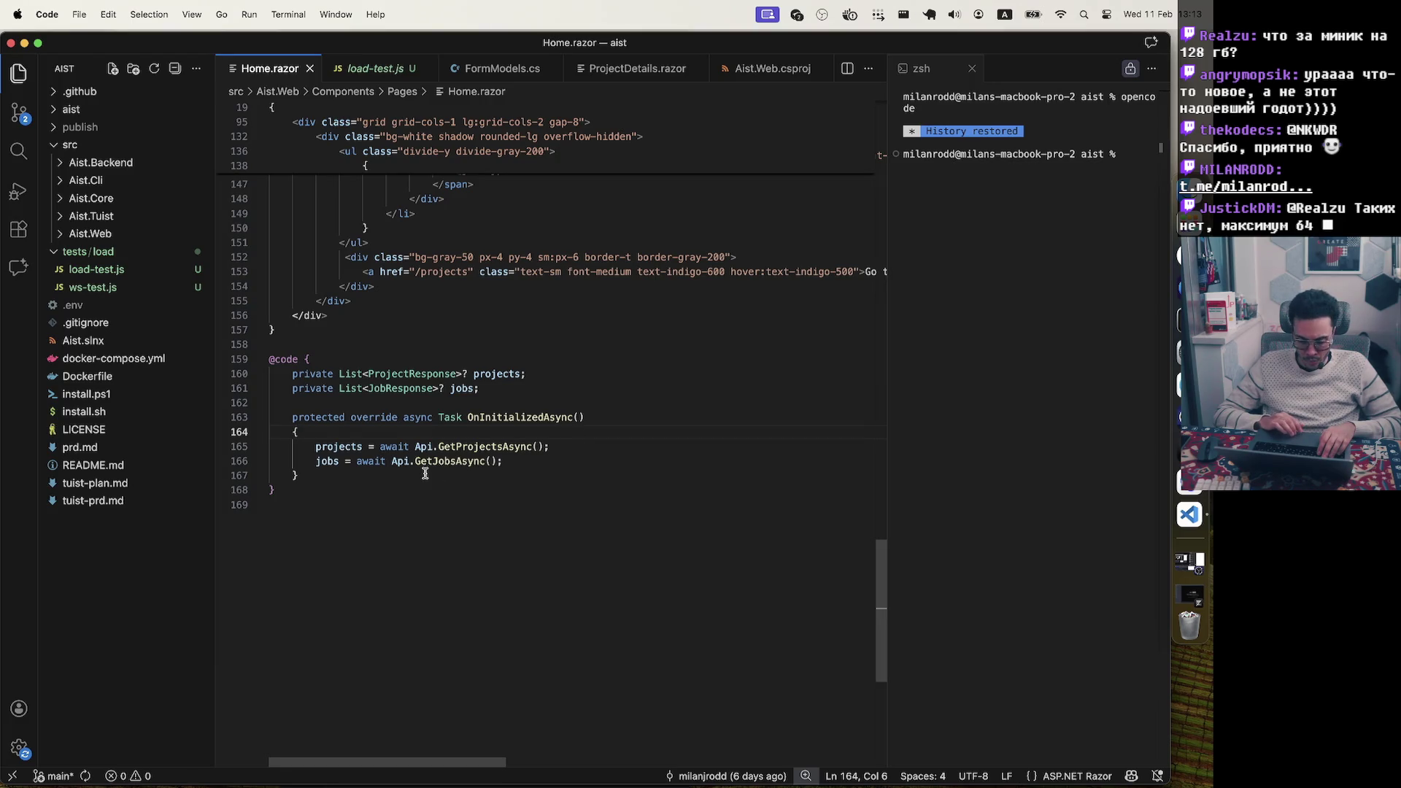
pyautogui.click(360, 478)
pyautogui.keyDown('shift'); pyautogui.click(257, 375); pyautogui.keyUp('shift')
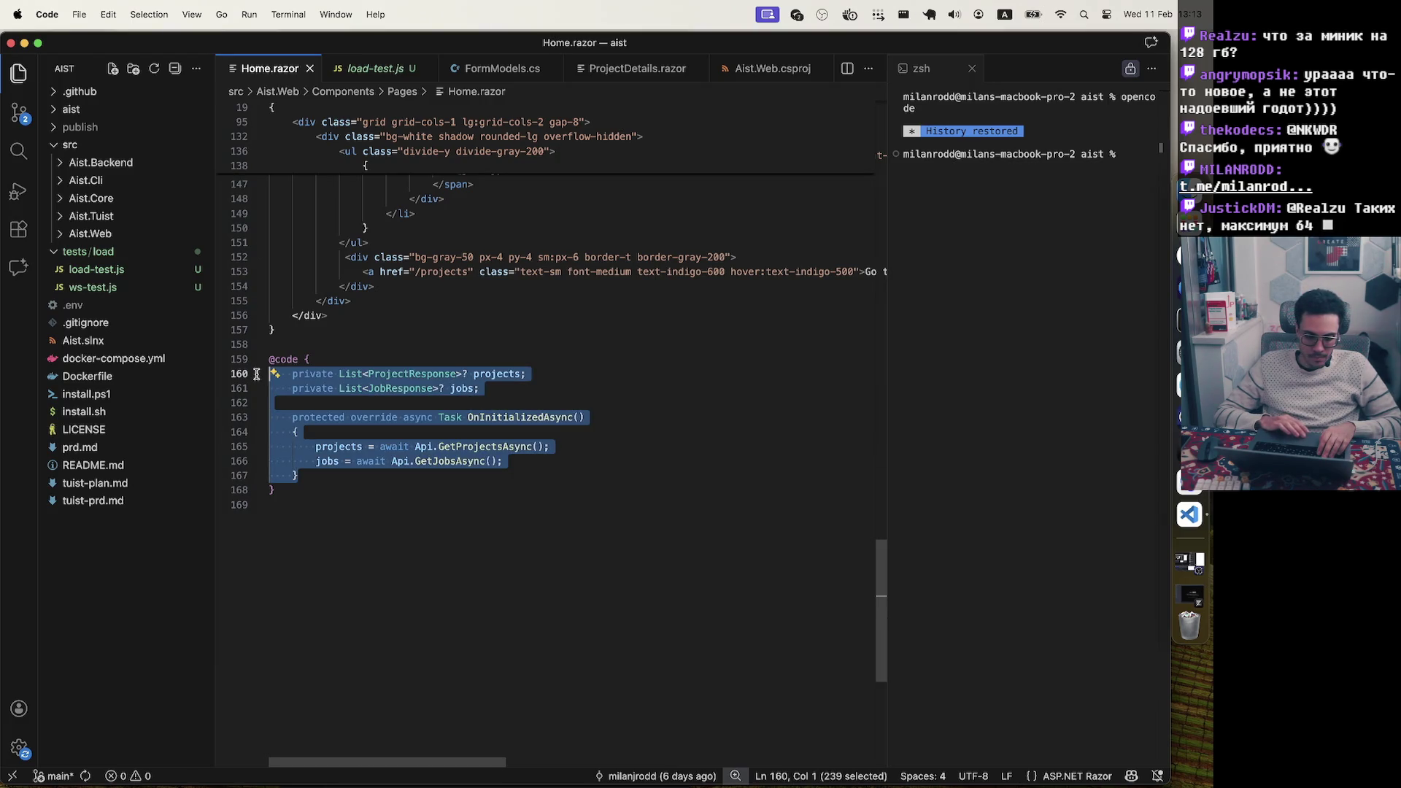
pyautogui.click(344, 472)
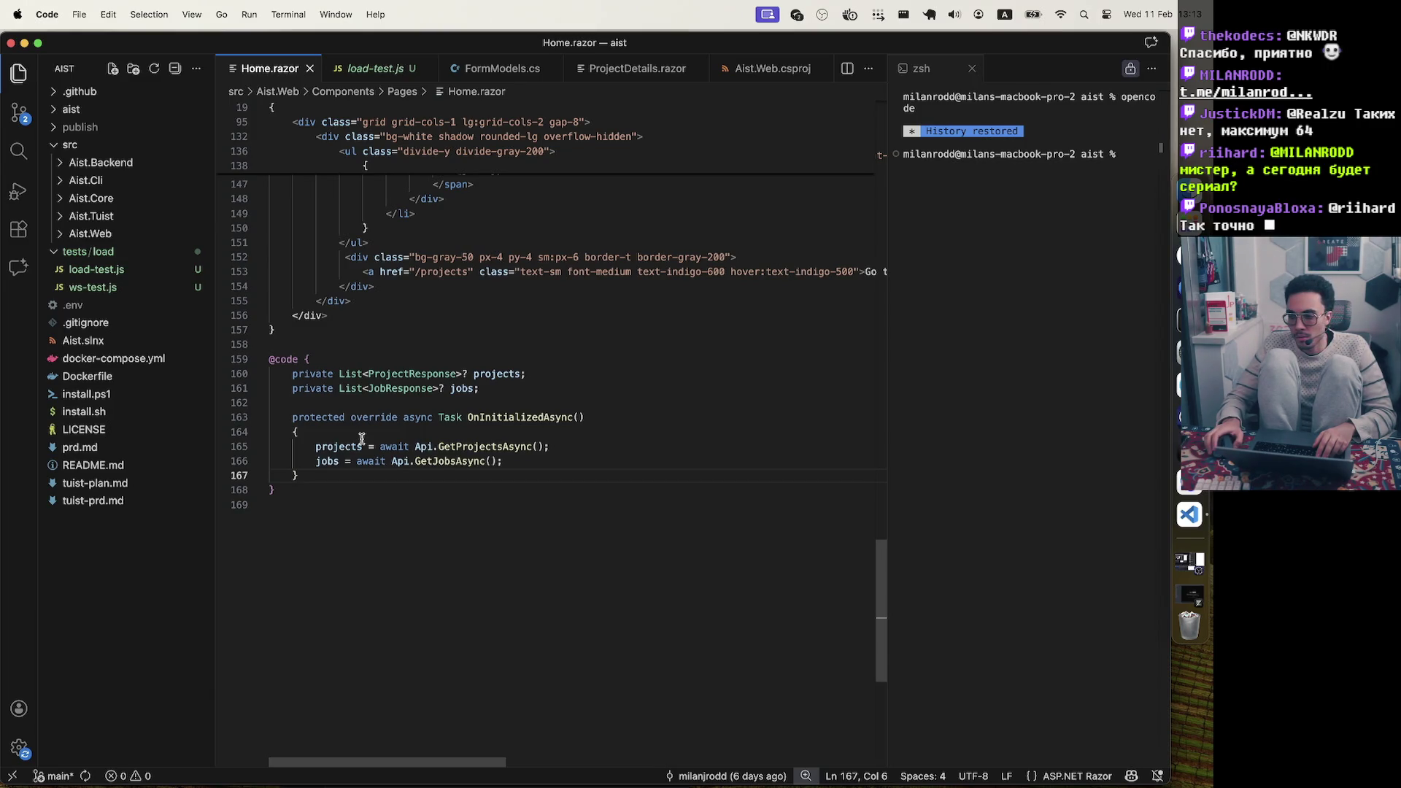
pyautogui.click(392, 485)
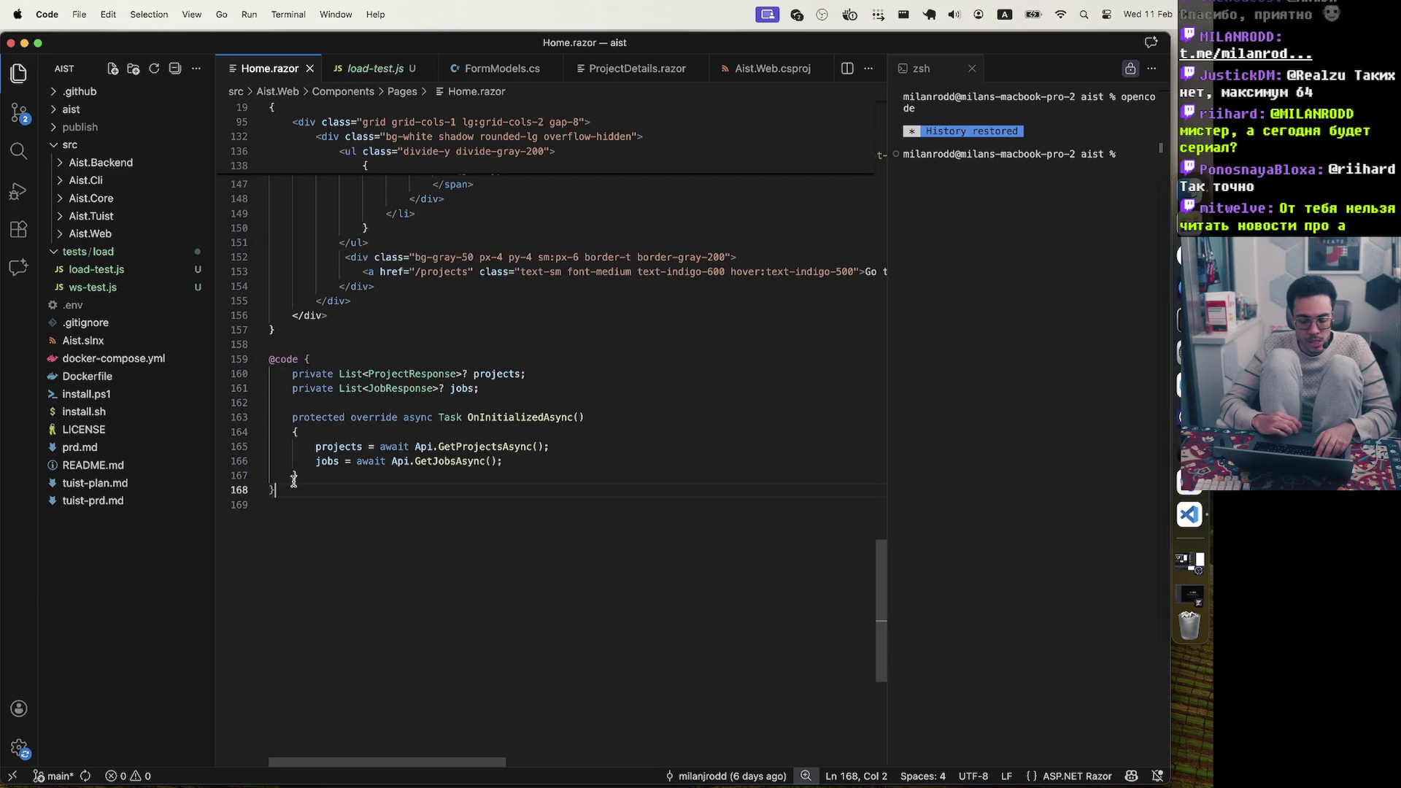
pyautogui.moveTo(292, 487); pyautogui.dragTo(238, 346)
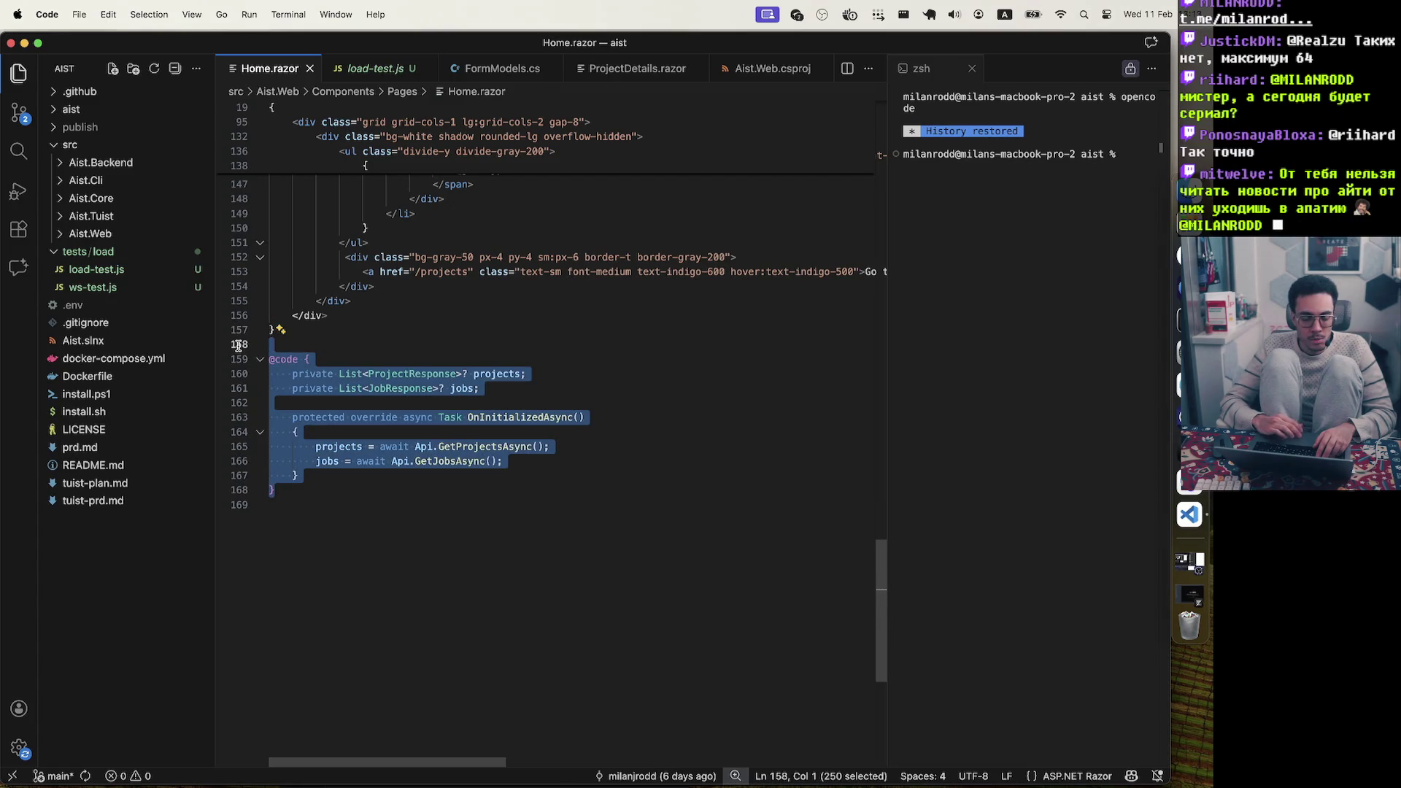
pyautogui.click(317, 493)
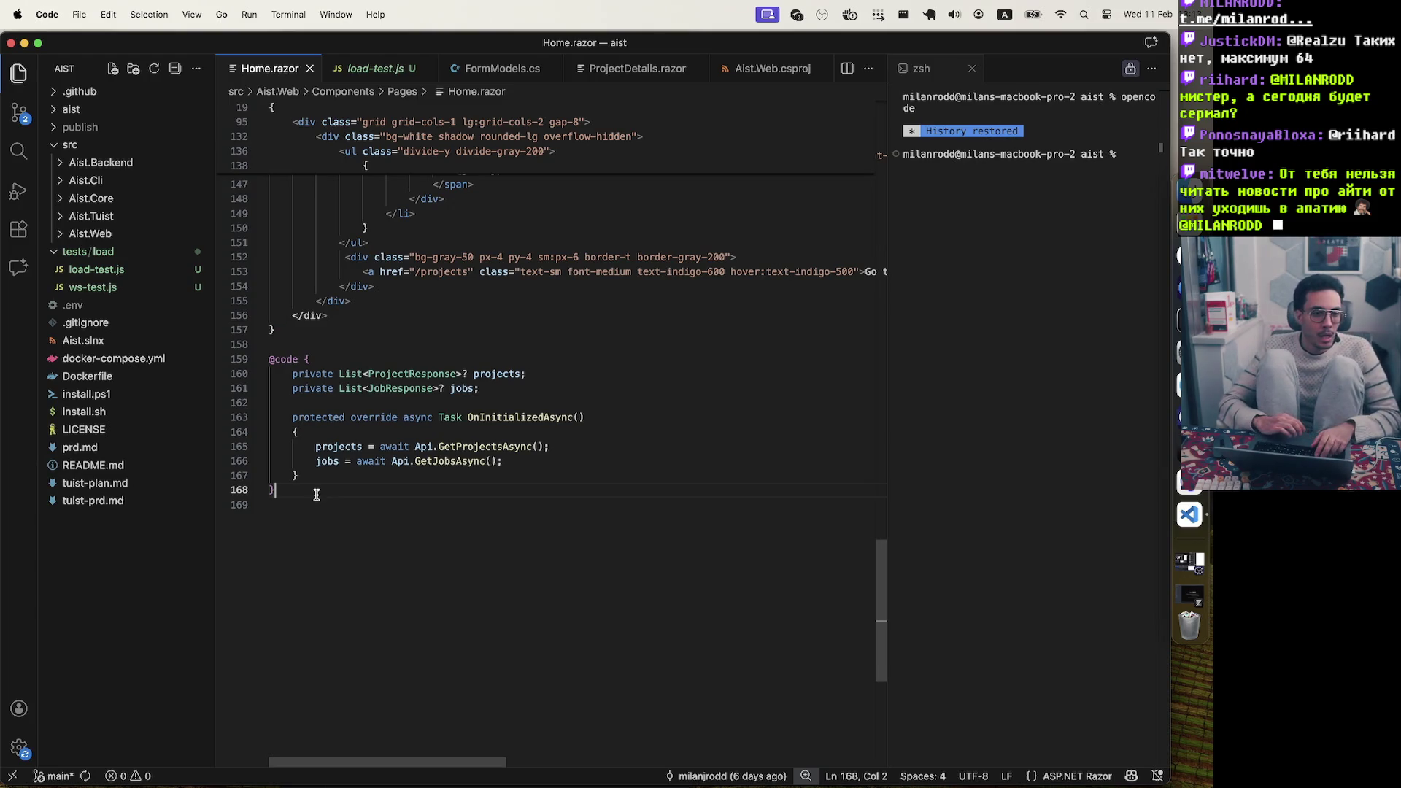
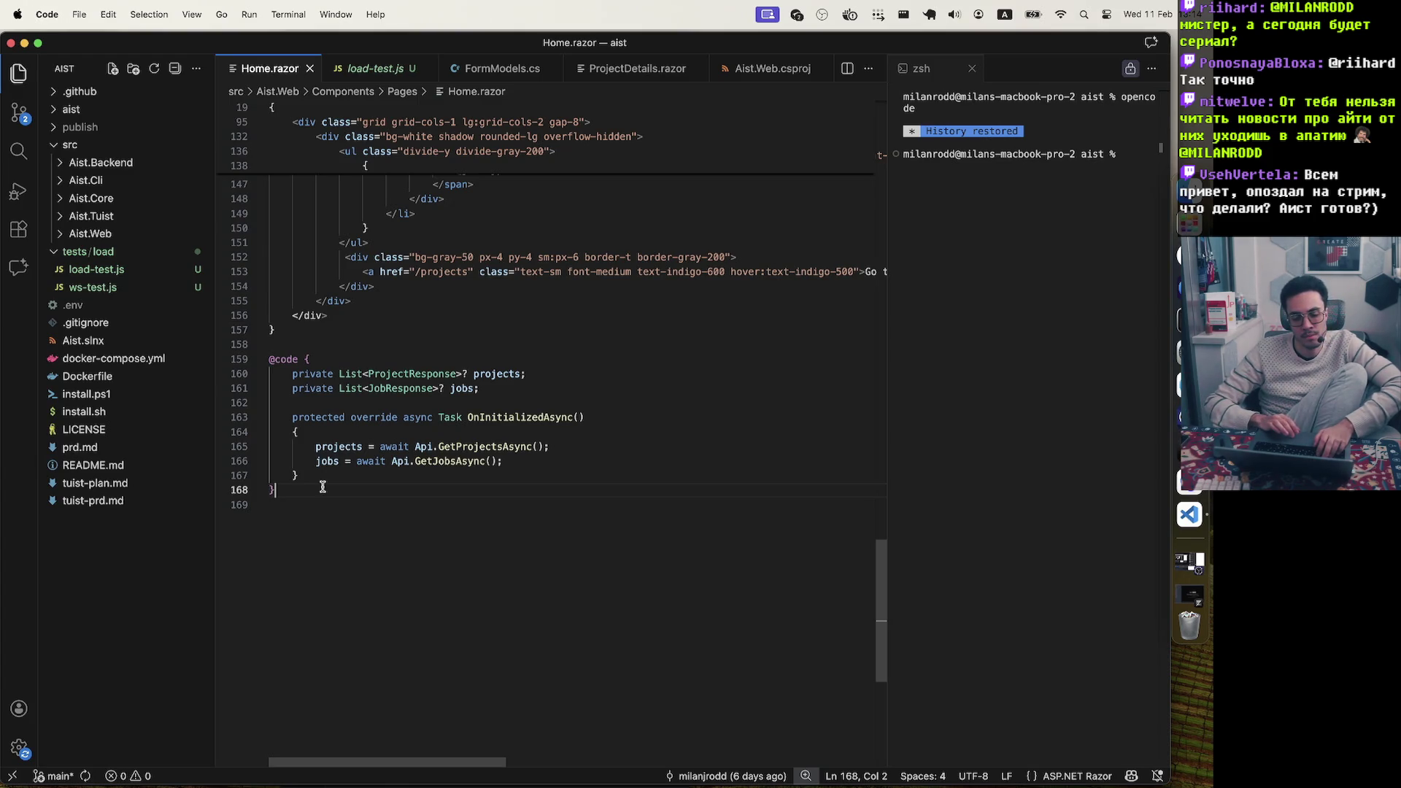
pyautogui.moveTo(329, 489); pyautogui.dragTo(276, 359)
pyautogui.click(347, 359)
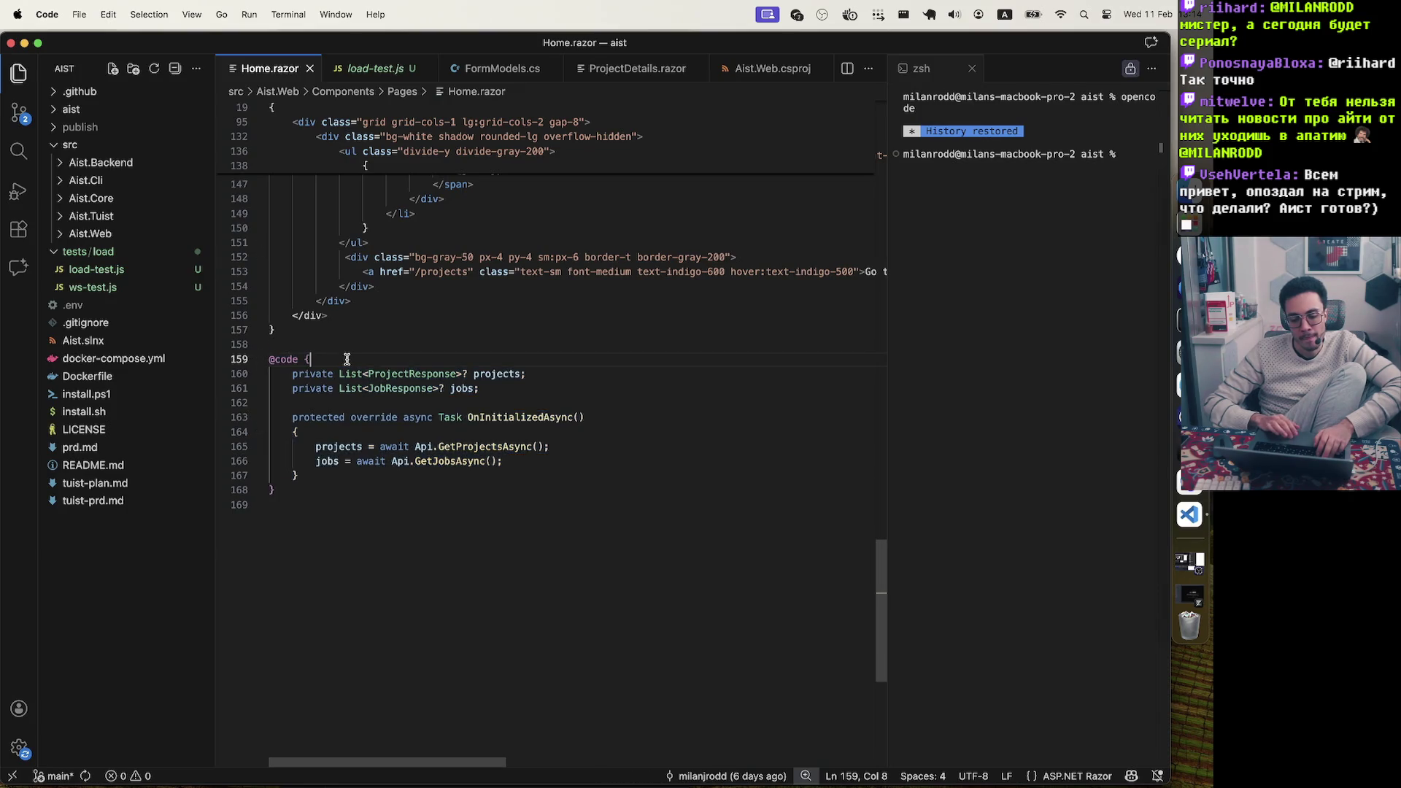
pyautogui.moveTo(292, 374)
pyautogui.mouseDown()
pyautogui.moveTo(342, 485)
pyautogui.moveTo(353, 473)
pyautogui.moveTo(241, 461)
pyautogui.moveTo(249, 371)
pyautogui.mouseUp()
pyautogui.click(346, 361)
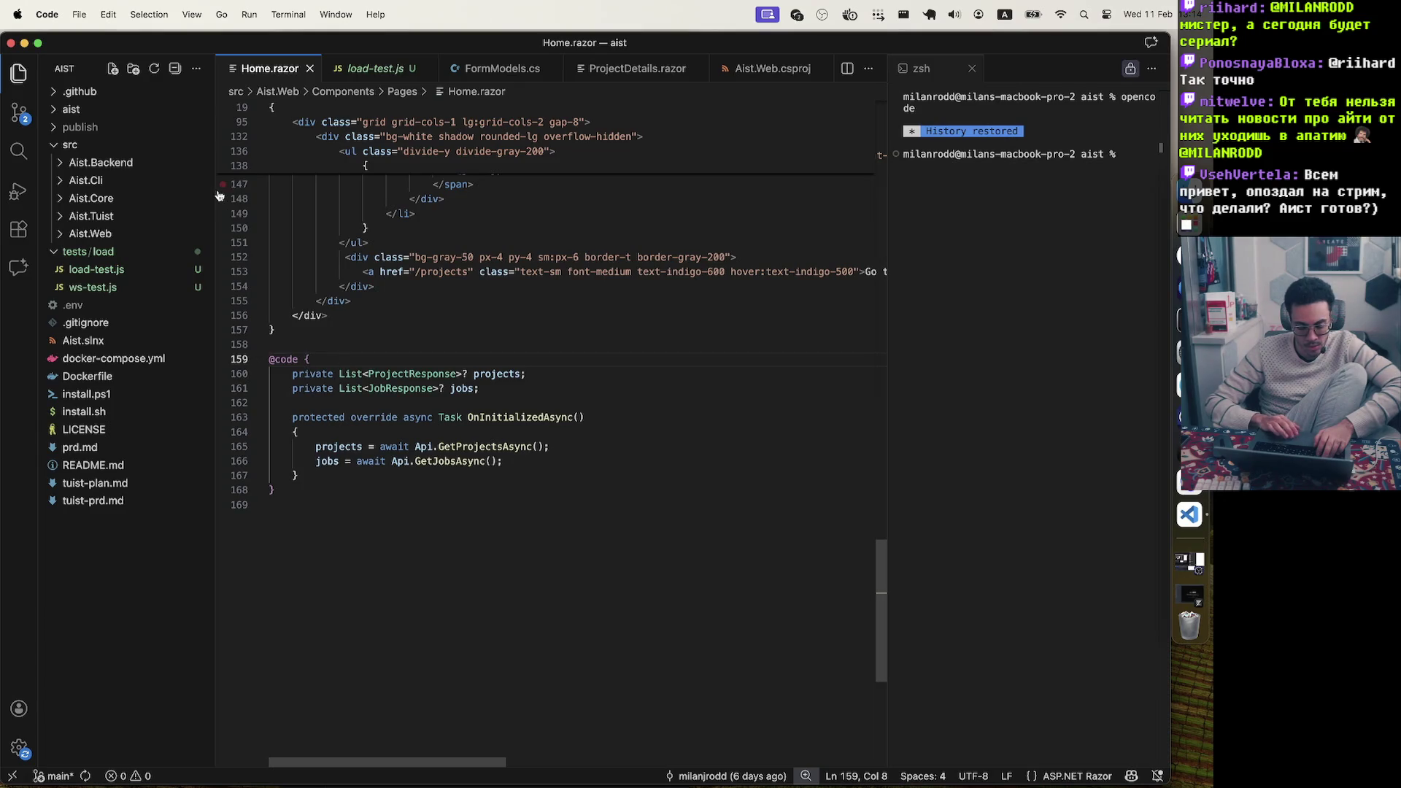
# Collapse the tests/load and src folders and scroll Home.razor back to the top
pyautogui.click(78, 252)
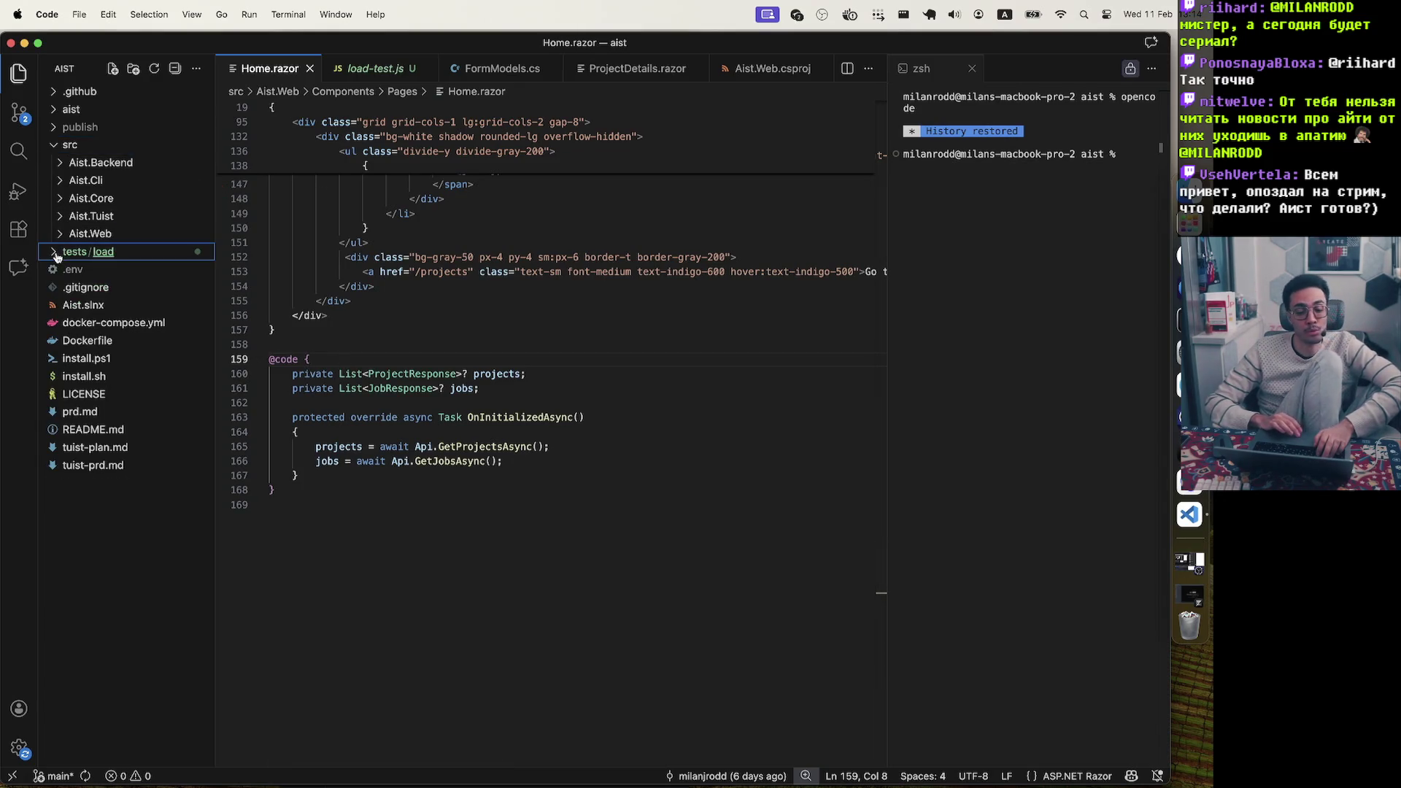
pyautogui.click(55, 146)
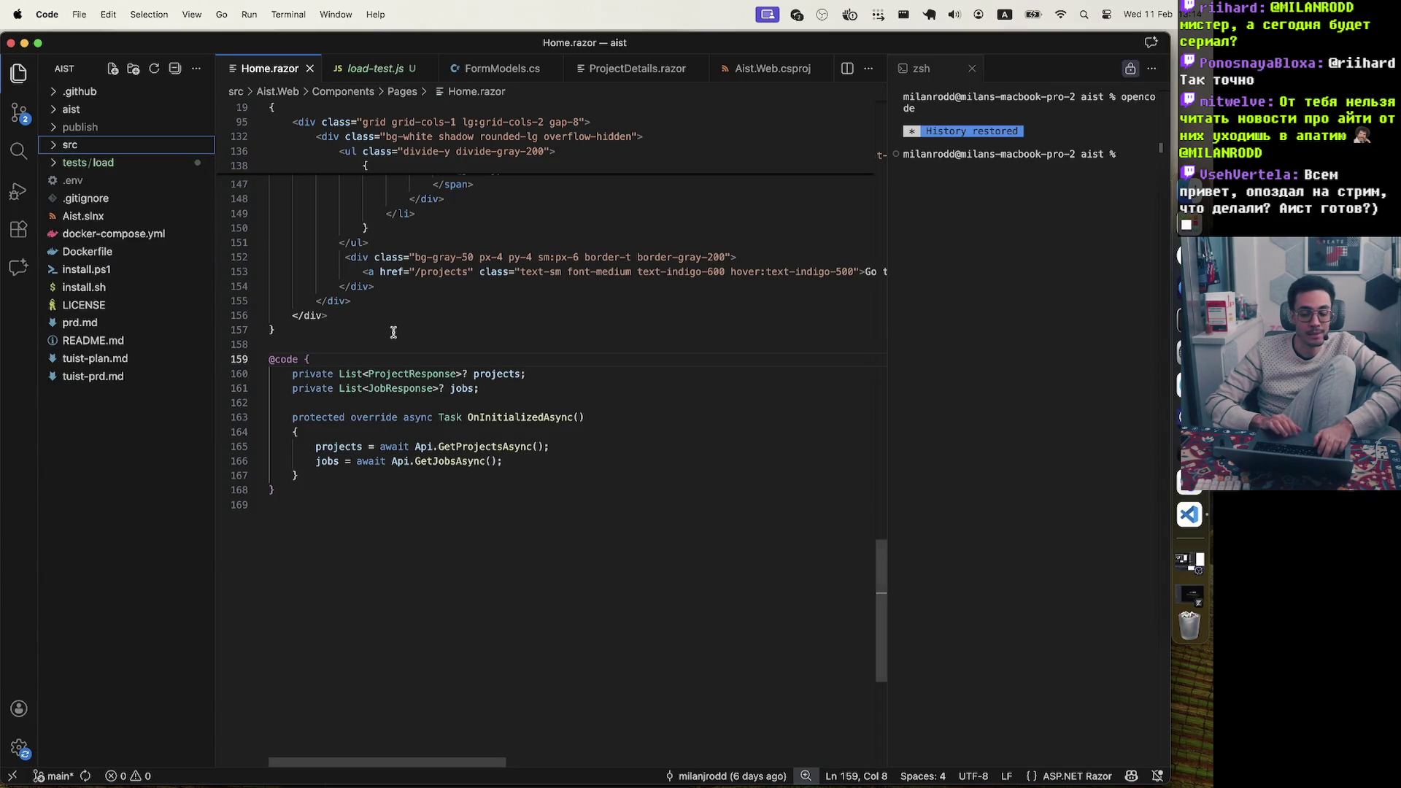
pyautogui.scroll(10, 394, 332)
pyautogui.scroll(15, 393, 333)
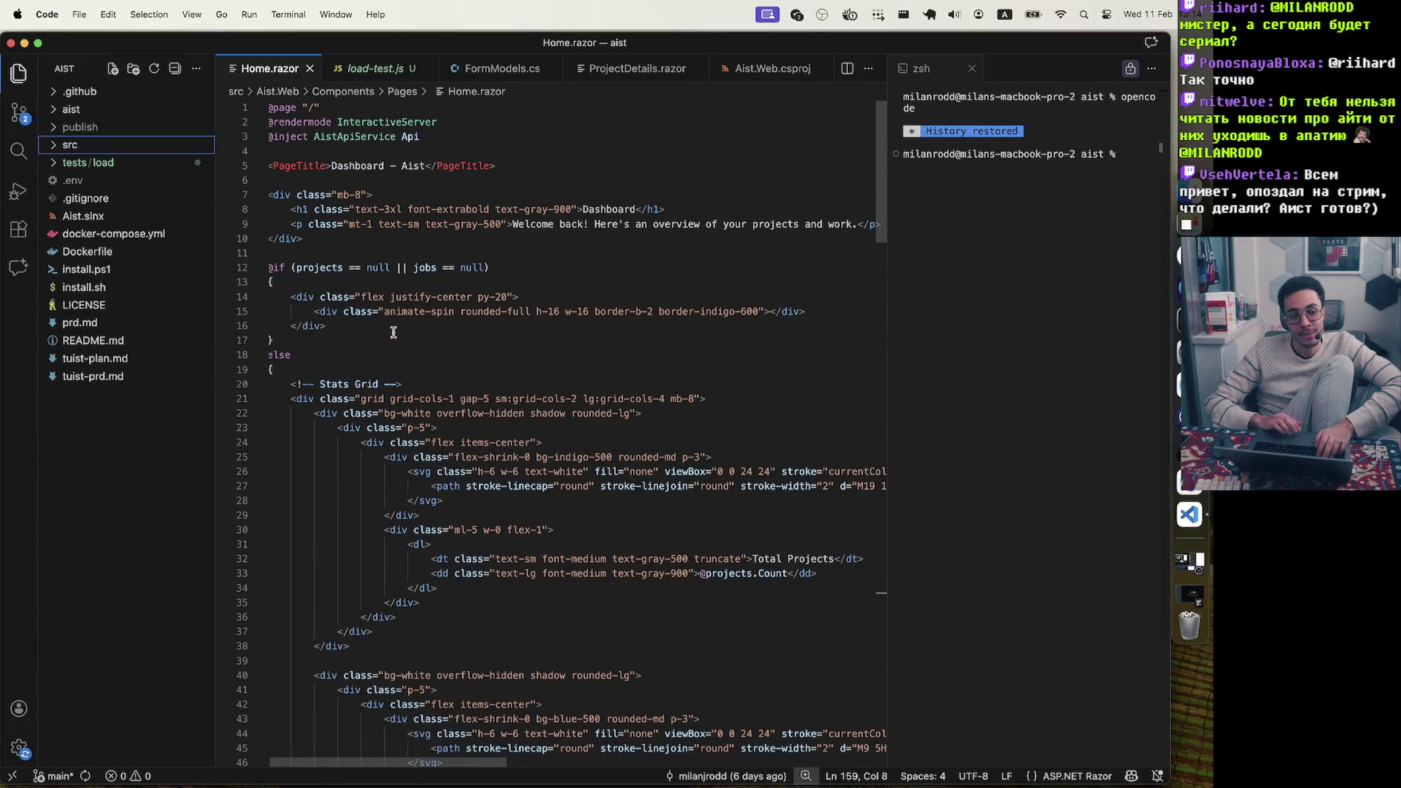
# Widen the zsh terminal panel, focus its prompt, then shrink it slightly again
pyautogui.moveTo(887, 266); pyautogui.dragTo(668, 255)
pyautogui.click(821, 206)
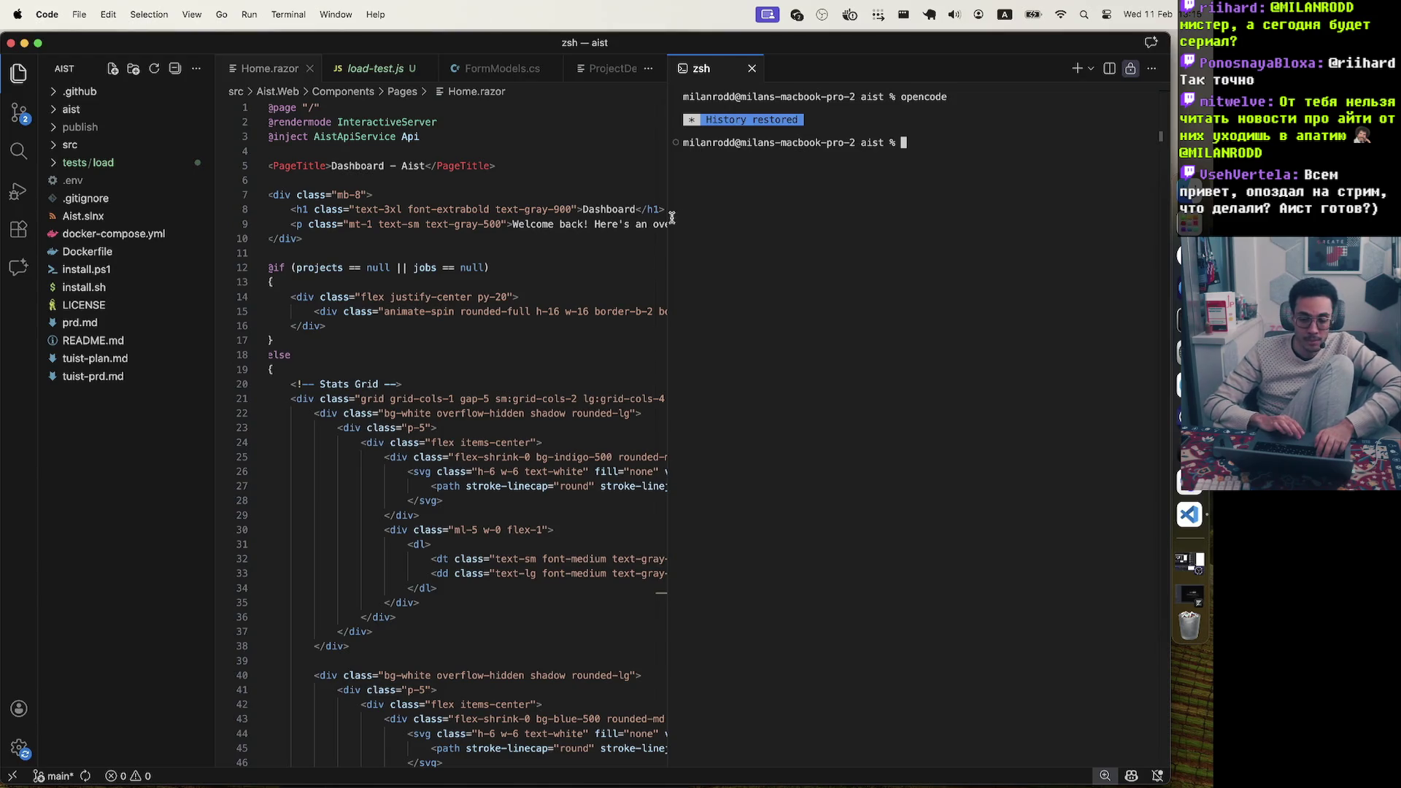
pyautogui.moveTo(667, 219); pyautogui.dragTo(726, 219)
# Bring Yandex Browser forward and load templ.guide
pyautogui.hotkey('ctrl', 'Up')
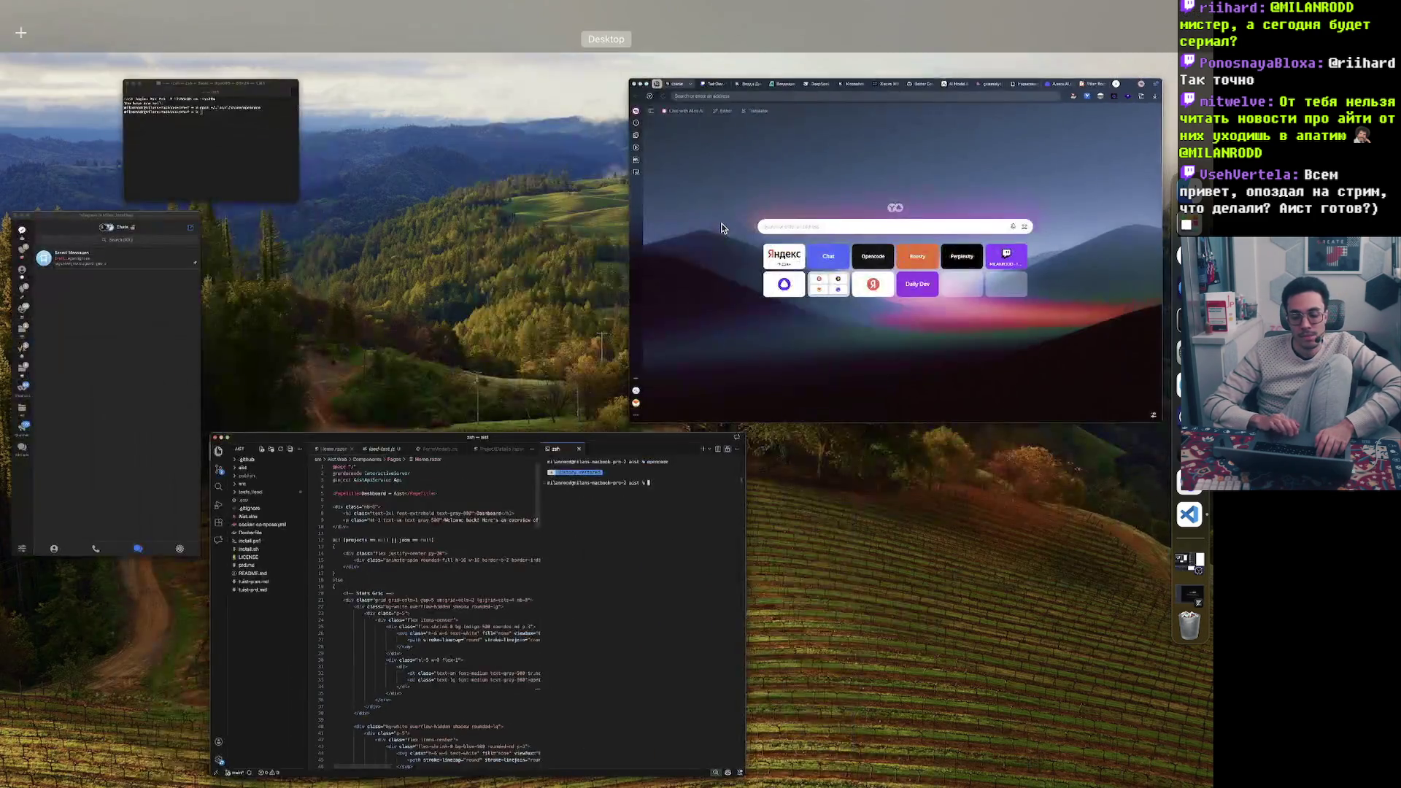
pyautogui.click(722, 228)
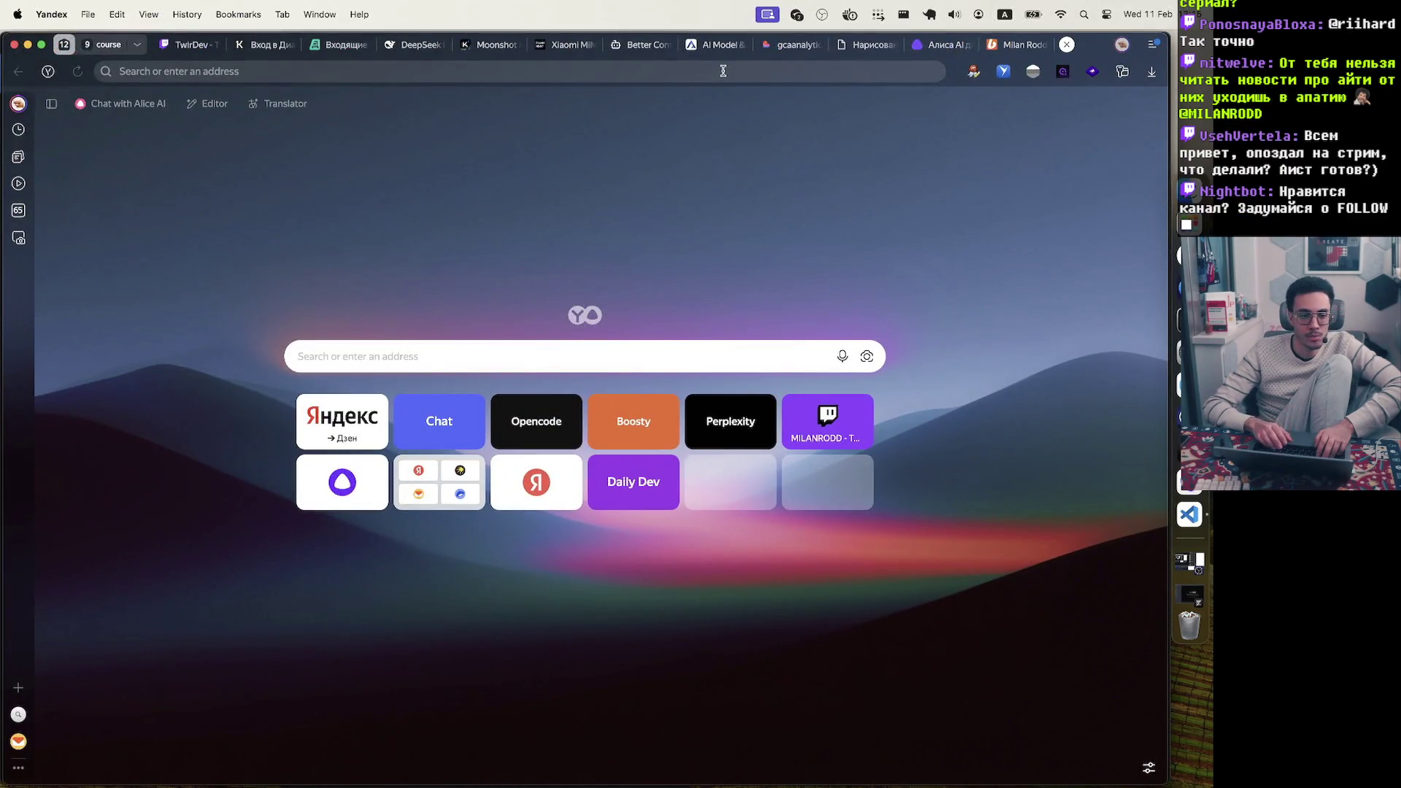
pyautogui.click(723, 70)
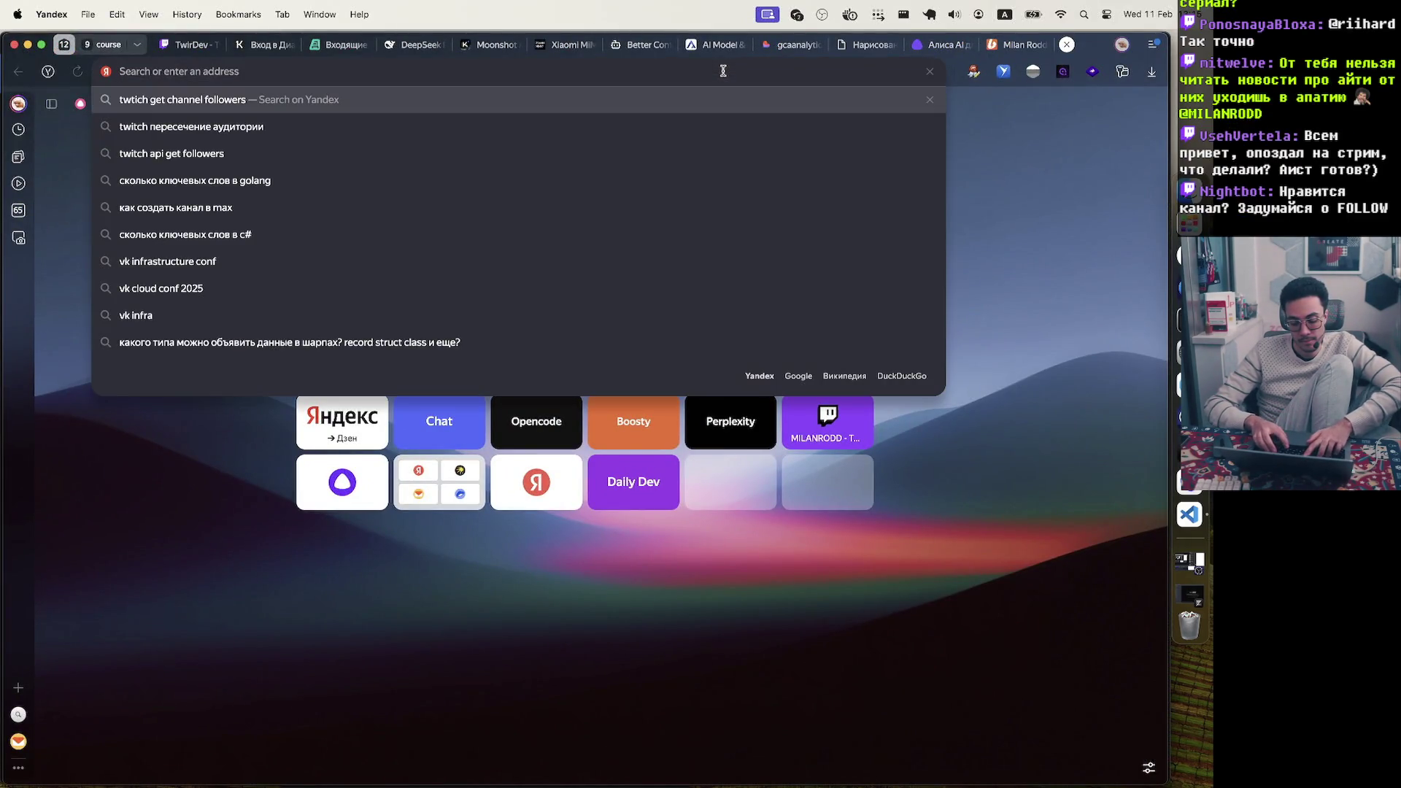
pyautogui.write('templ.guide')
pyautogui.press('Return')
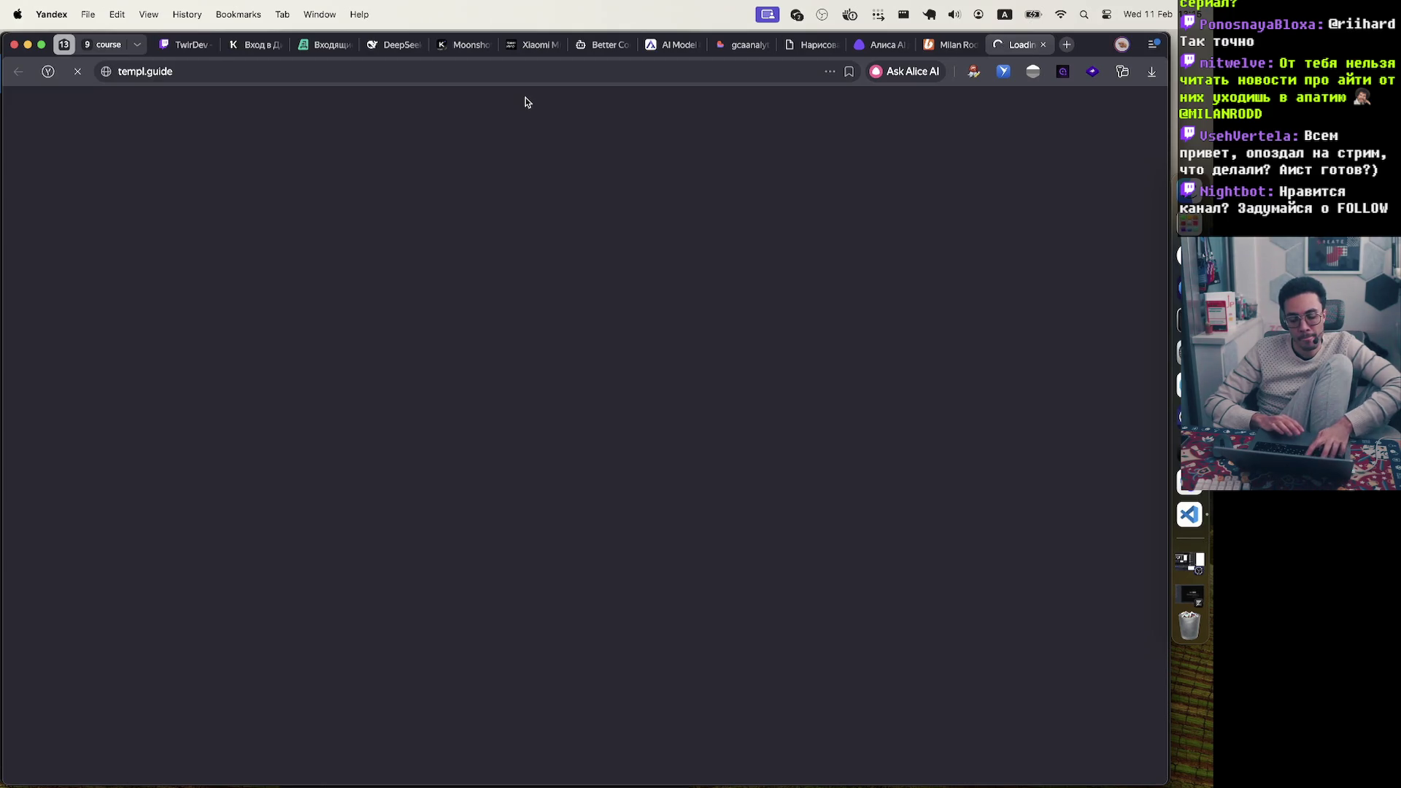
# Open htmx.org in a new tab and glance at the Tailscale connection status
pyautogui.press('super+t')
pyautogui.write('htmx')
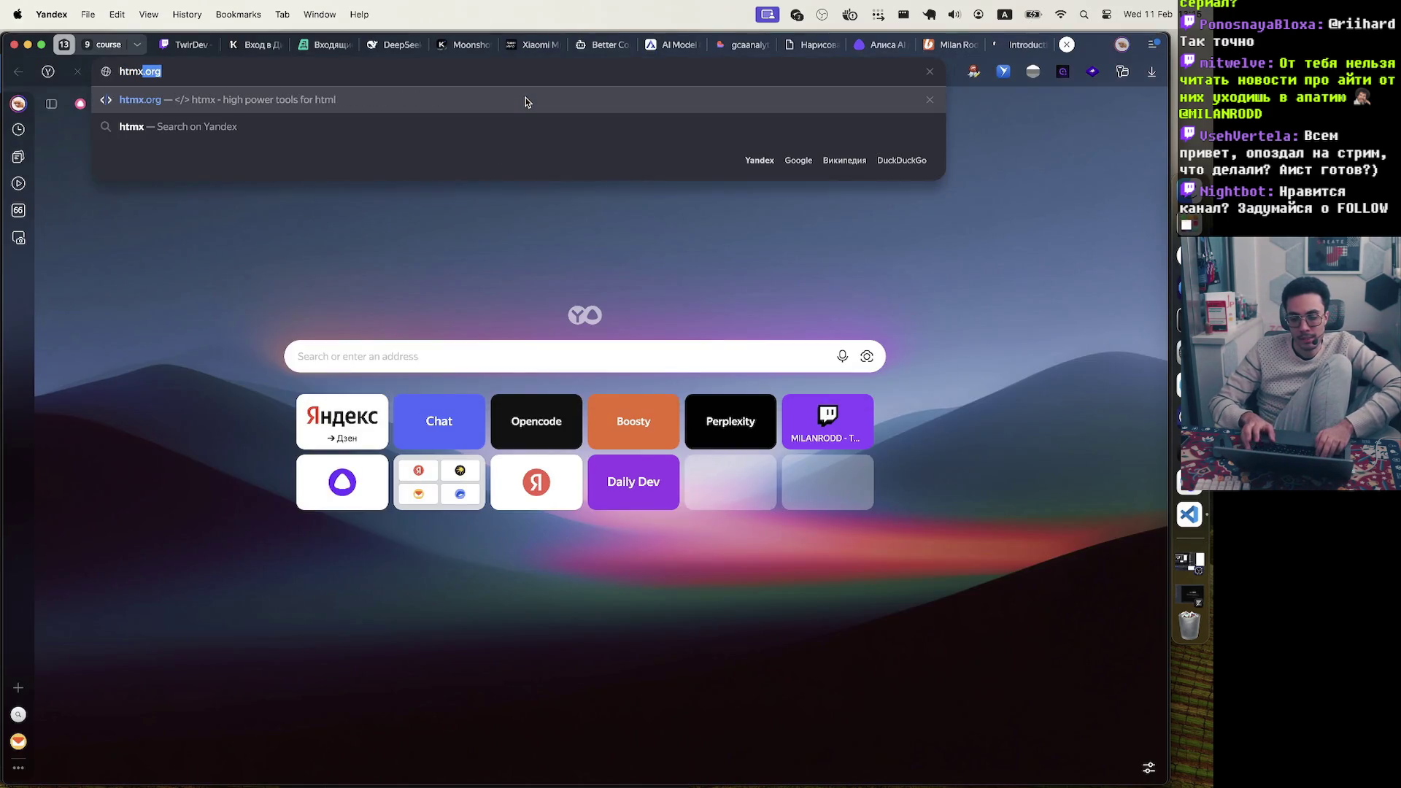
pyautogui.press('Return')
pyautogui.click(879, 15)
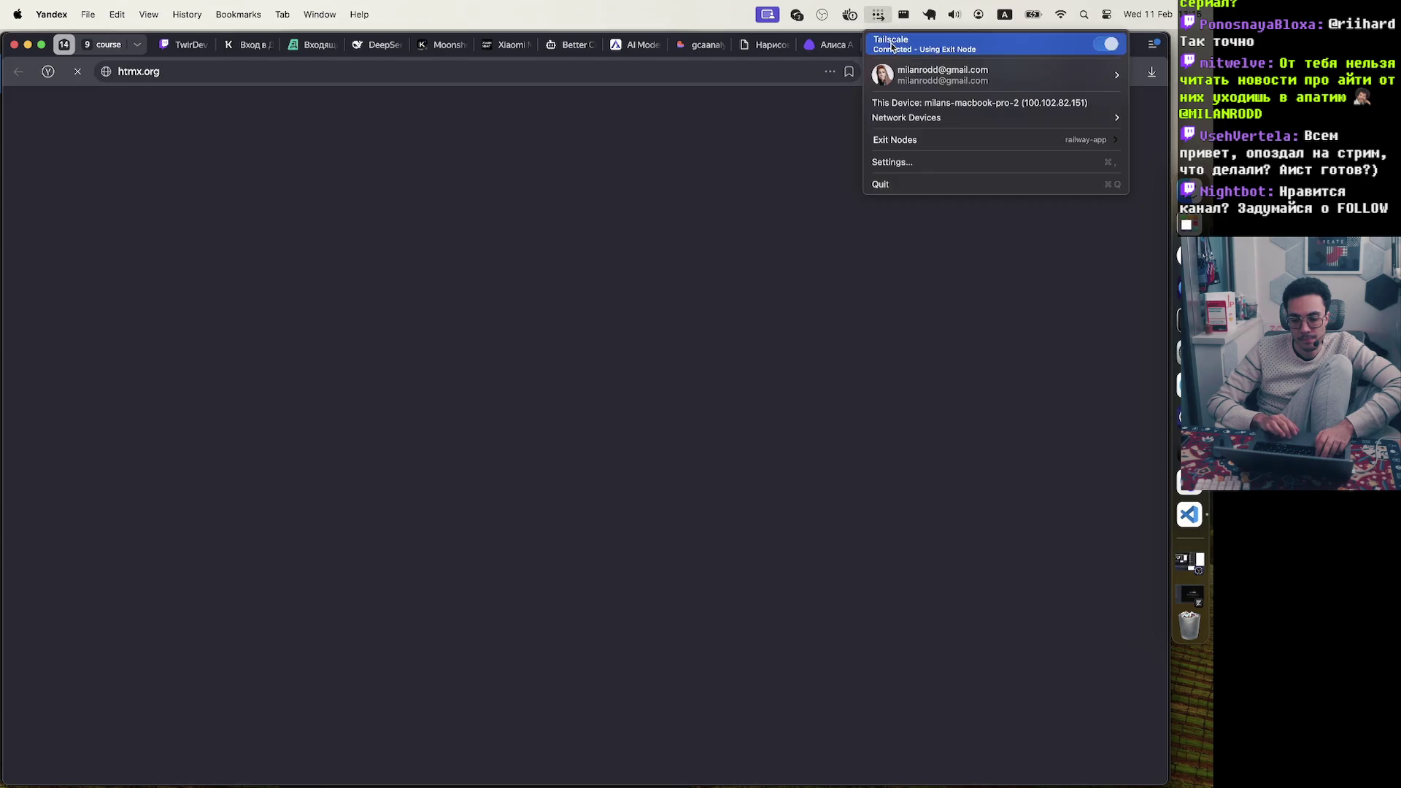
pyautogui.click(867, 199)
# Flip between the templ docs and htmx.org tabs, ending on the templ Introduction
pyautogui.hotkey('ctrl', 'shift', 'Tab')
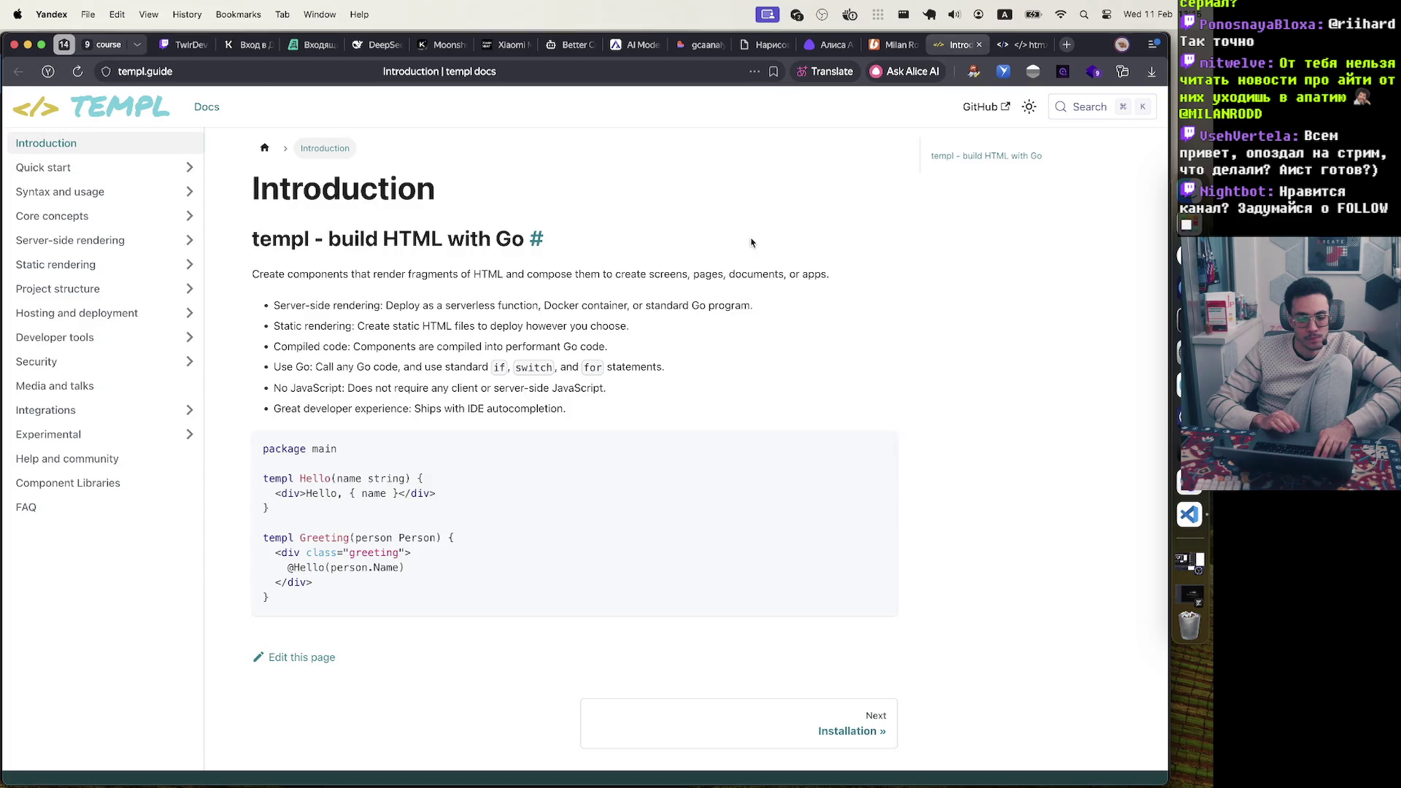
pyautogui.hotkey('ctrl', 'Tab')
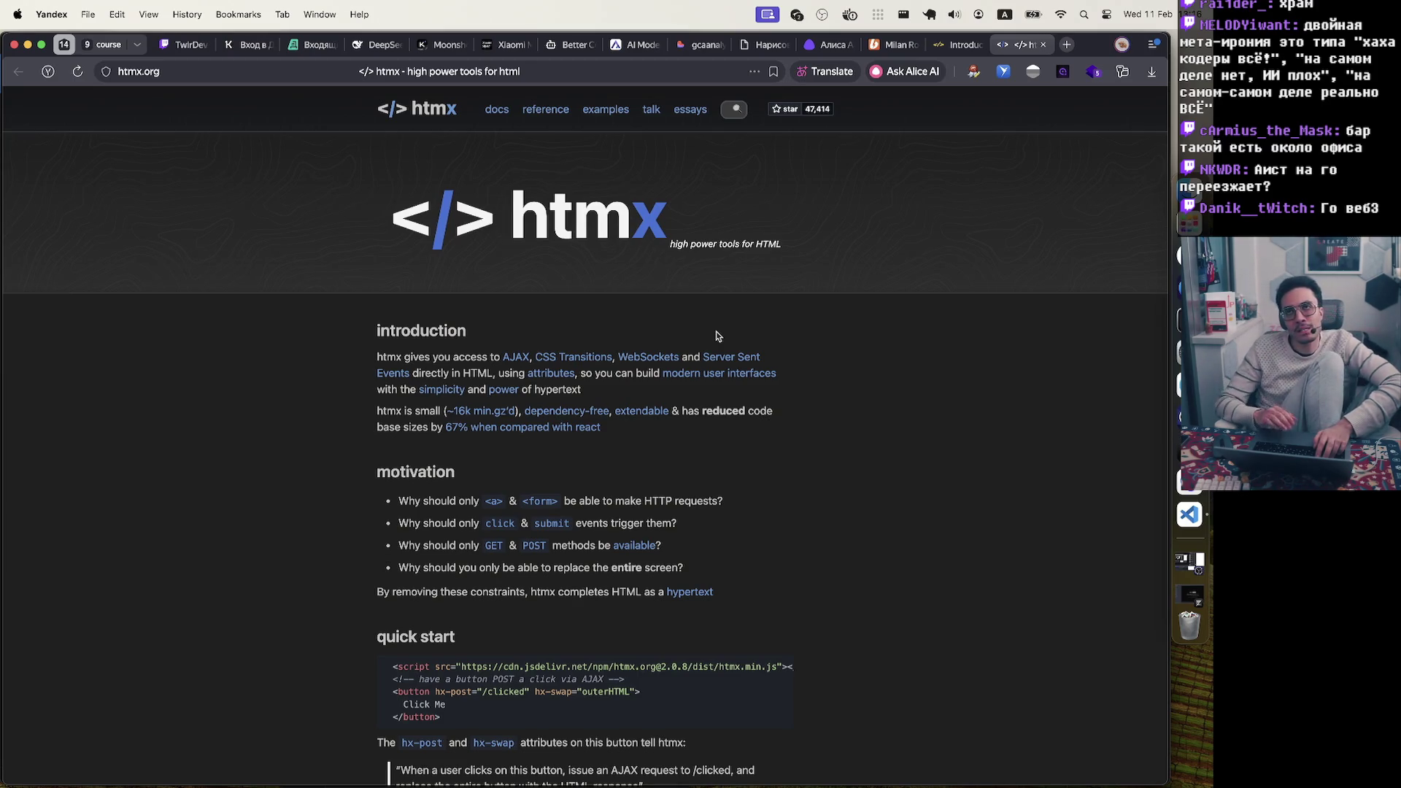
pyautogui.click(964, 46)
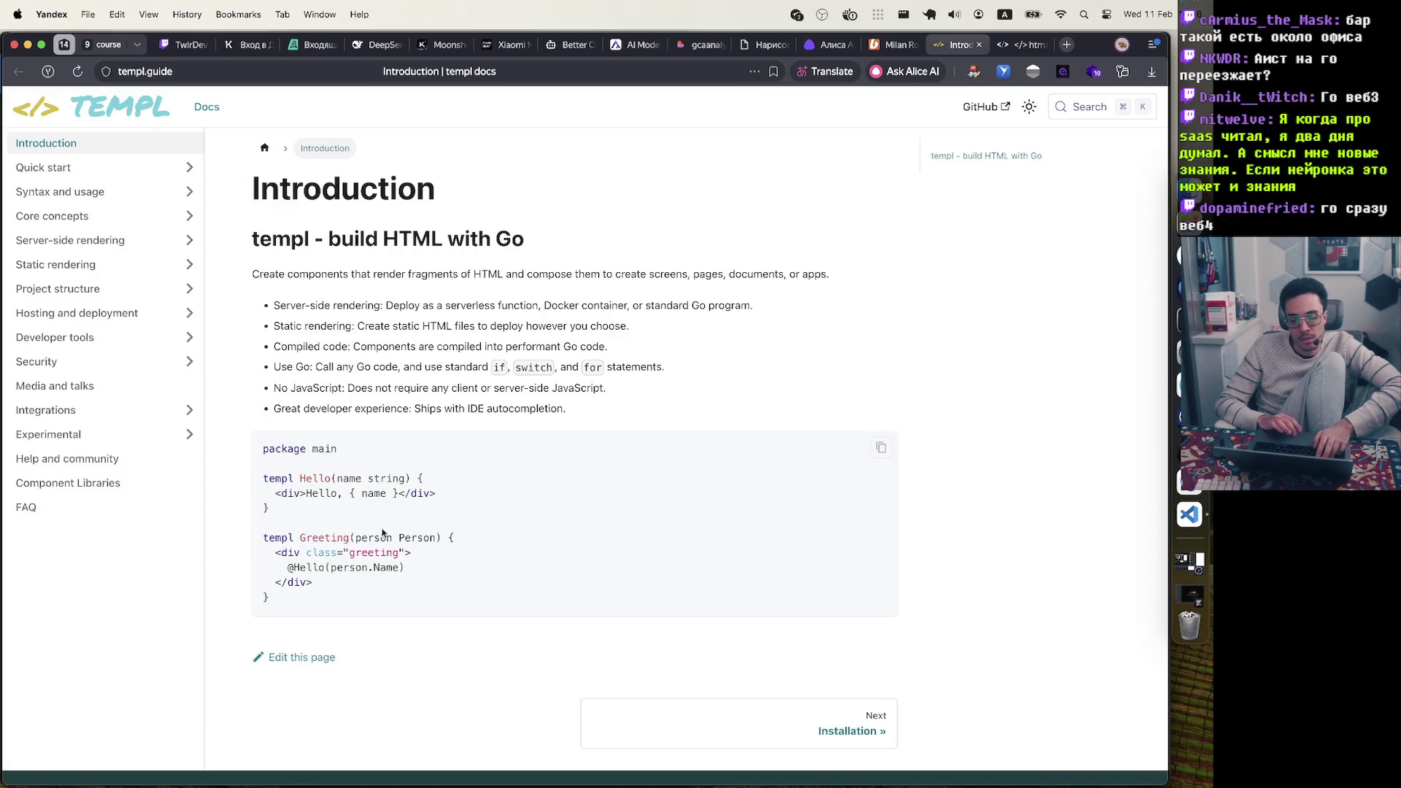
# Select the templ Hello/Greeting code example and the intro feature list to read them
pyautogui.moveTo(280, 606); pyautogui.dragTo(244, 444)
pyautogui.click(540, 427)
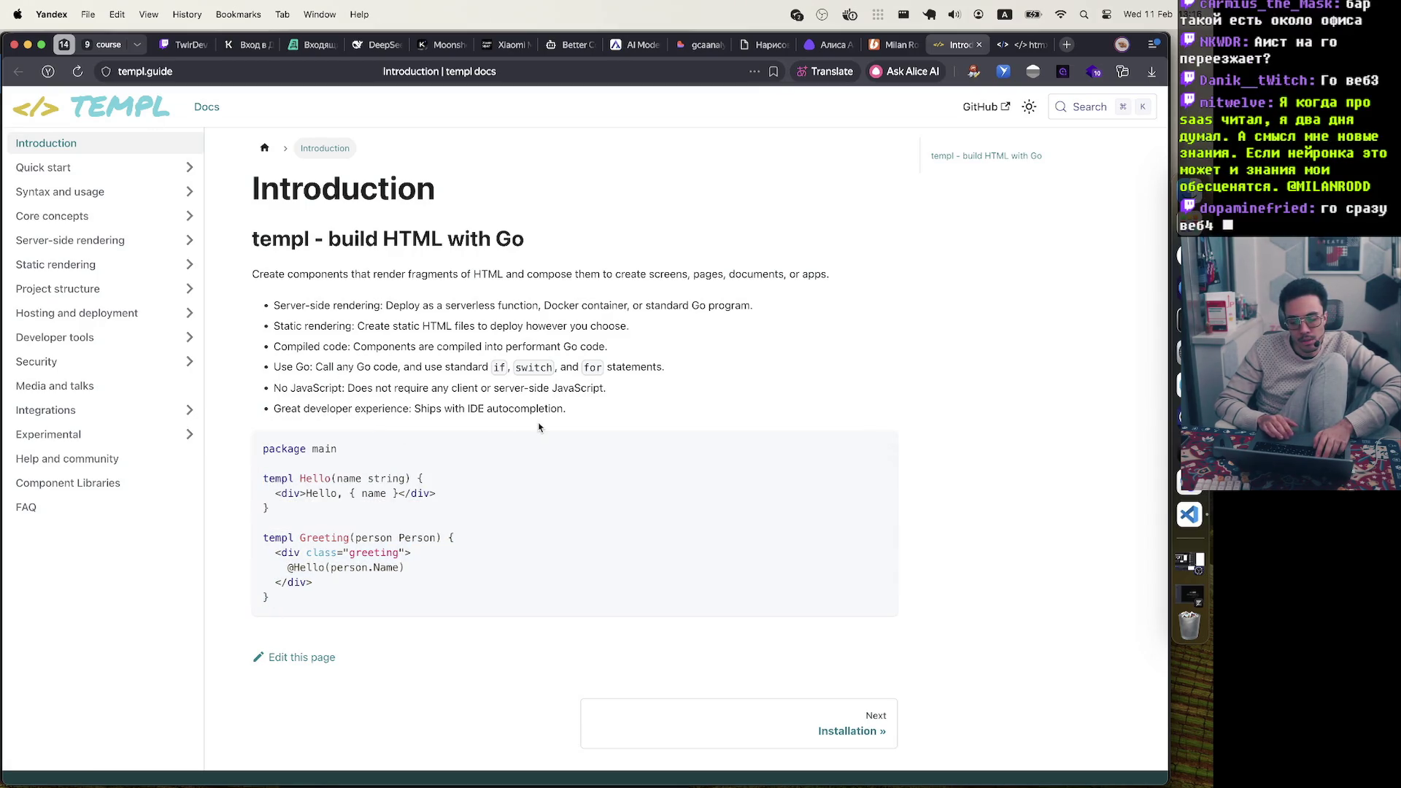
pyautogui.moveTo(568, 410); pyautogui.dragTo(255, 271)
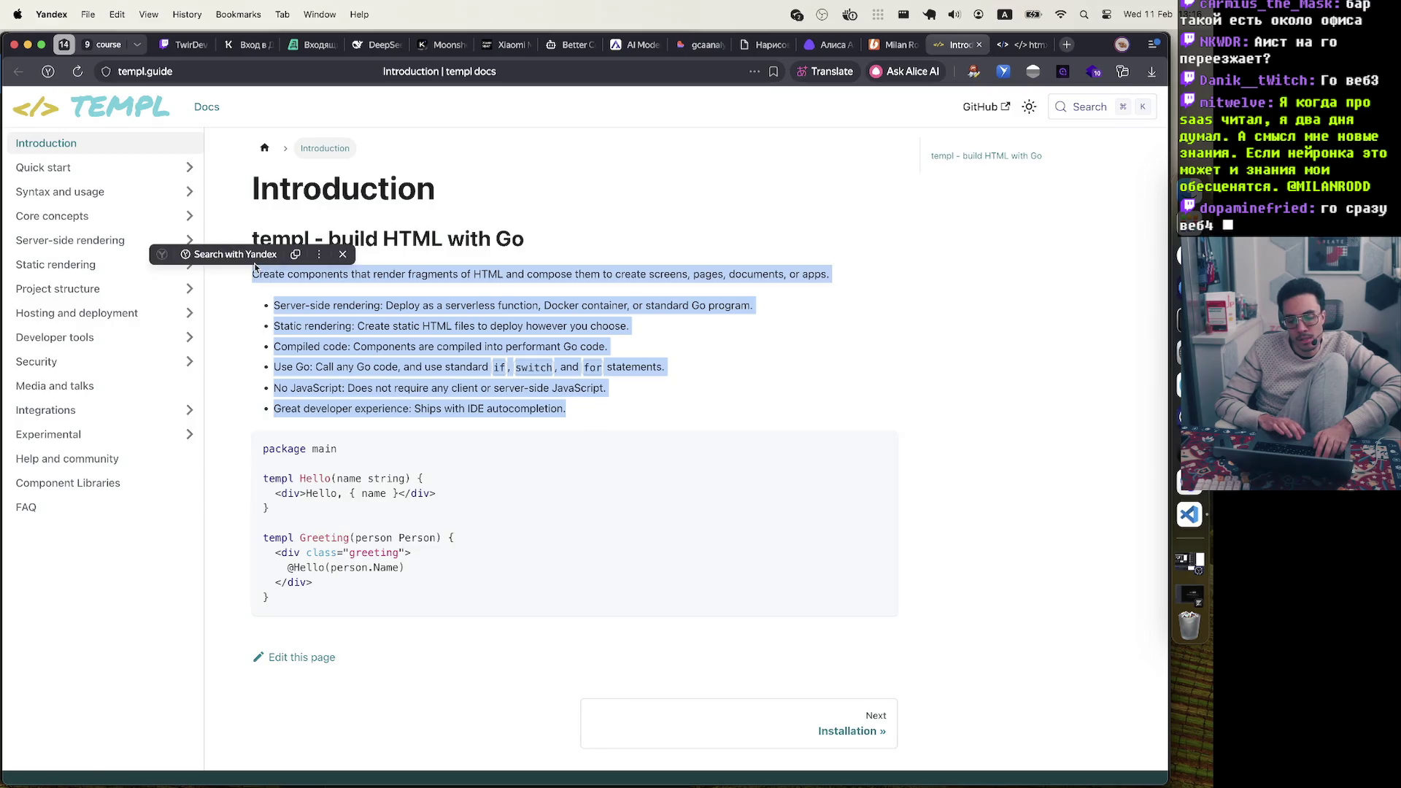
pyautogui.click(254, 273)
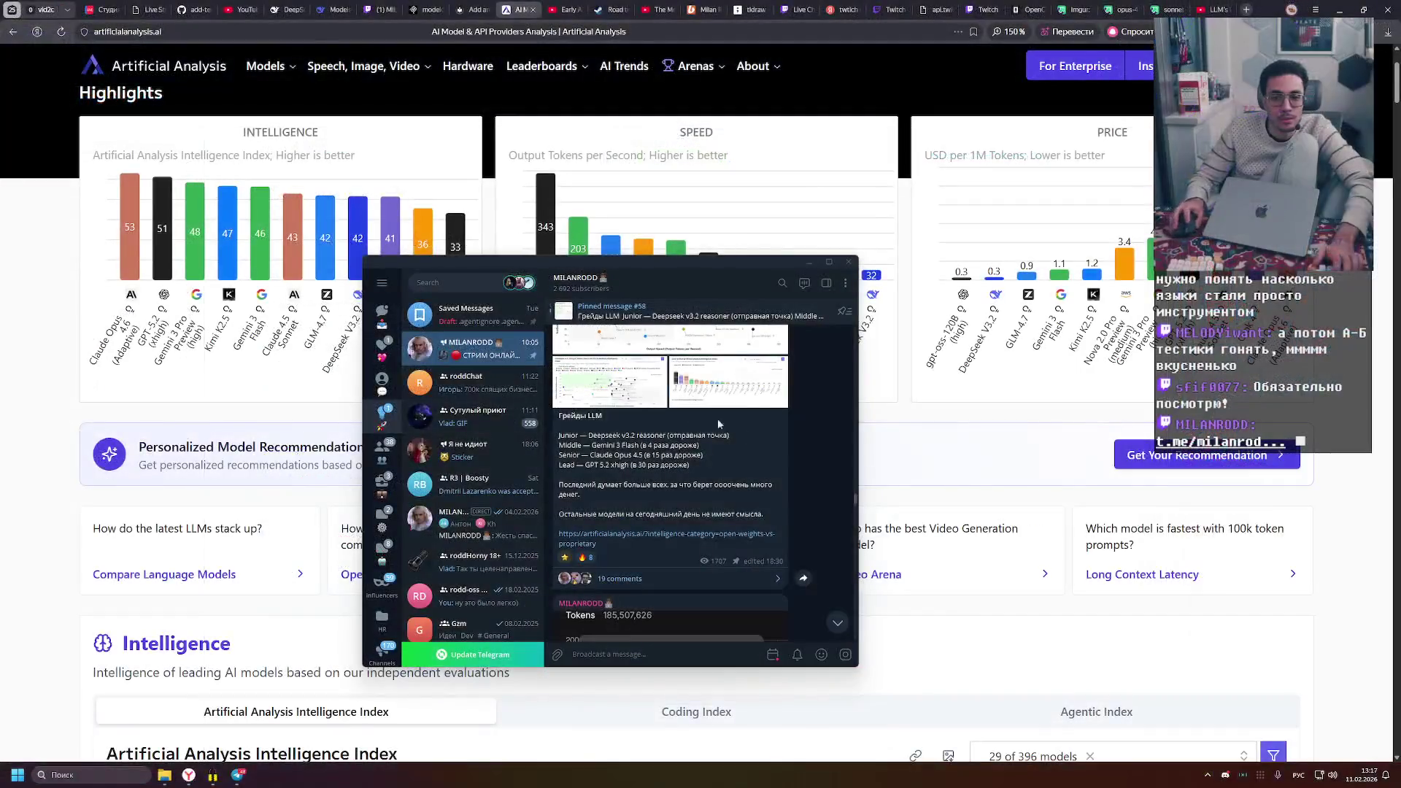
# Select parts of the LLM grade list in the 'Грейды LLM' post to read it
pyautogui.scroll(2, 719, 424)
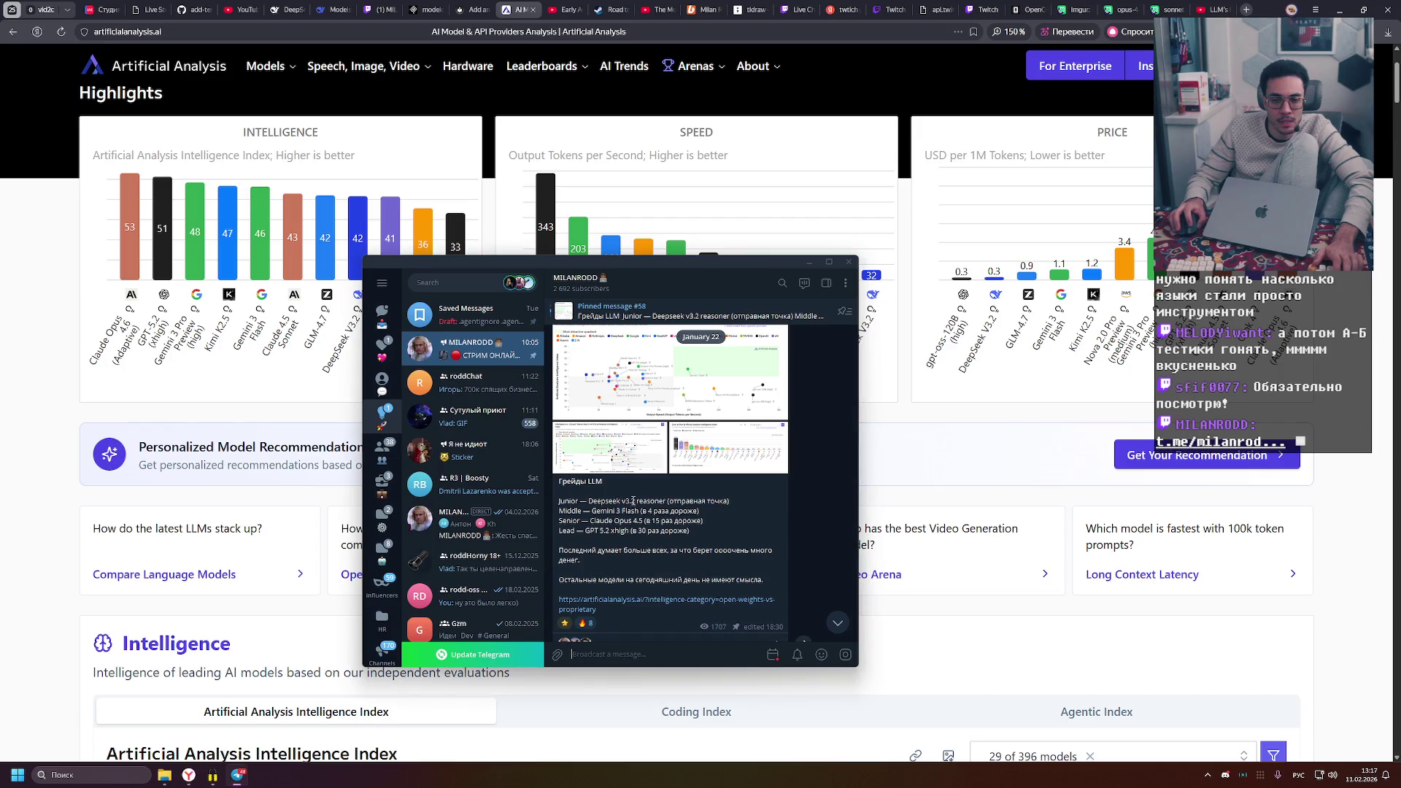
pyautogui.moveTo(723, 530); pyautogui.dragTo(560, 503)
pyautogui.click(580, 507)
pyautogui.doubleClick(604, 531)
pyautogui.click(576, 511)
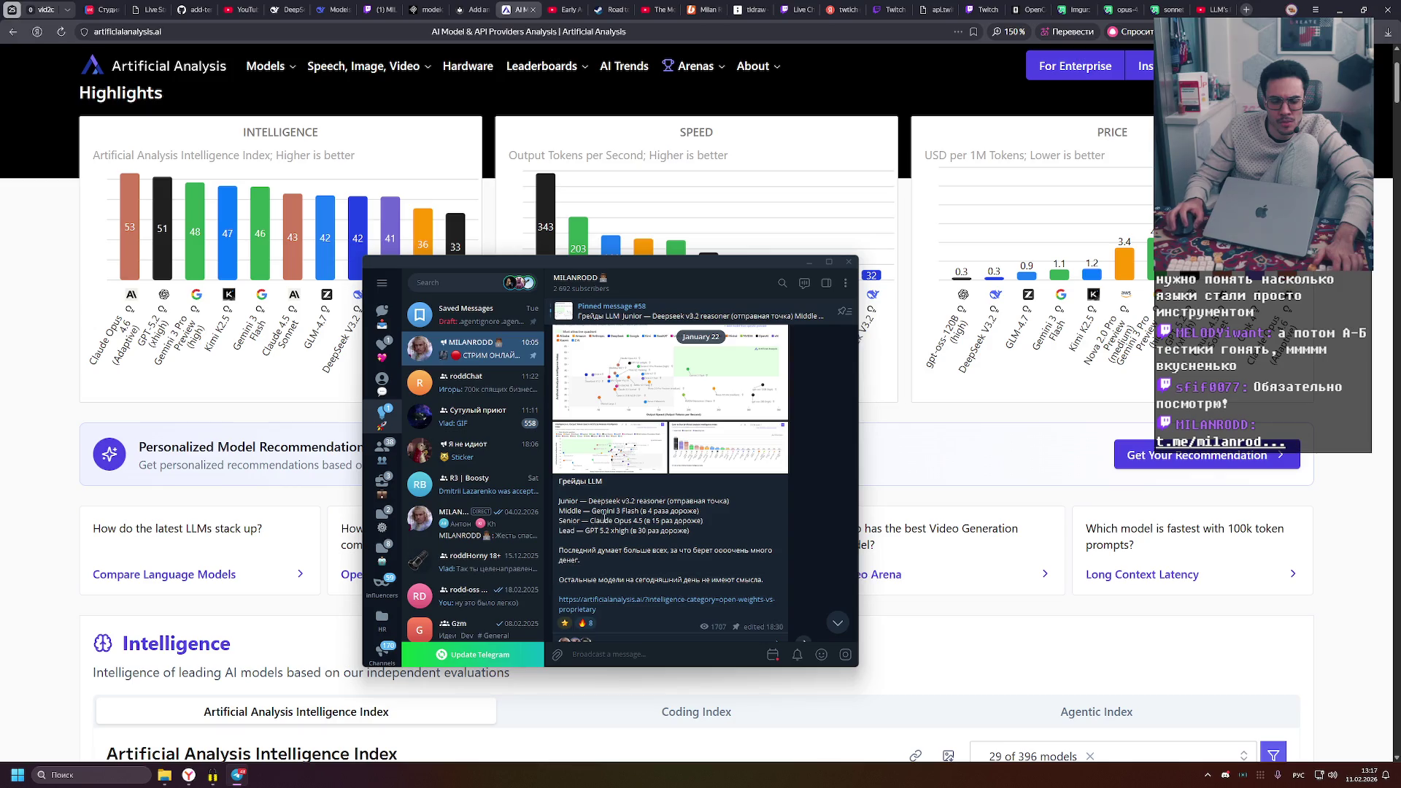
# Scroll through the post, then switch from the Boosty page to the tldraw whiteboard tab
pyautogui.scroll(-1, 584, 579)
pyautogui.scroll(3, 583, 569)
pyautogui.scroll(-2, 584, 562)
pyautogui.scroll(-2, 593, 549)
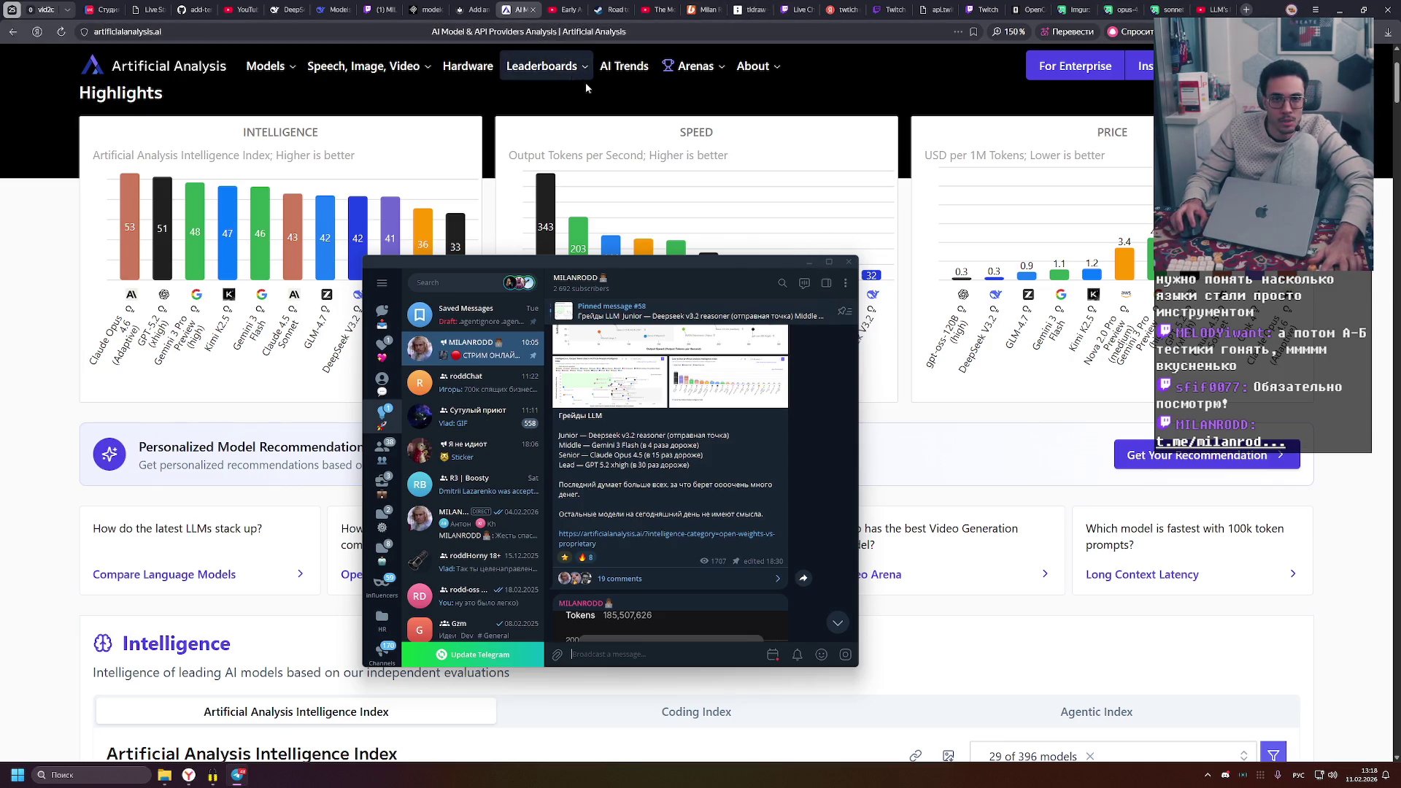
pyautogui.click(699, 7)
pyautogui.hotkey('ctrl', 'Tab')
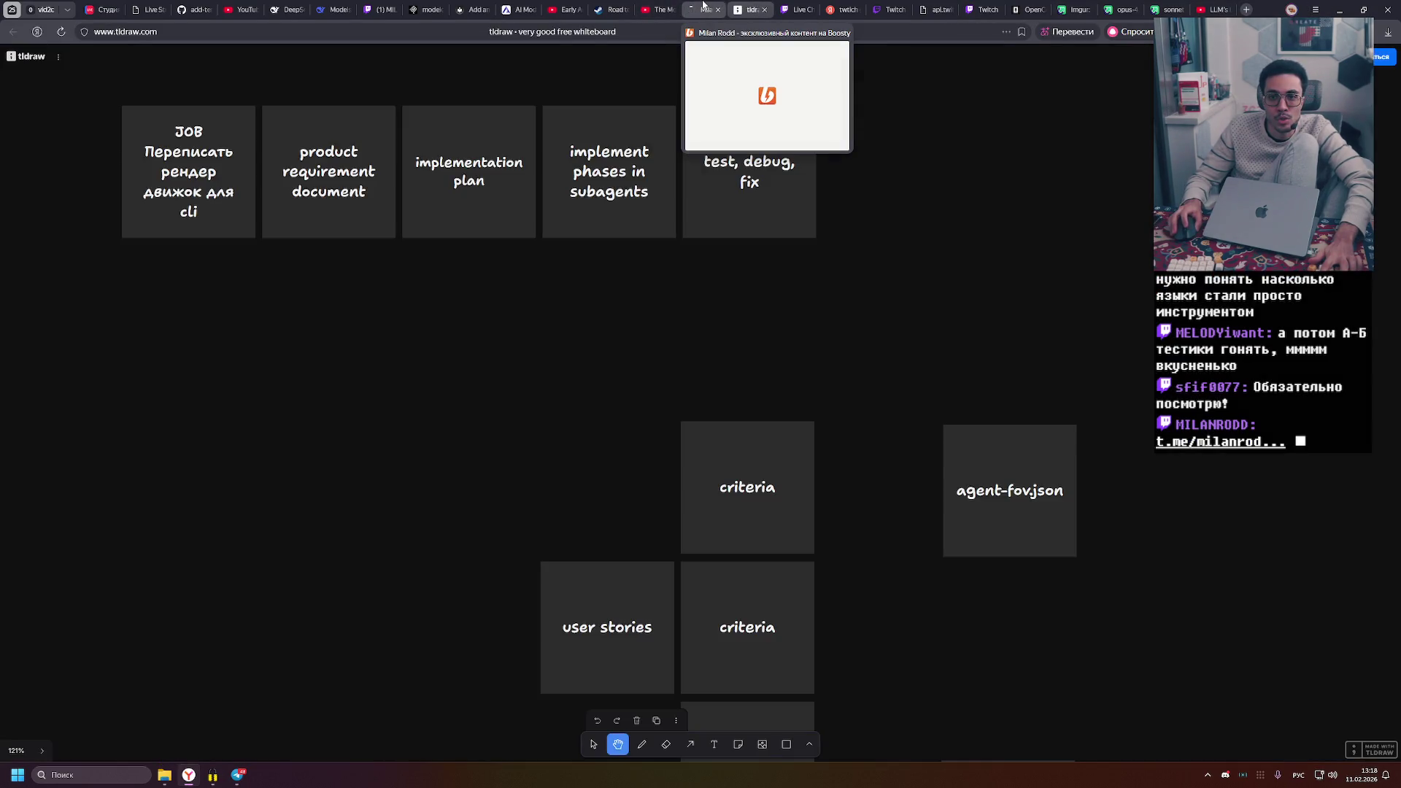
# Return to Boosty, open the profile menu and scroll through the Агентский Кодинг course posts
pyautogui.click(703, 6)
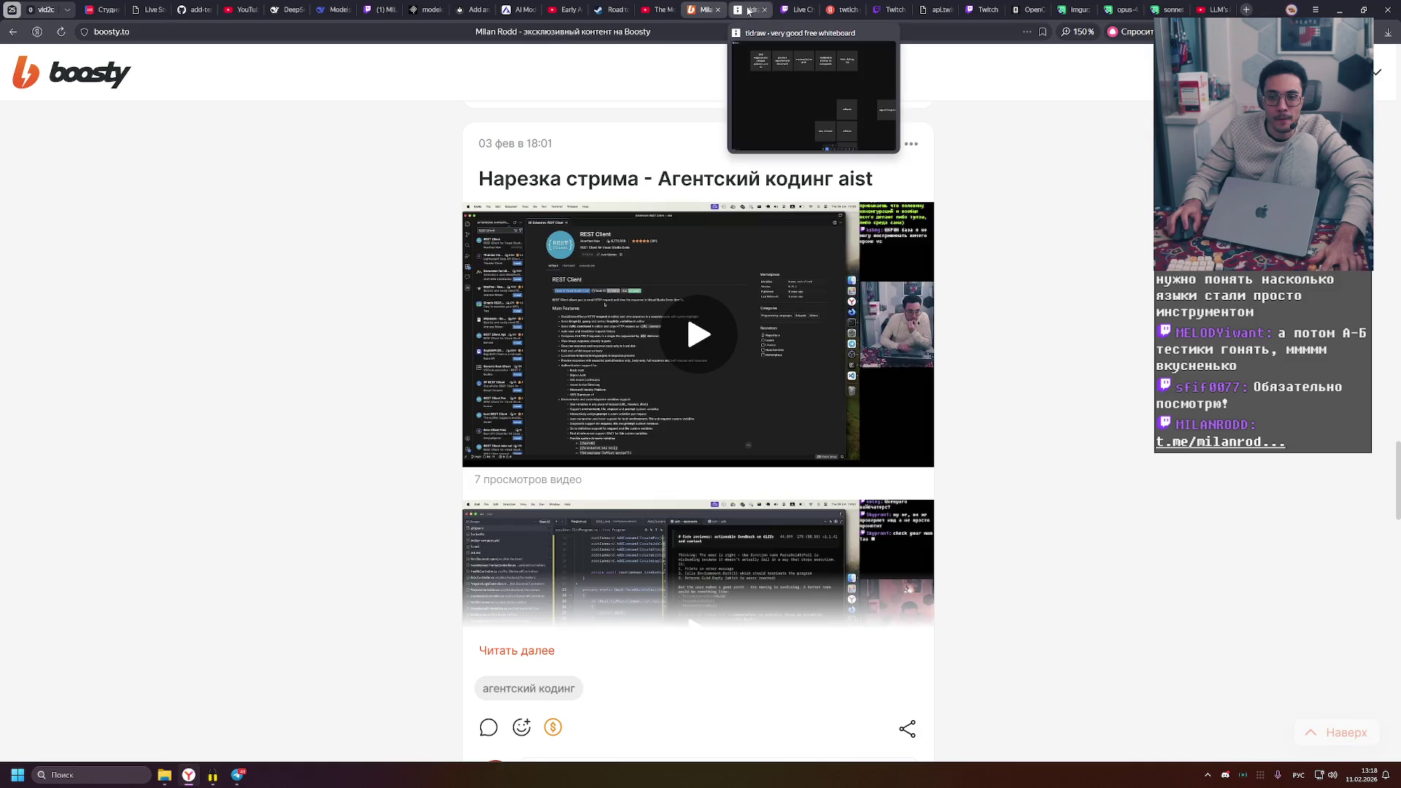
pyautogui.click(1365, 72)
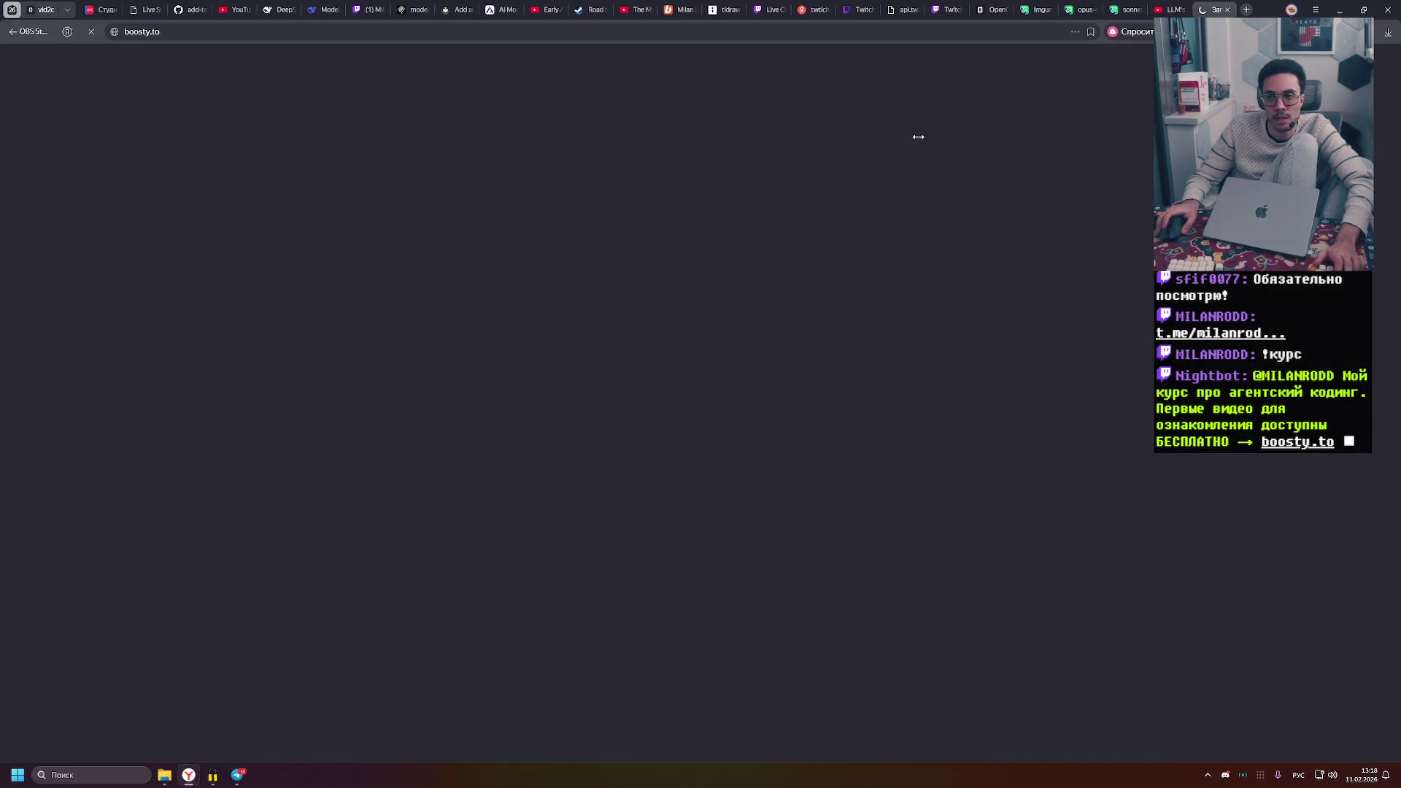
pyautogui.scroll(-10, 746, 202)
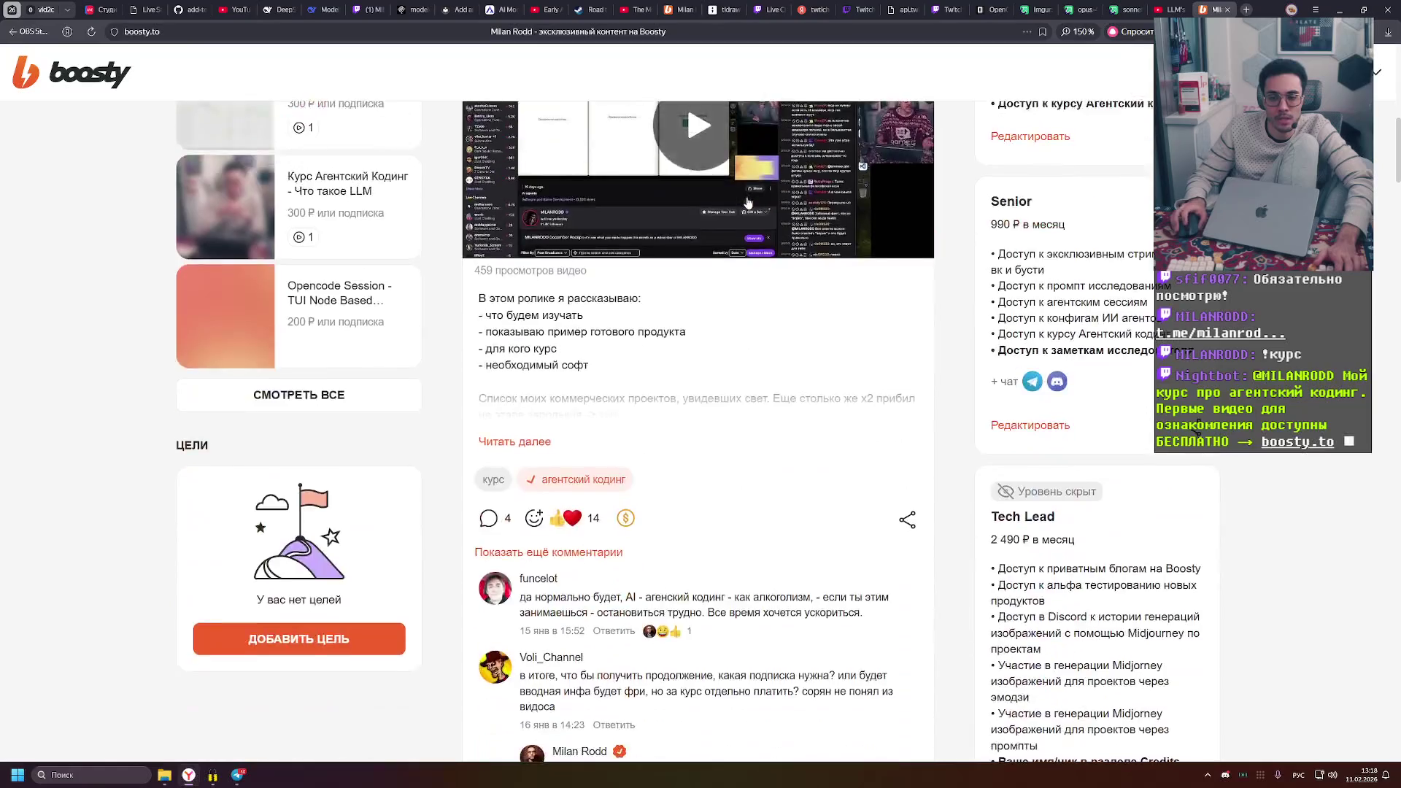
pyautogui.scroll(5, 727, 210)
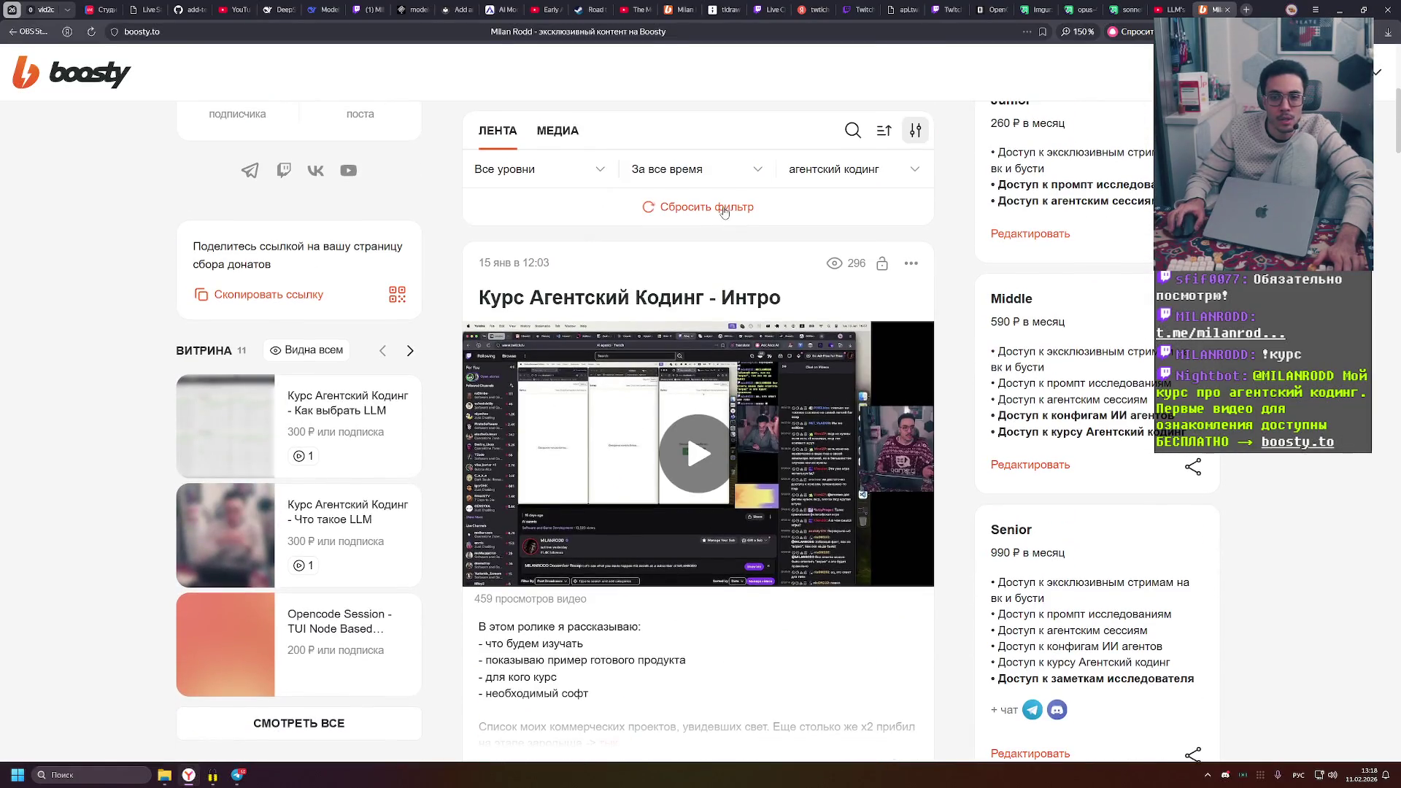
pyautogui.scroll(3, 726, 210)
pyautogui.scroll(-12, 701, 226)
pyautogui.scroll(-20, 687, 242)
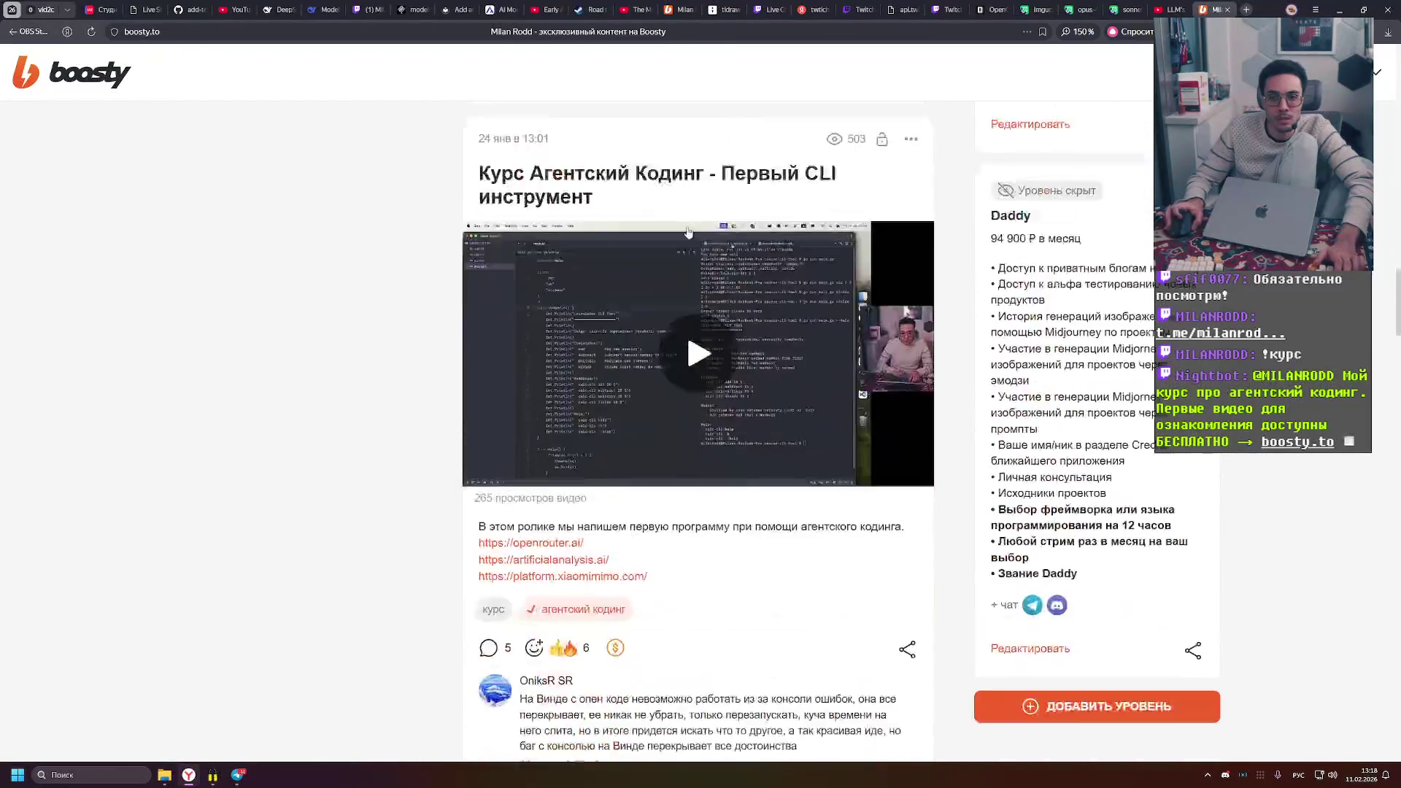
pyautogui.scroll(-20, 678, 209)
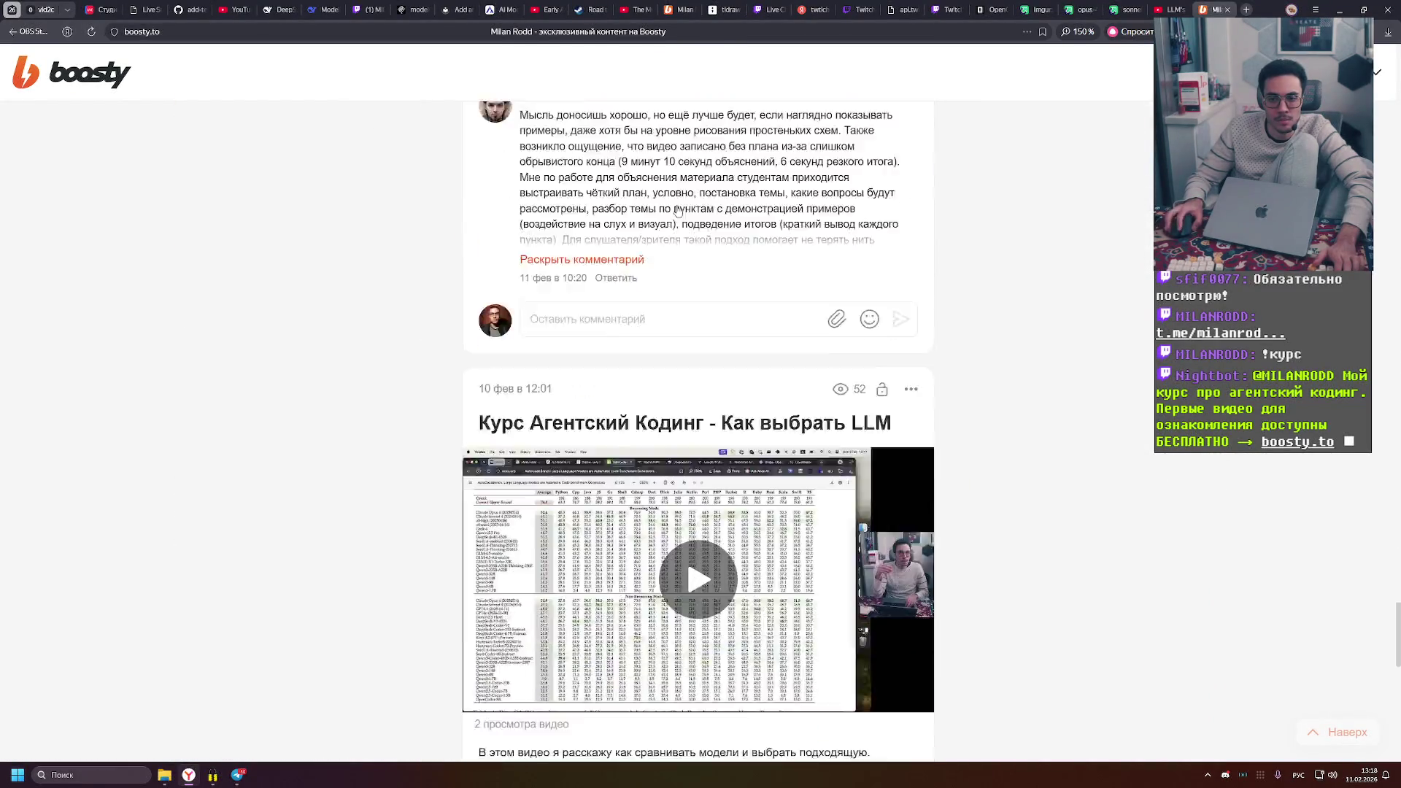
pyautogui.scroll(-6, 684, 255)
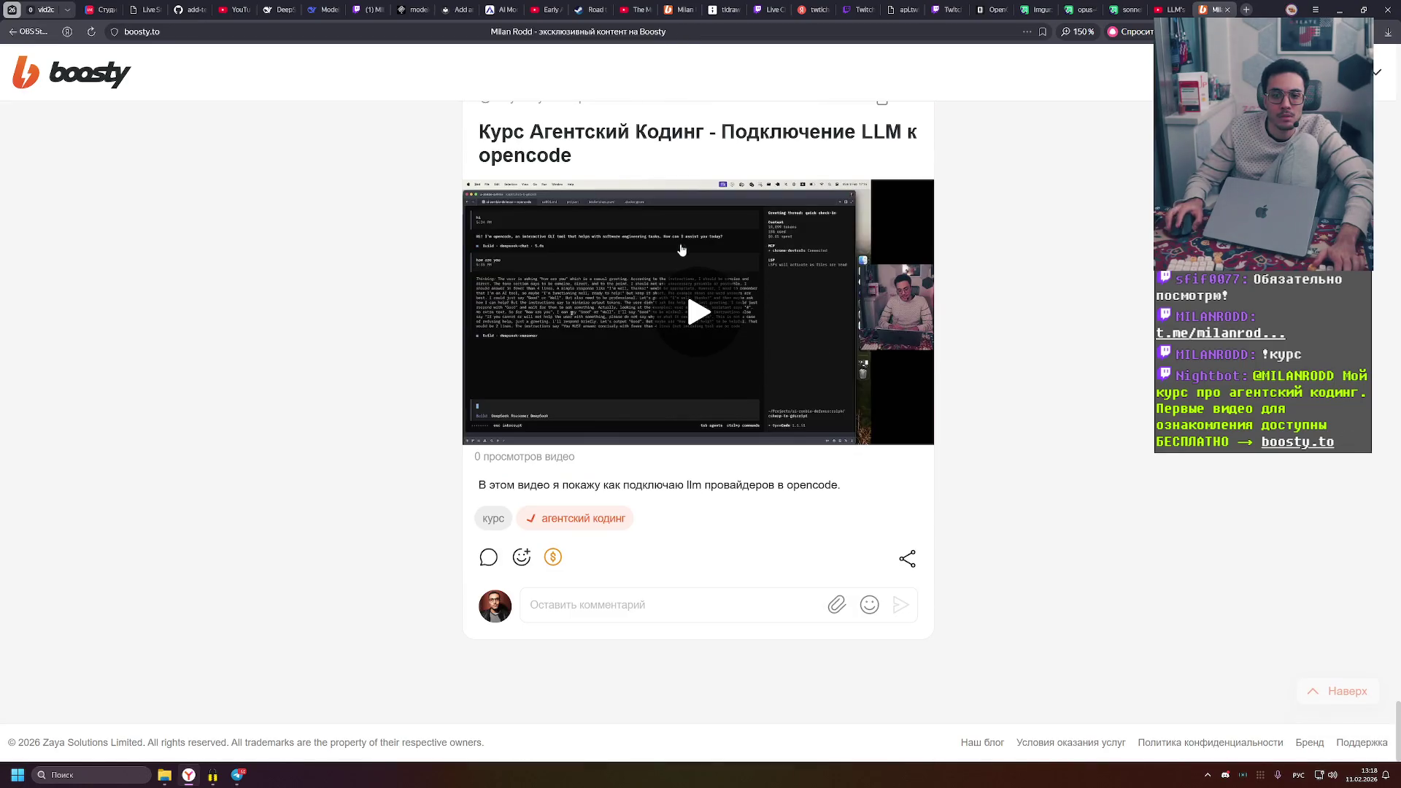
pyautogui.scroll(20, 679, 255)
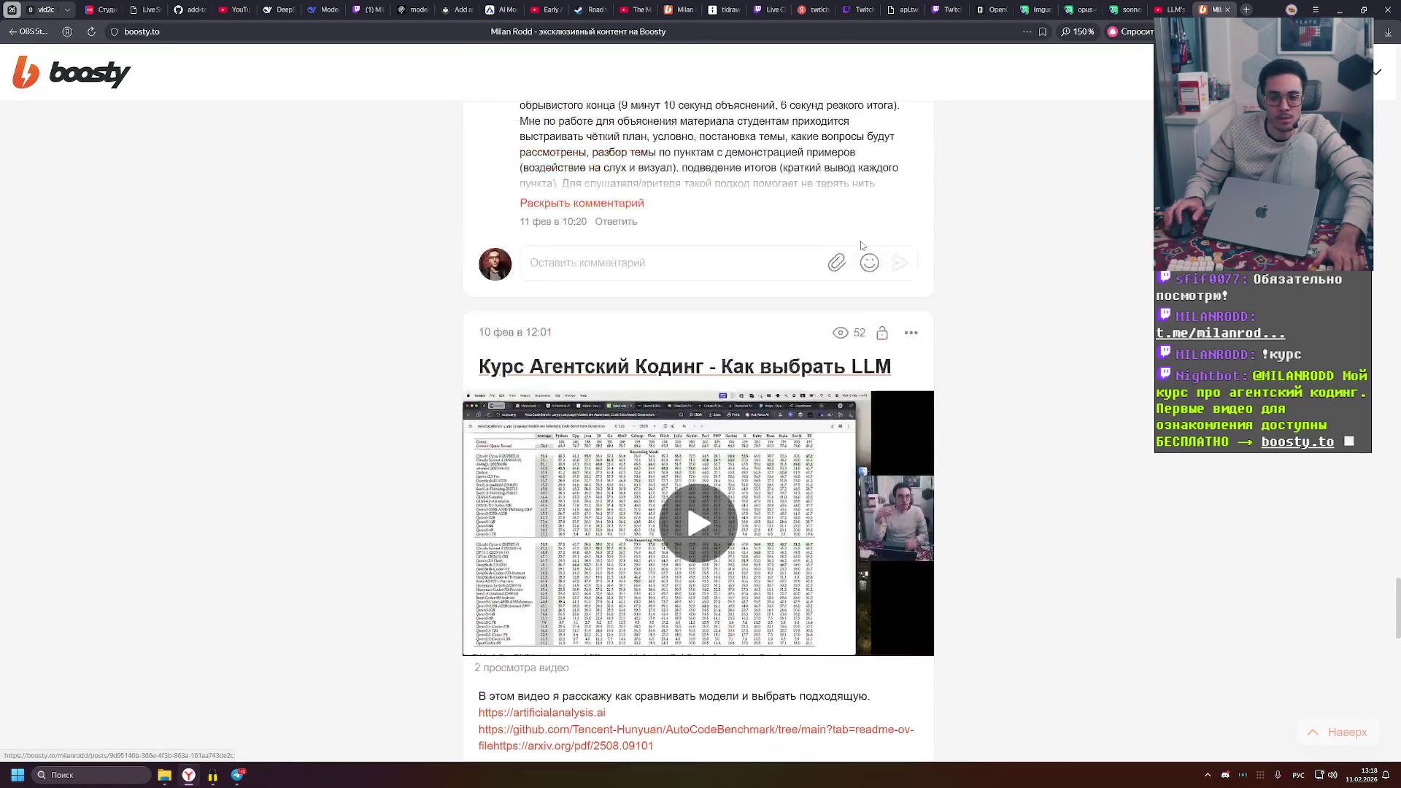
pyautogui.scroll(-10, 862, 246)
pyautogui.scroll(4, 862, 246)
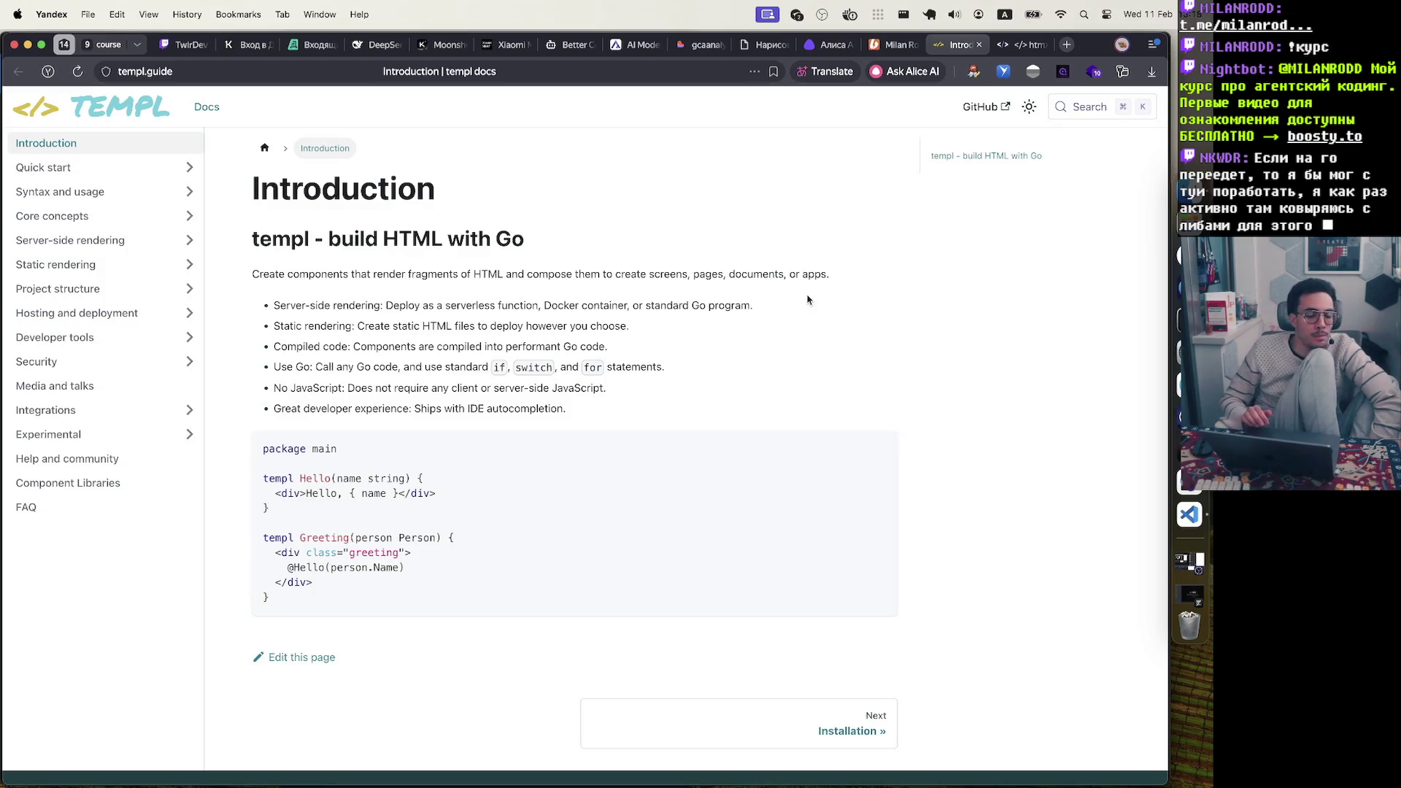
pyautogui.click(1066, 44)
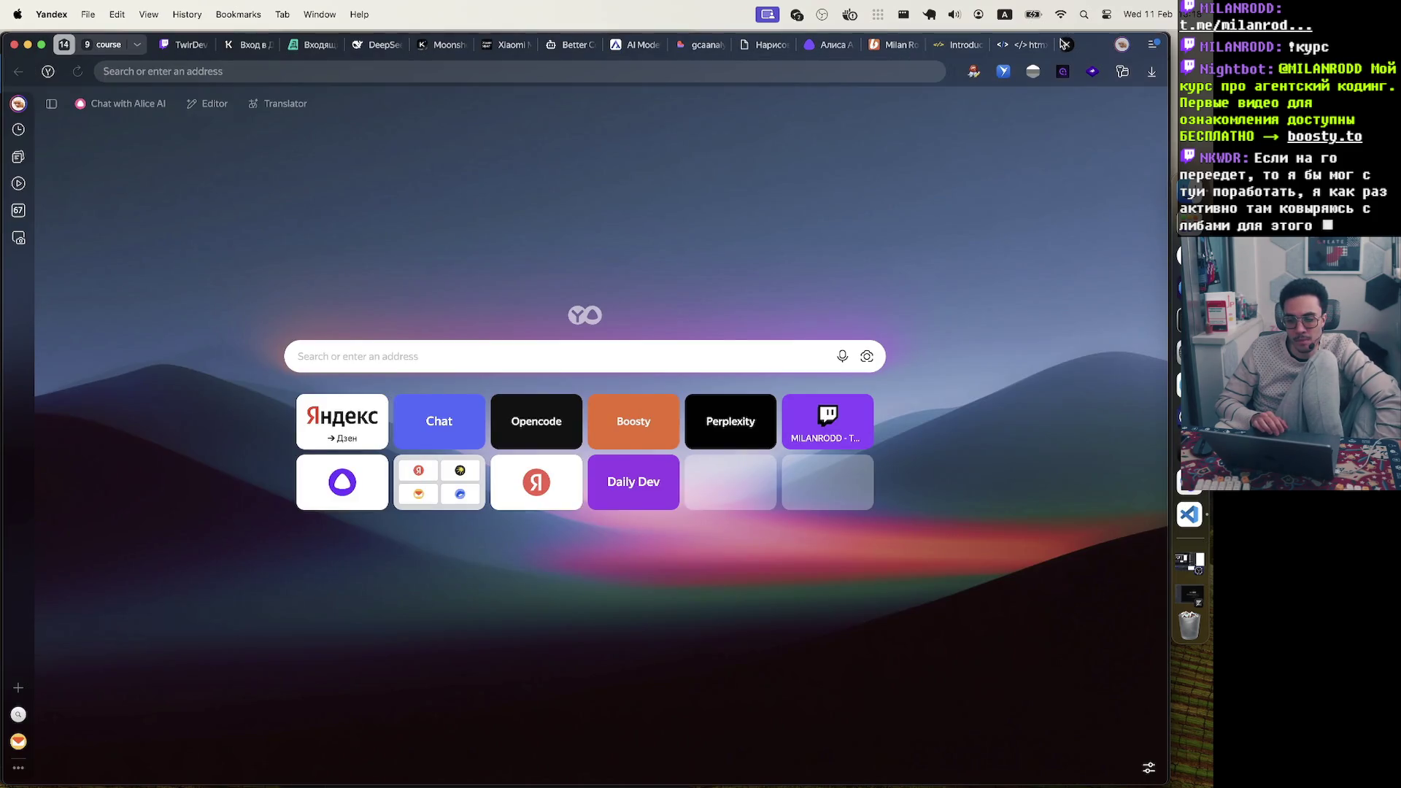
pyautogui.click(943, 47)
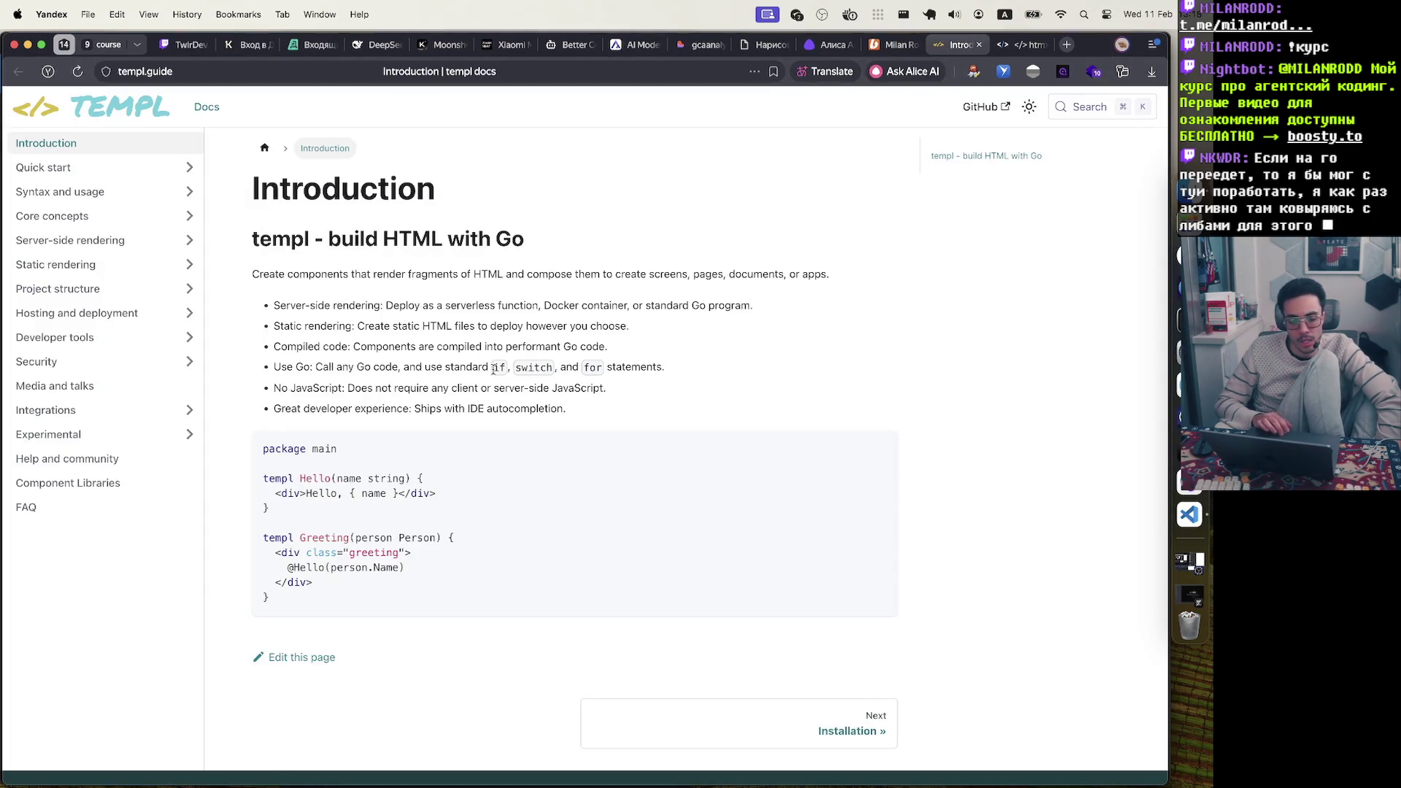
pyautogui.moveTo(263, 450); pyautogui.dragTo(320, 595)
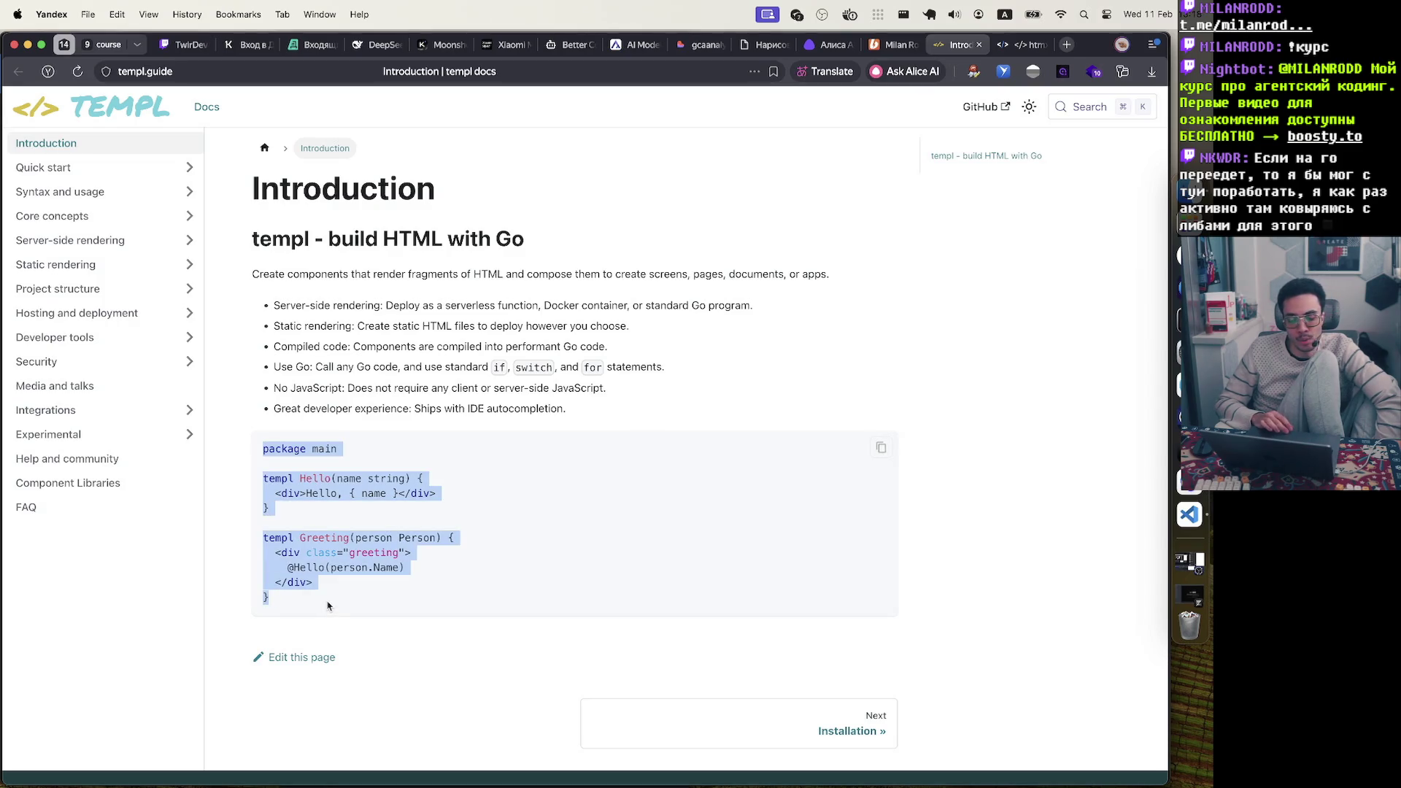
pyautogui.click(328, 600)
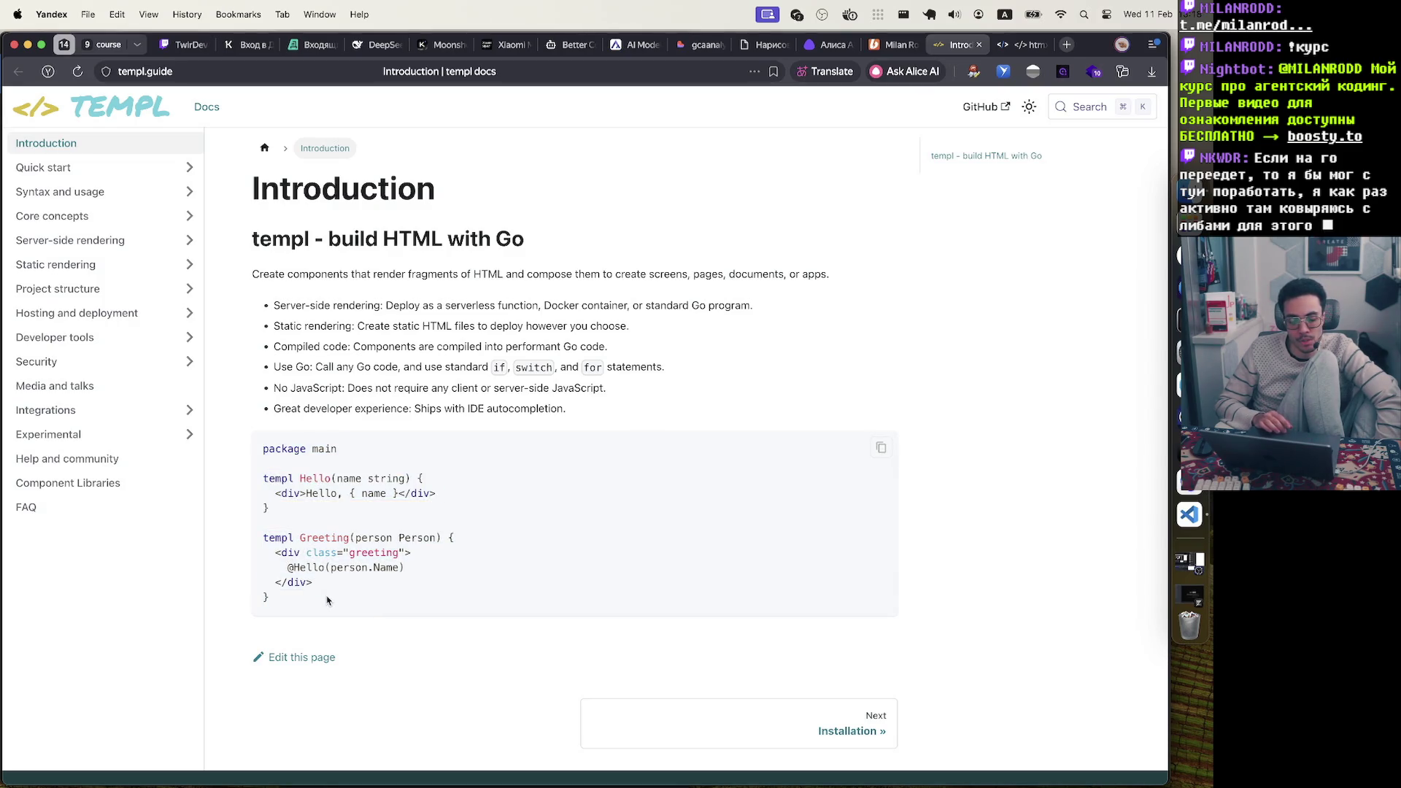
pyautogui.moveTo(328, 600)
pyautogui.mouseDown()
pyautogui.moveTo(262, 450)
pyautogui.moveTo(304, 613)
pyautogui.moveTo(248, 461)
pyautogui.mouseUp()
pyautogui.click(262, 451)
pyautogui.click(310, 617)
pyautogui.click(408, 251)
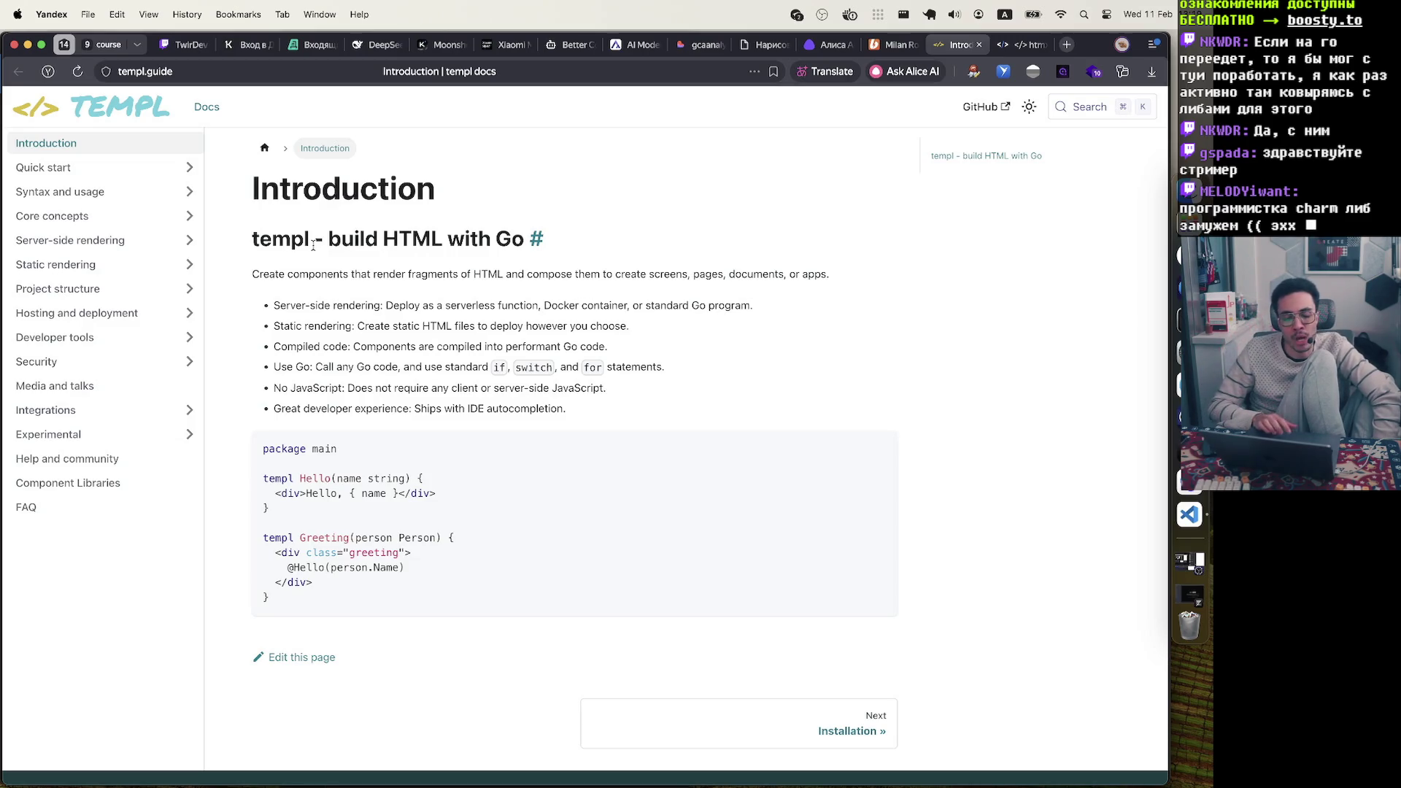
pyautogui.moveTo(287, 603)
pyautogui.mouseDown()
pyautogui.moveTo(258, 472)
pyautogui.moveTo(294, 617)
pyautogui.mouseUp()
pyautogui.click(294, 606)
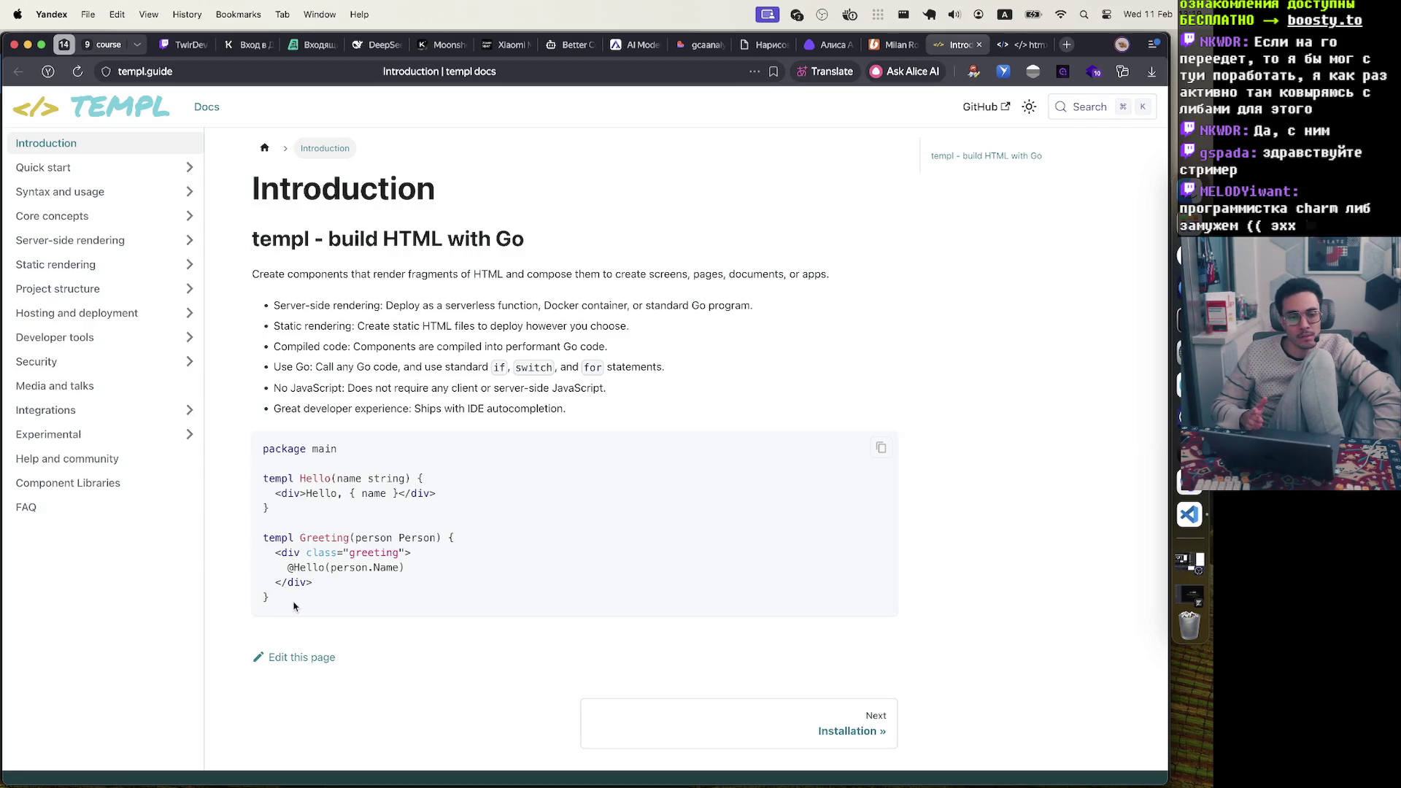
pyautogui.moveTo(292, 600)
pyautogui.mouseDown()
pyautogui.moveTo(251, 442)
pyautogui.moveTo(313, 633)
pyautogui.mouseUp()
pyautogui.click(264, 476)
pyautogui.click(324, 599)
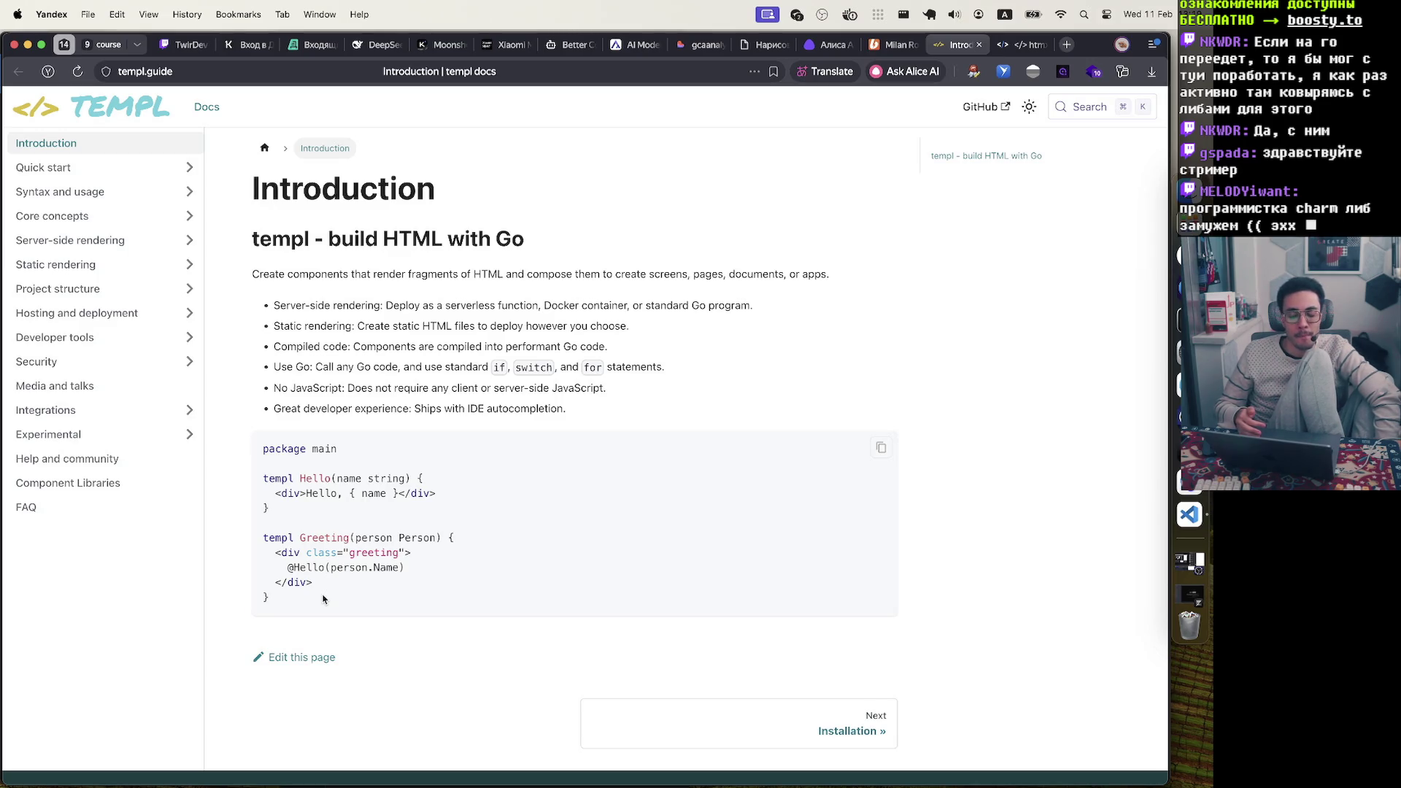
pyautogui.moveTo(323, 599)
pyautogui.mouseDown()
pyautogui.moveTo(263, 449)
pyautogui.moveTo(284, 658)
pyautogui.moveTo(292, 617)
pyautogui.mouseUp()
pyautogui.click(263, 449)
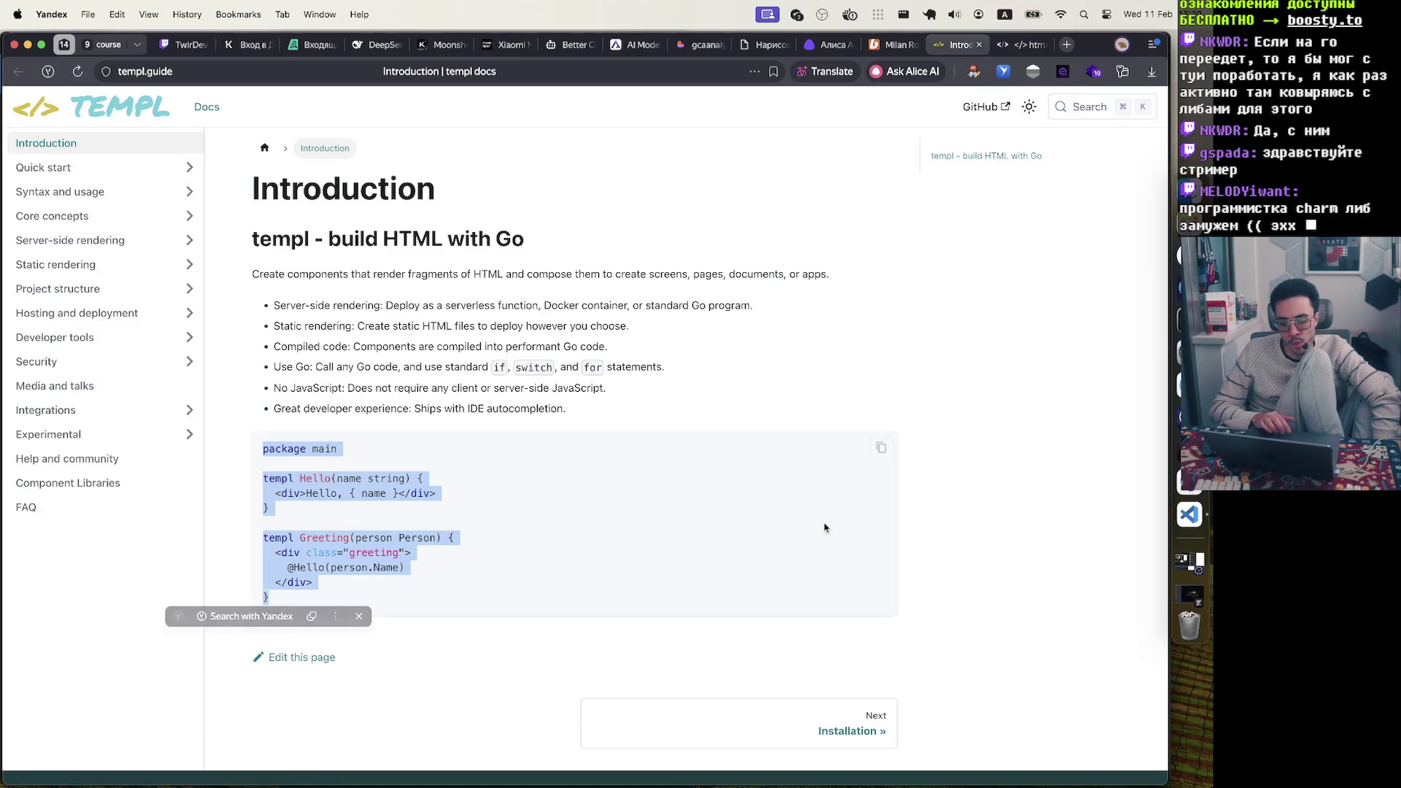
pyautogui.hotkey('ctrl', 'Up')
pyautogui.click(537, 563)
pyautogui.scroll(-20, 537, 564)
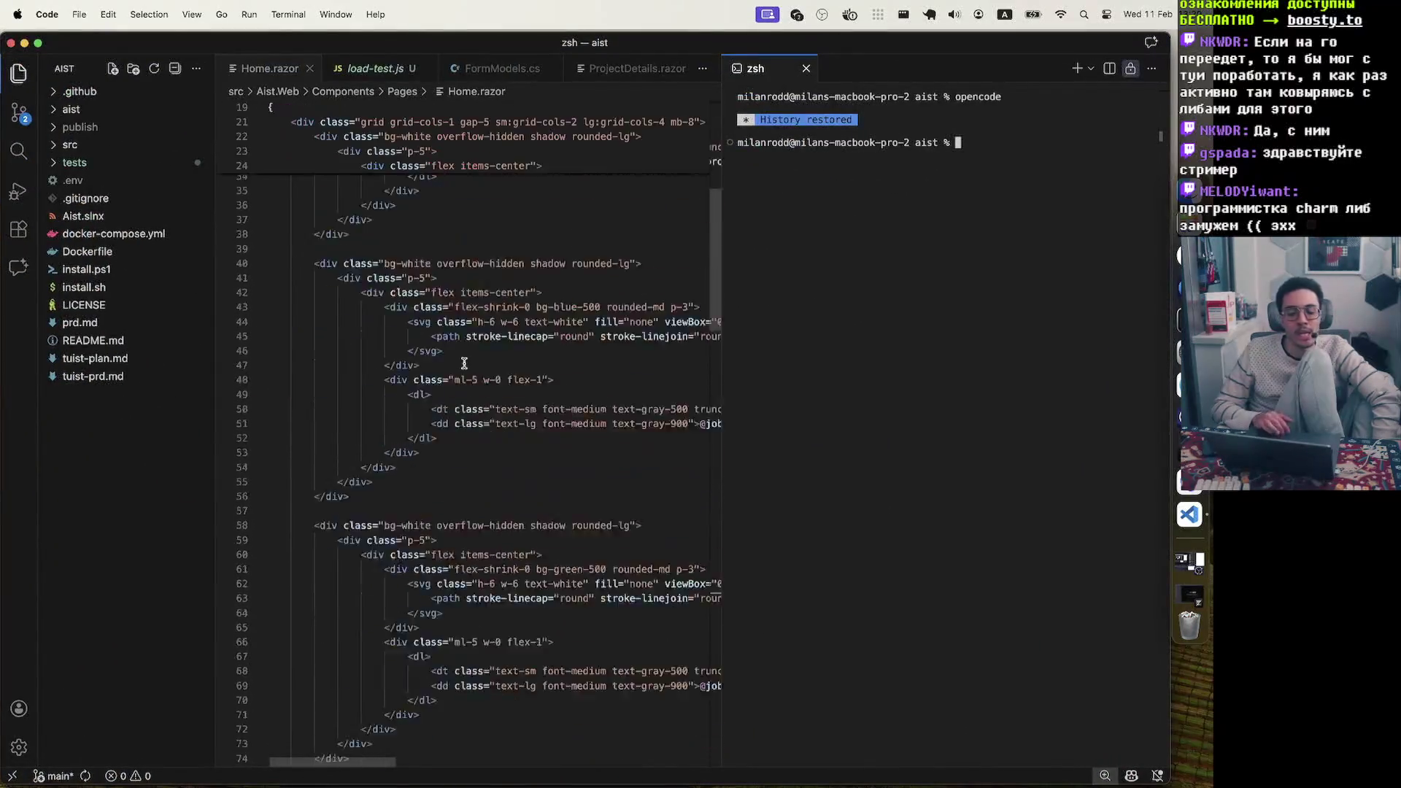
pyautogui.scroll(7, 465, 363)
pyautogui.scroll(-5, 464, 363)
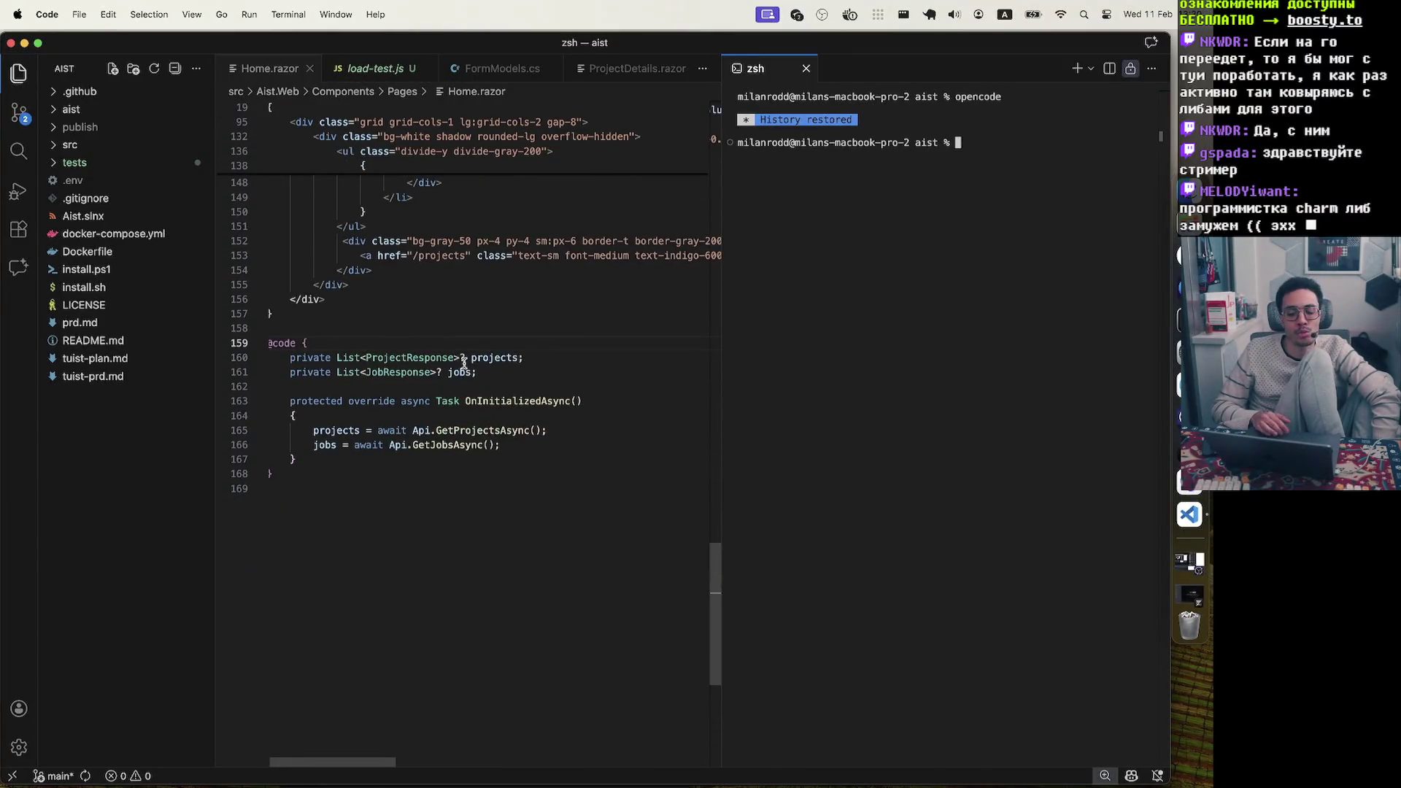
pyautogui.moveTo(357, 475); pyautogui.dragTo(237, 348)
pyautogui.click(509, 512)
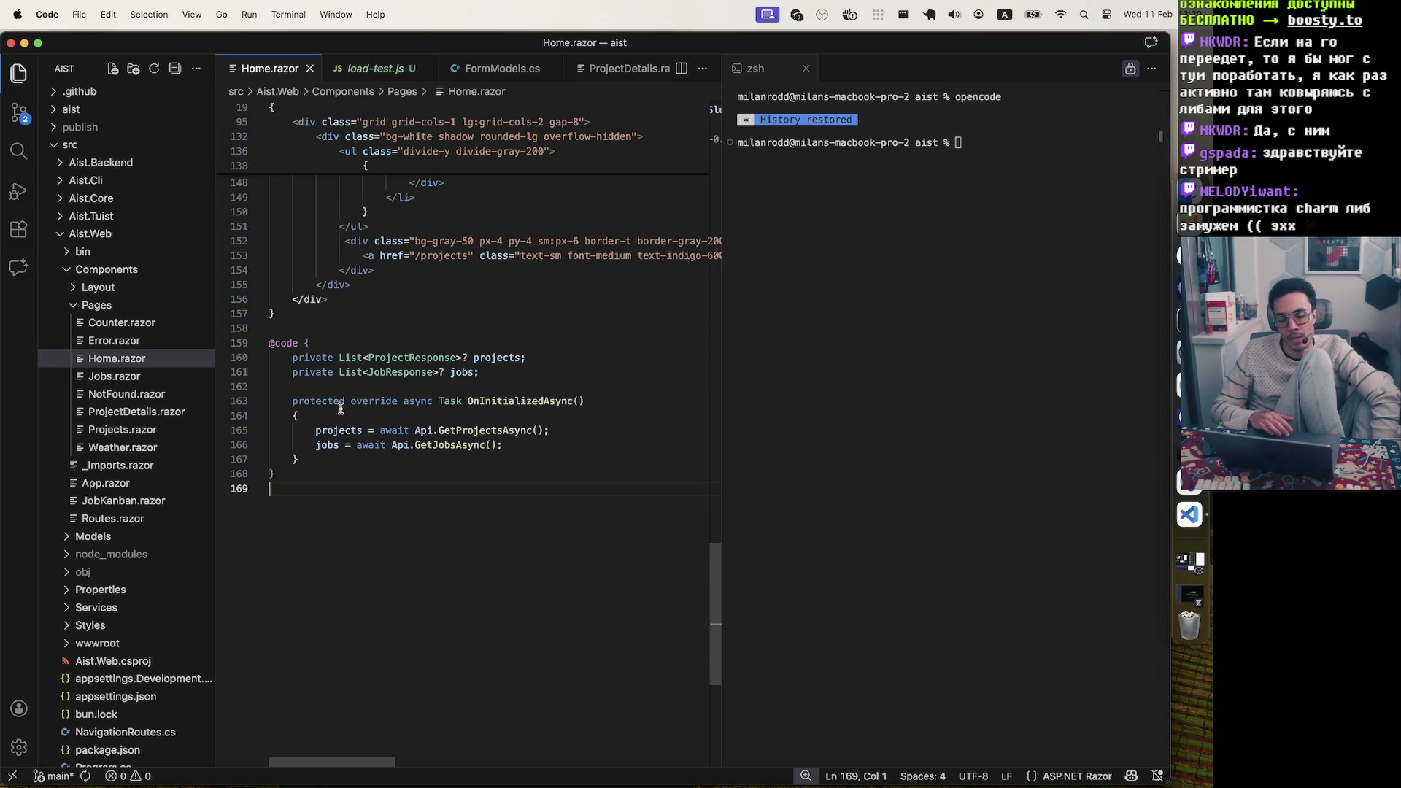
pyautogui.moveTo(289, 399); pyautogui.dragTo(386, 400)
pyautogui.click(386, 399)
pyautogui.press('Down')
# Open AcceptanceCriteriasController.cs and scroll through it
pyautogui.hotkey('ctrl', '-')
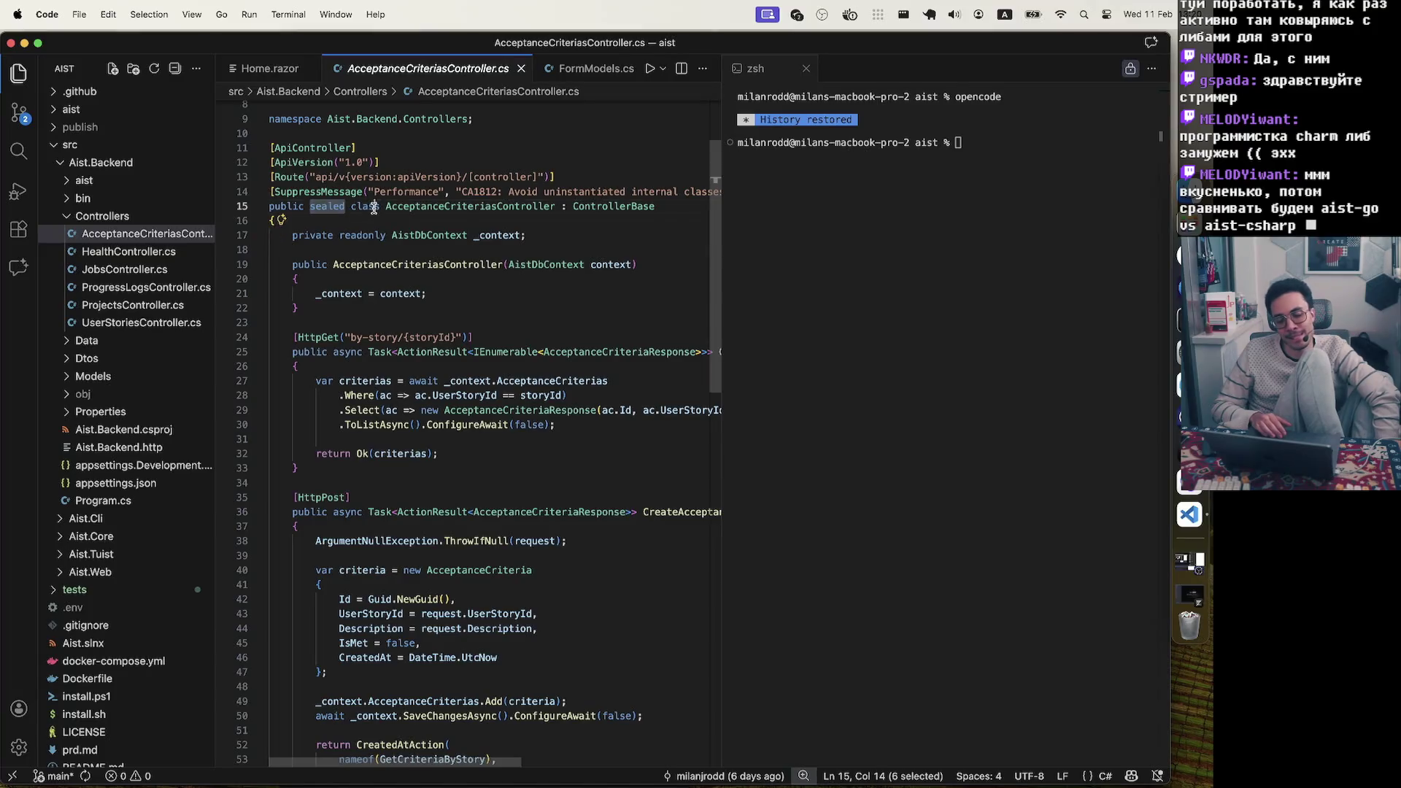
pyautogui.scroll(2, 441, 329)
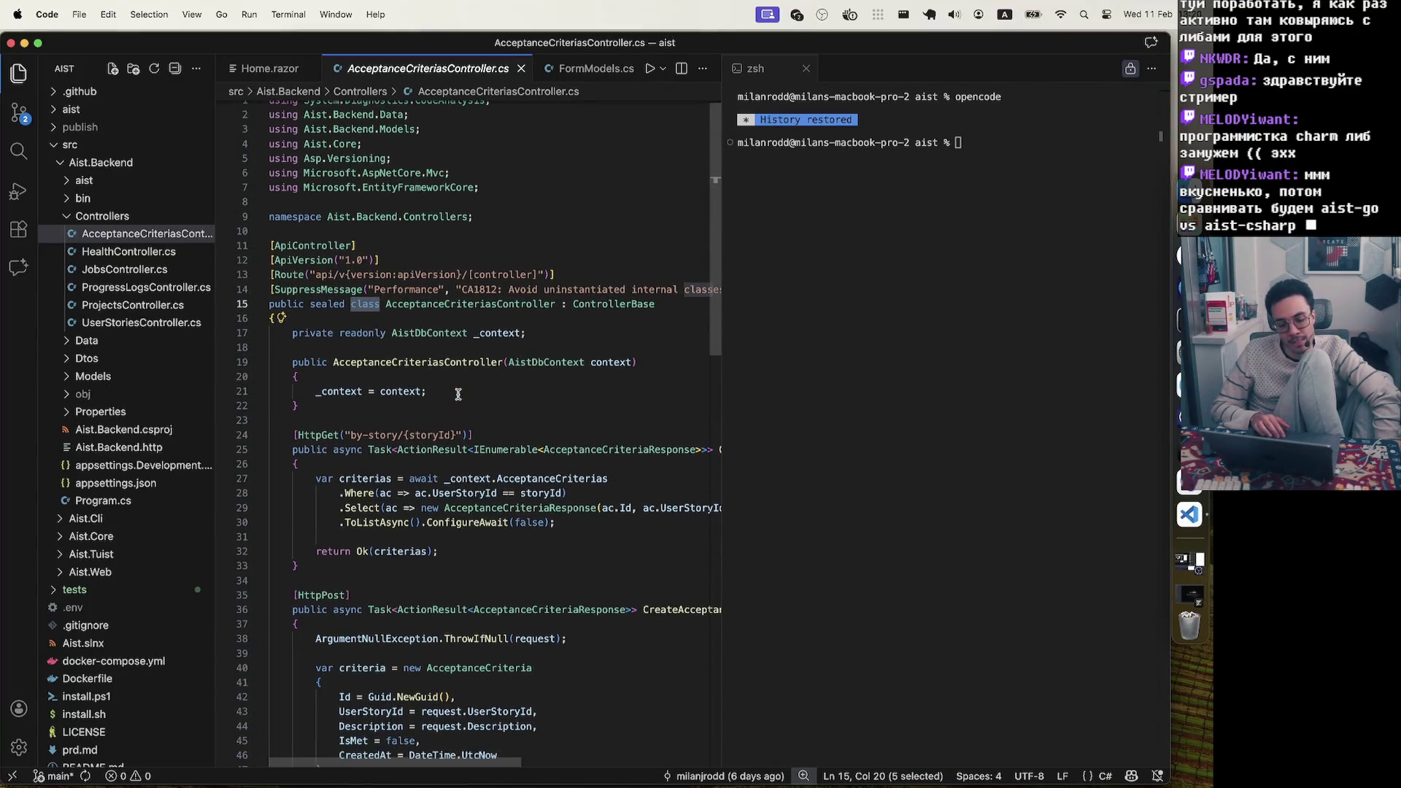
pyautogui.scroll(-10, 457, 391)
pyautogui.scroll(2, 458, 395)
# Open the Job, ProgressLog and Project models from Models, ending back on Job.cs
pyautogui.click(121, 376)
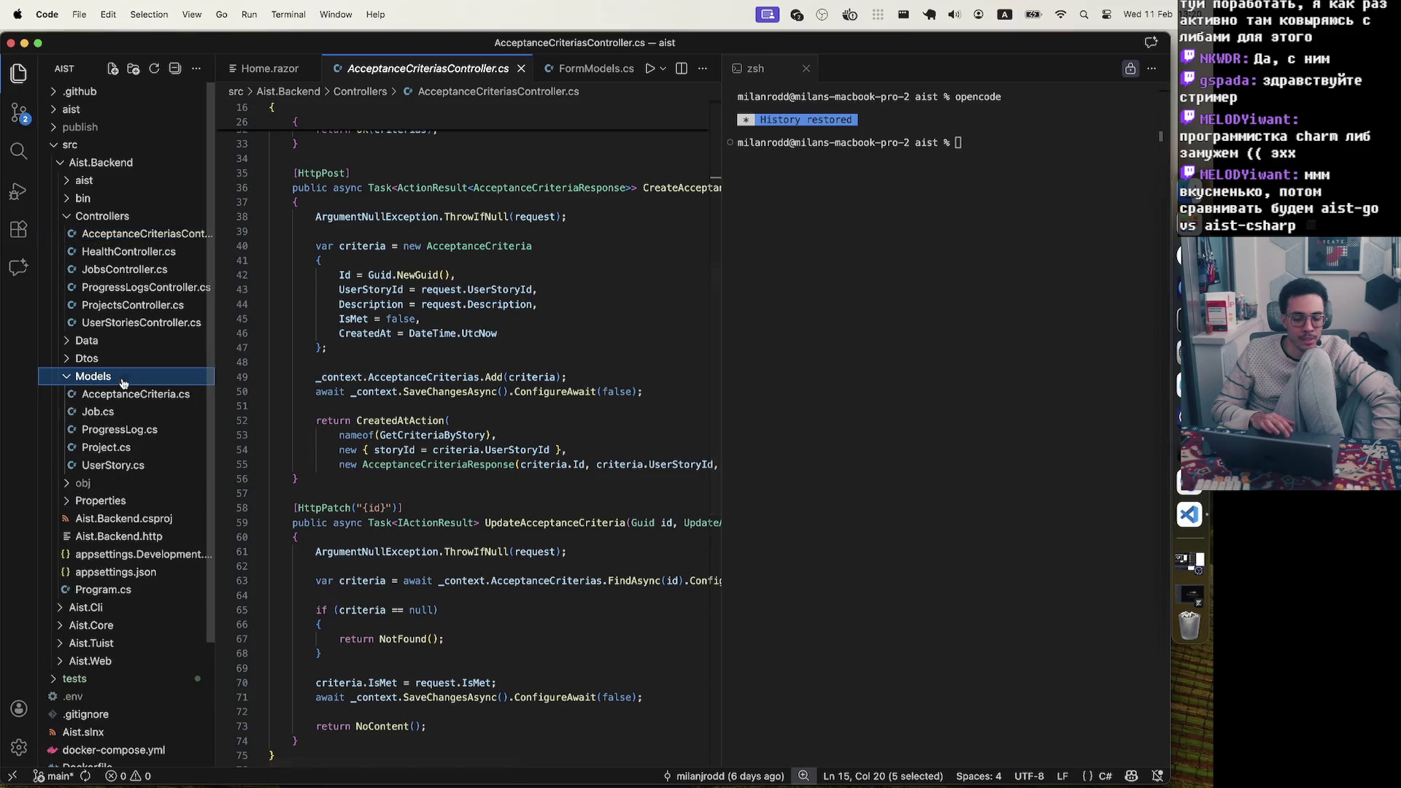
pyautogui.click(123, 412)
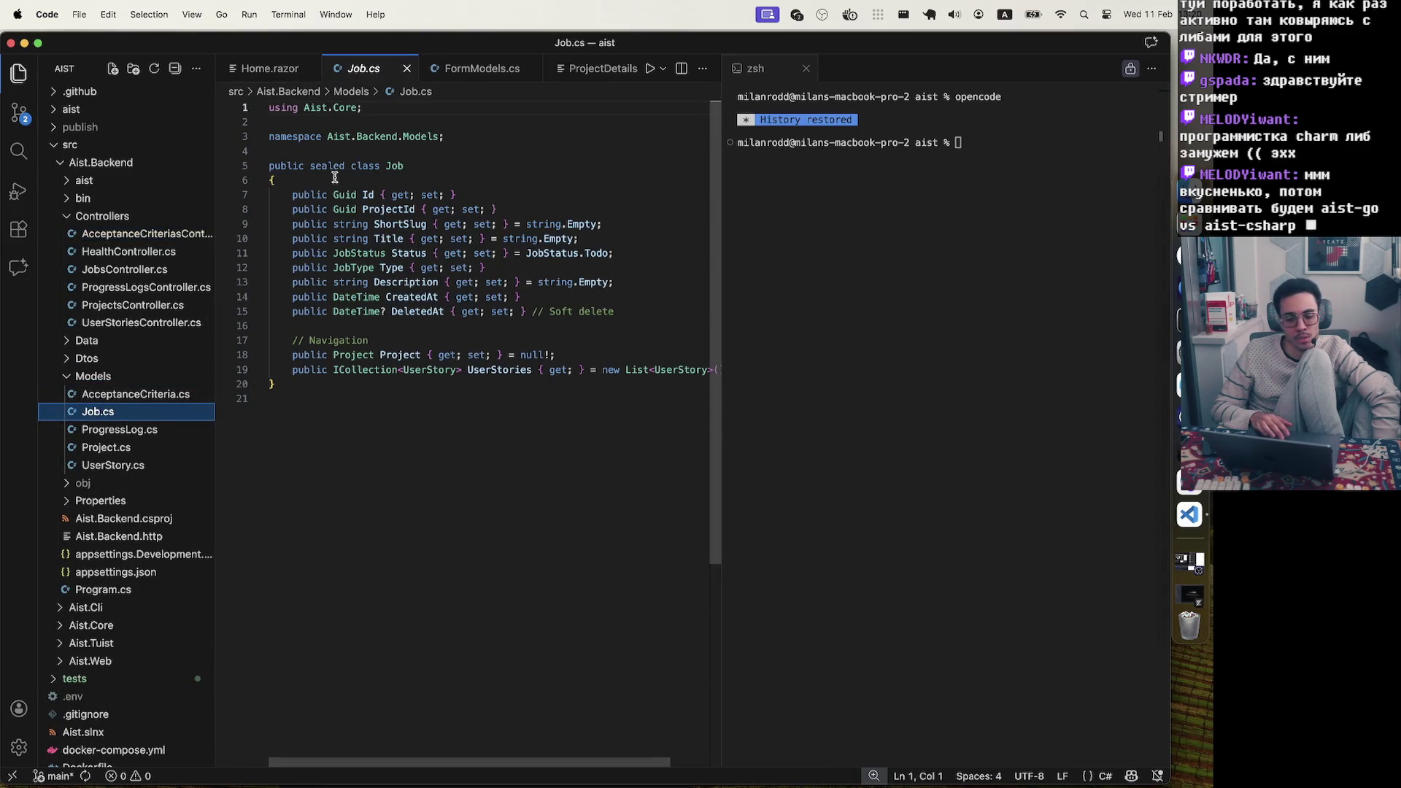
pyautogui.click(302, 167)
pyautogui.moveTo(302, 167); pyautogui.dragTo(403, 167)
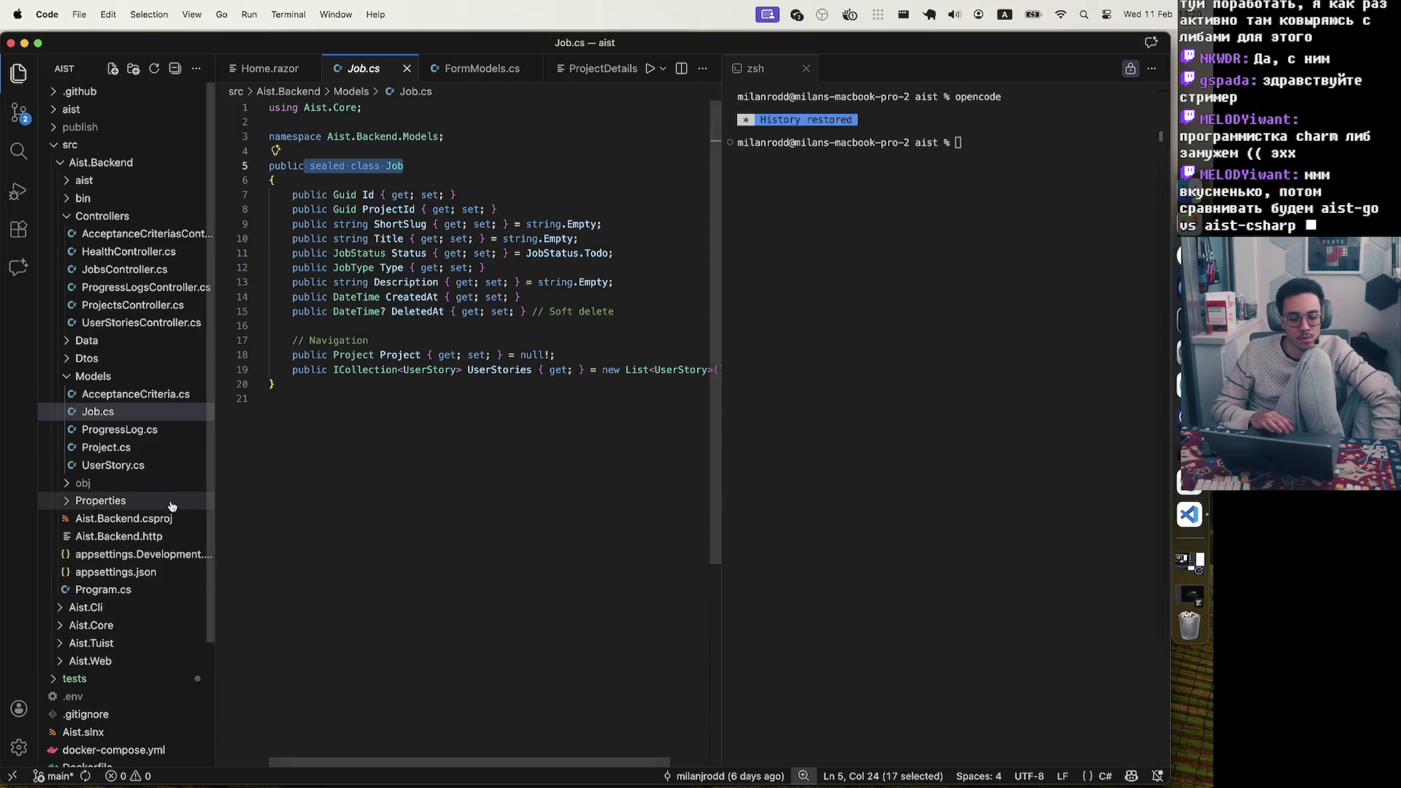
pyautogui.click(142, 432)
pyautogui.click(141, 447)
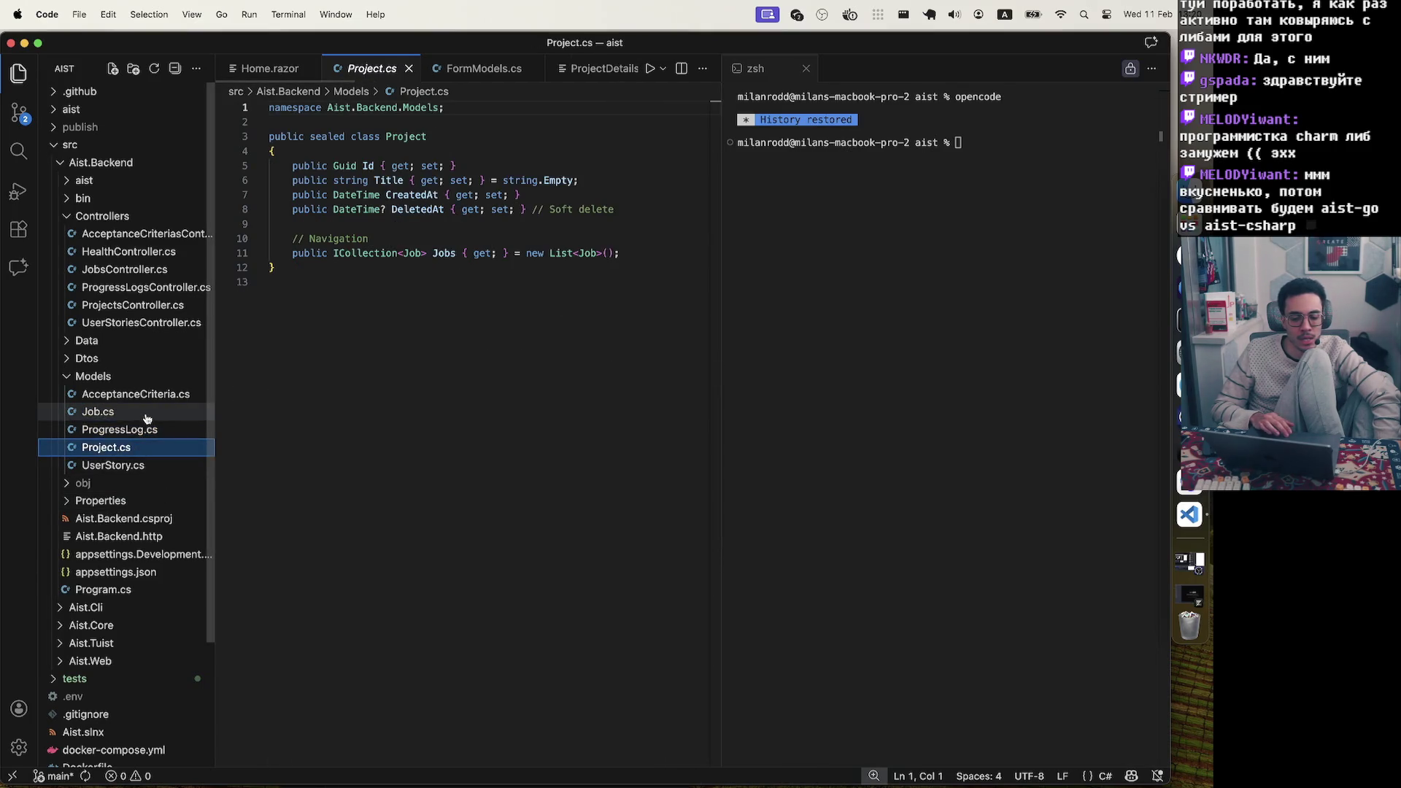
pyautogui.click(142, 412)
# Collapse Models, expand the Data folder and open AistDbContext.cs
pyautogui.click(139, 376)
pyautogui.click(137, 360)
pyautogui.click(135, 341)
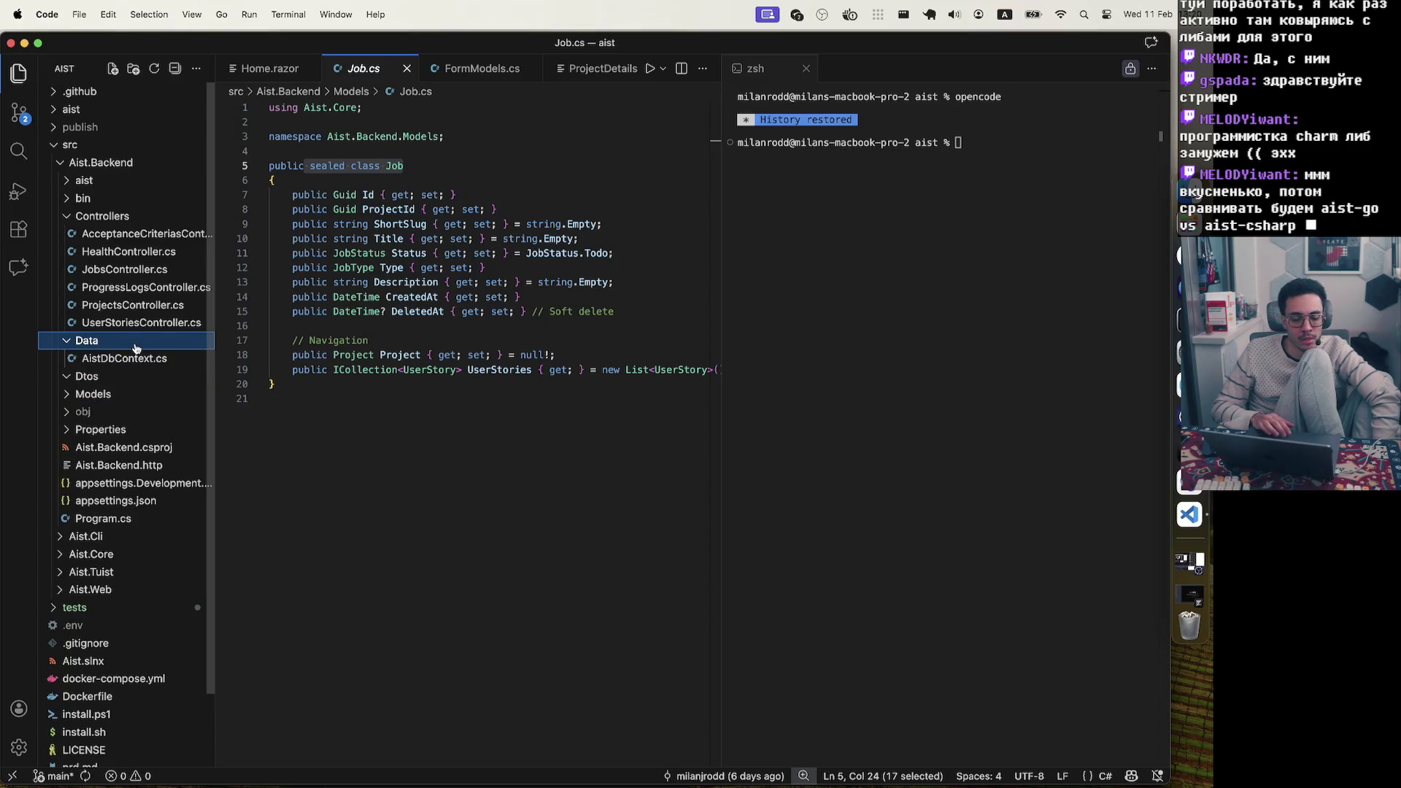
pyautogui.click(131, 358)
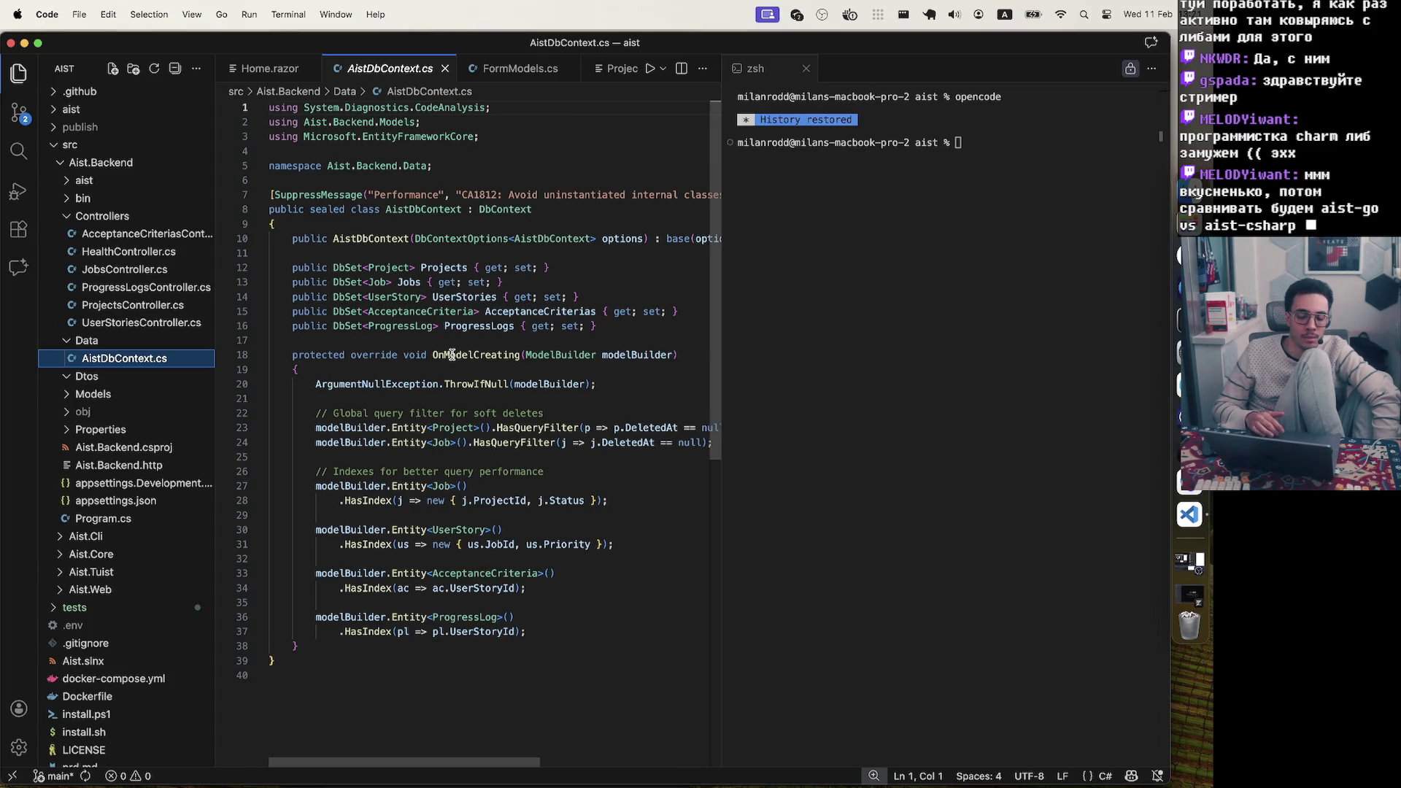
# Collapse the Controllers, Data and Dtos folders in the Explorer
pyautogui.click(108, 218)
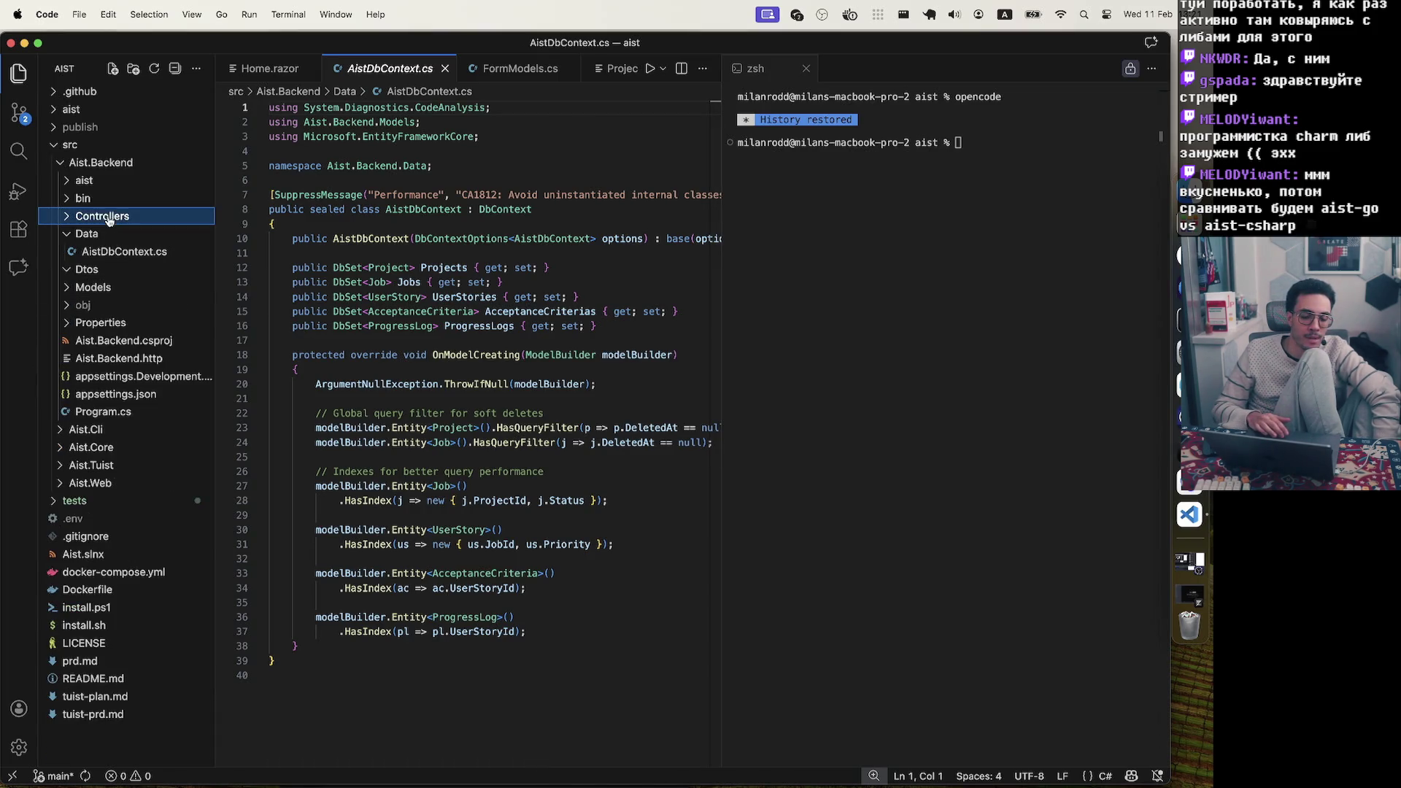
pyautogui.click(100, 234)
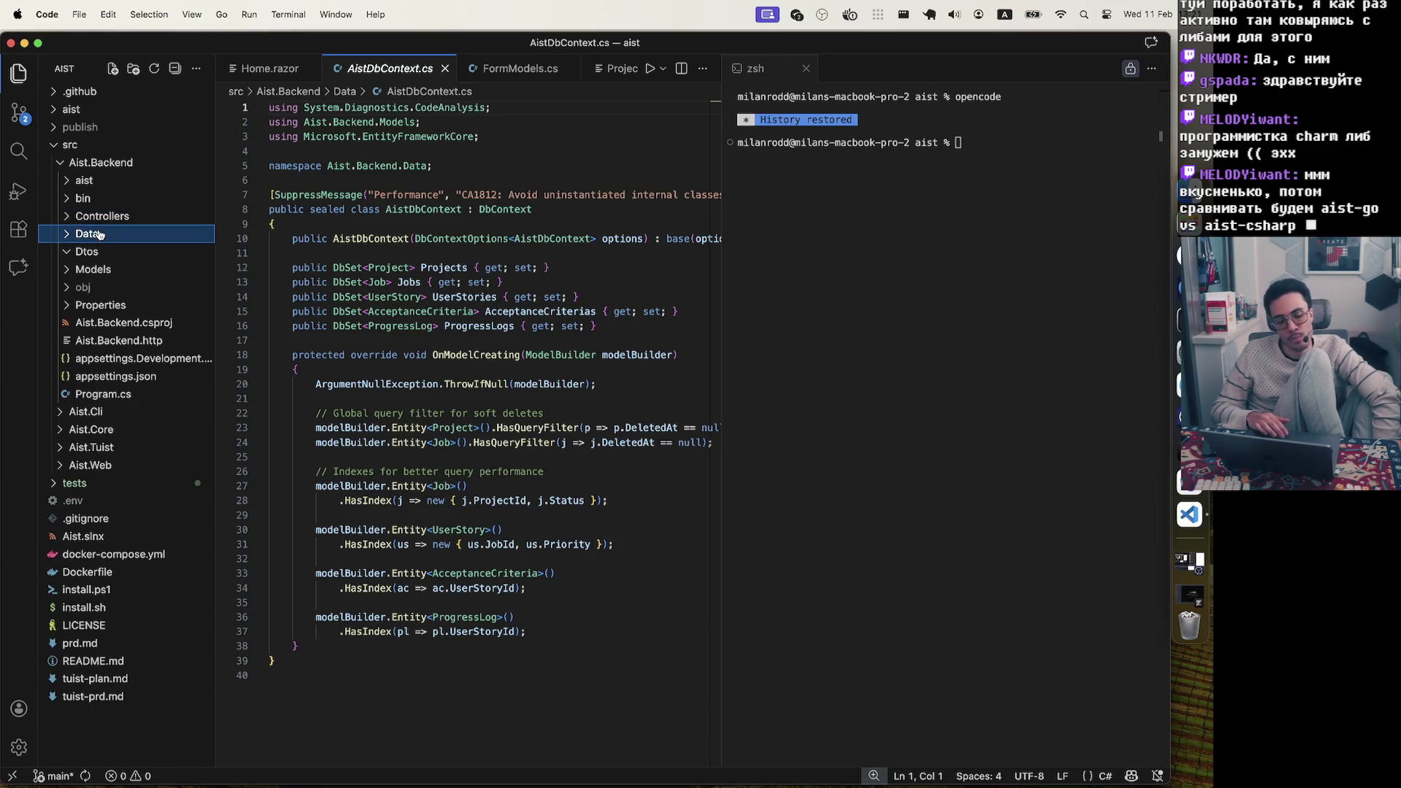
pyautogui.click(90, 252)
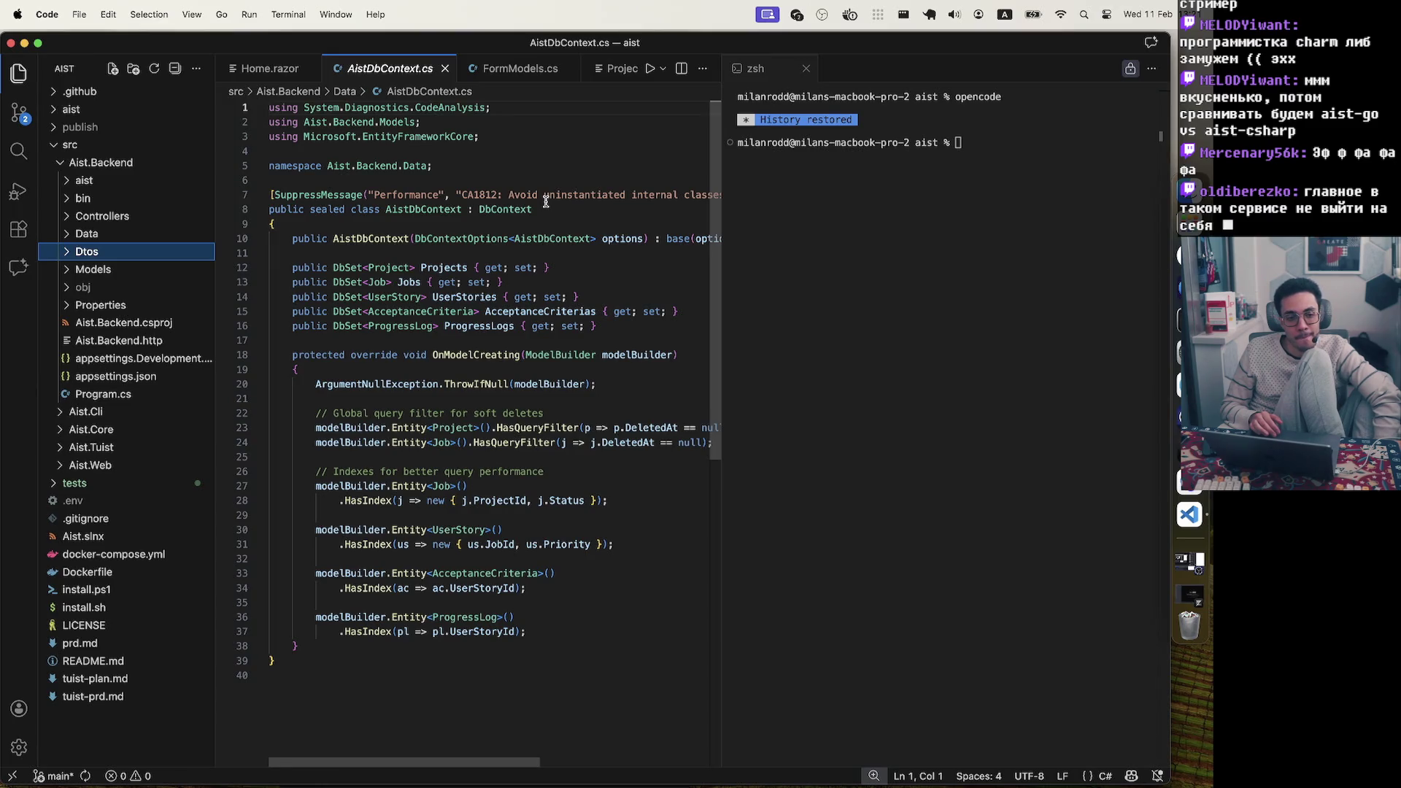
# Review the SuppressMessage attribute and OnModelCreating method, widening the code area beside the terminal
pyautogui.moveTo(544, 195); pyautogui.dragTo(269, 195)
pyautogui.scroll(-3, 551, 373)
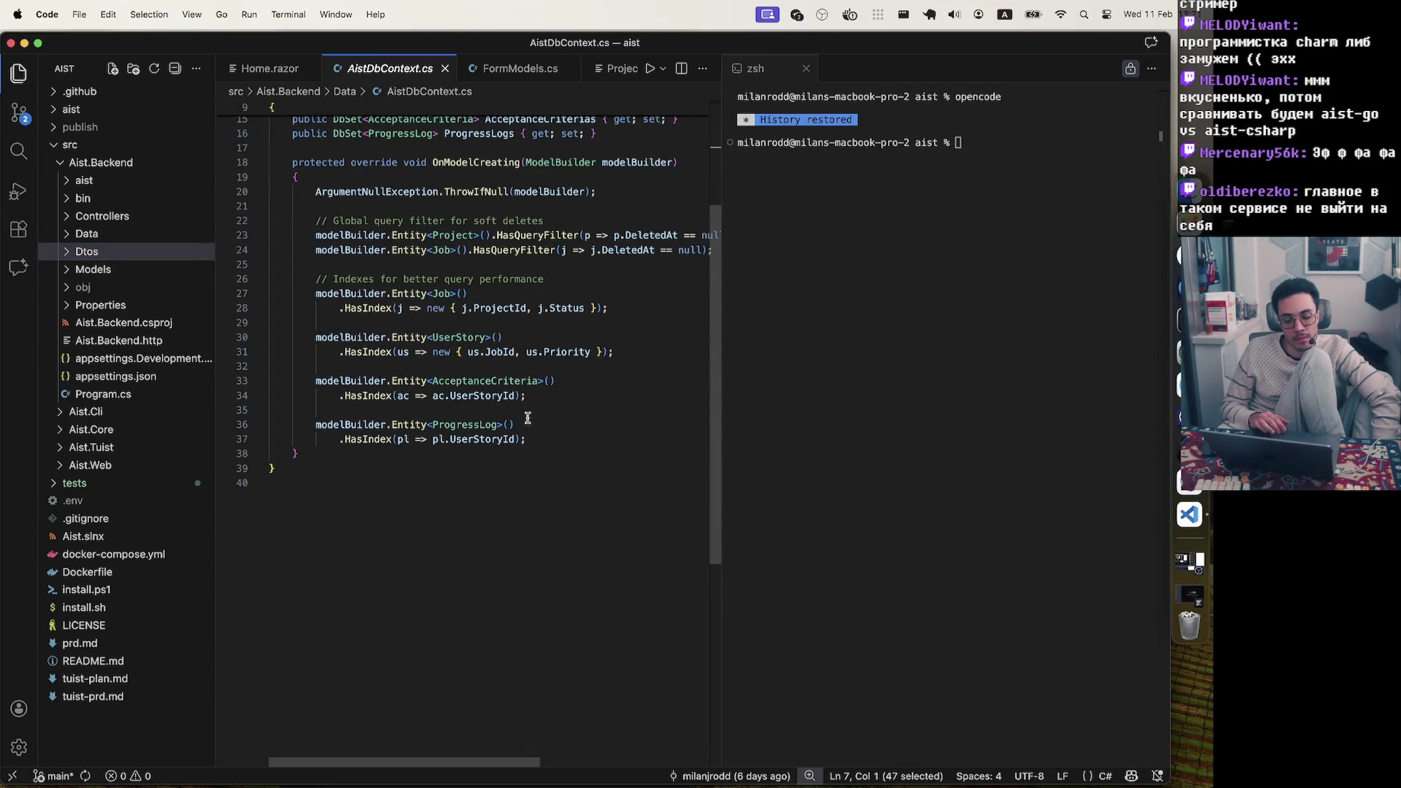
pyautogui.moveTo(526, 439); pyautogui.dragTo(500, 428)
pyautogui.press('ctrl+shift+super+Right')
pyautogui.press('ctrl+shift+super+Right')
pyautogui.press('ctrl+shift+super+Right')
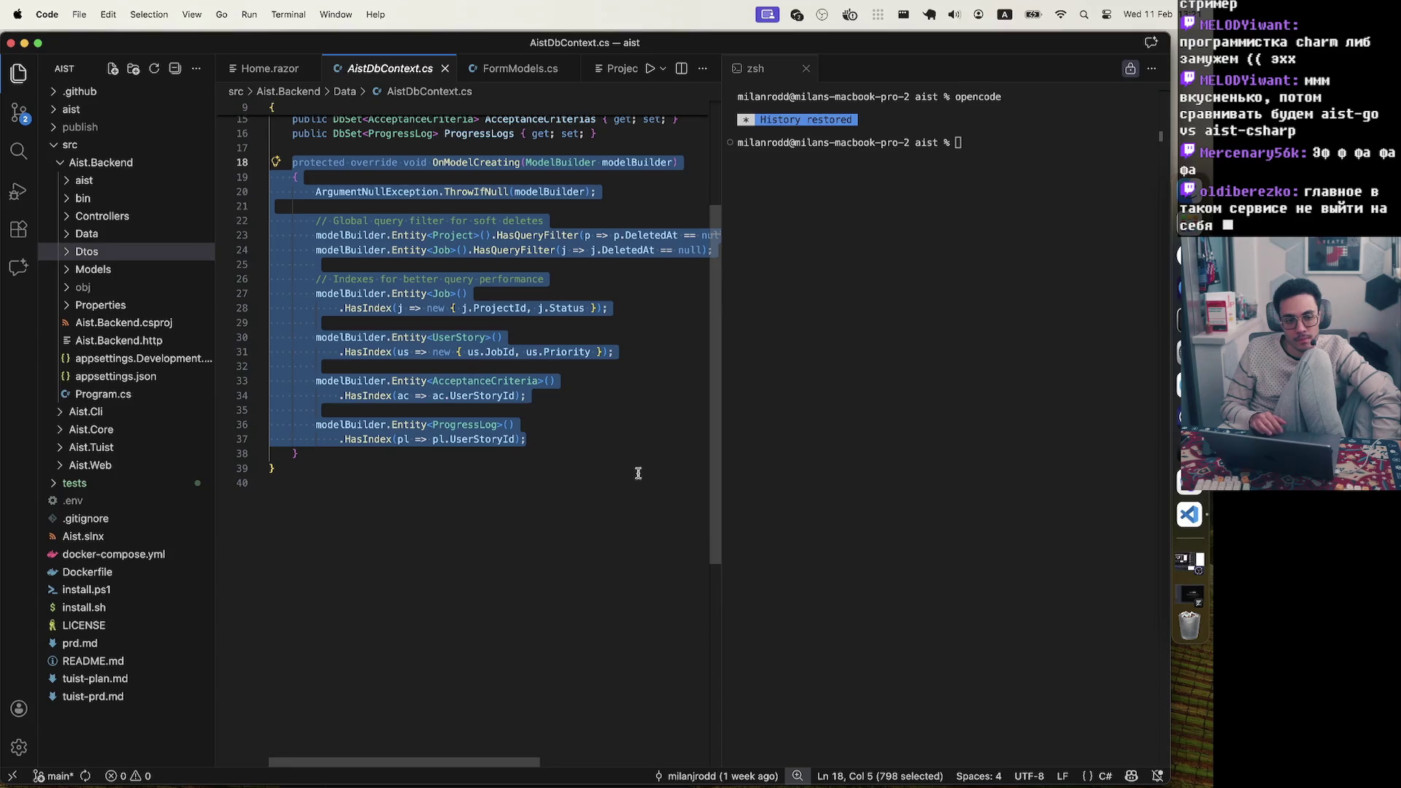
pyautogui.click(635, 405)
pyautogui.scroll(3, 636, 405)
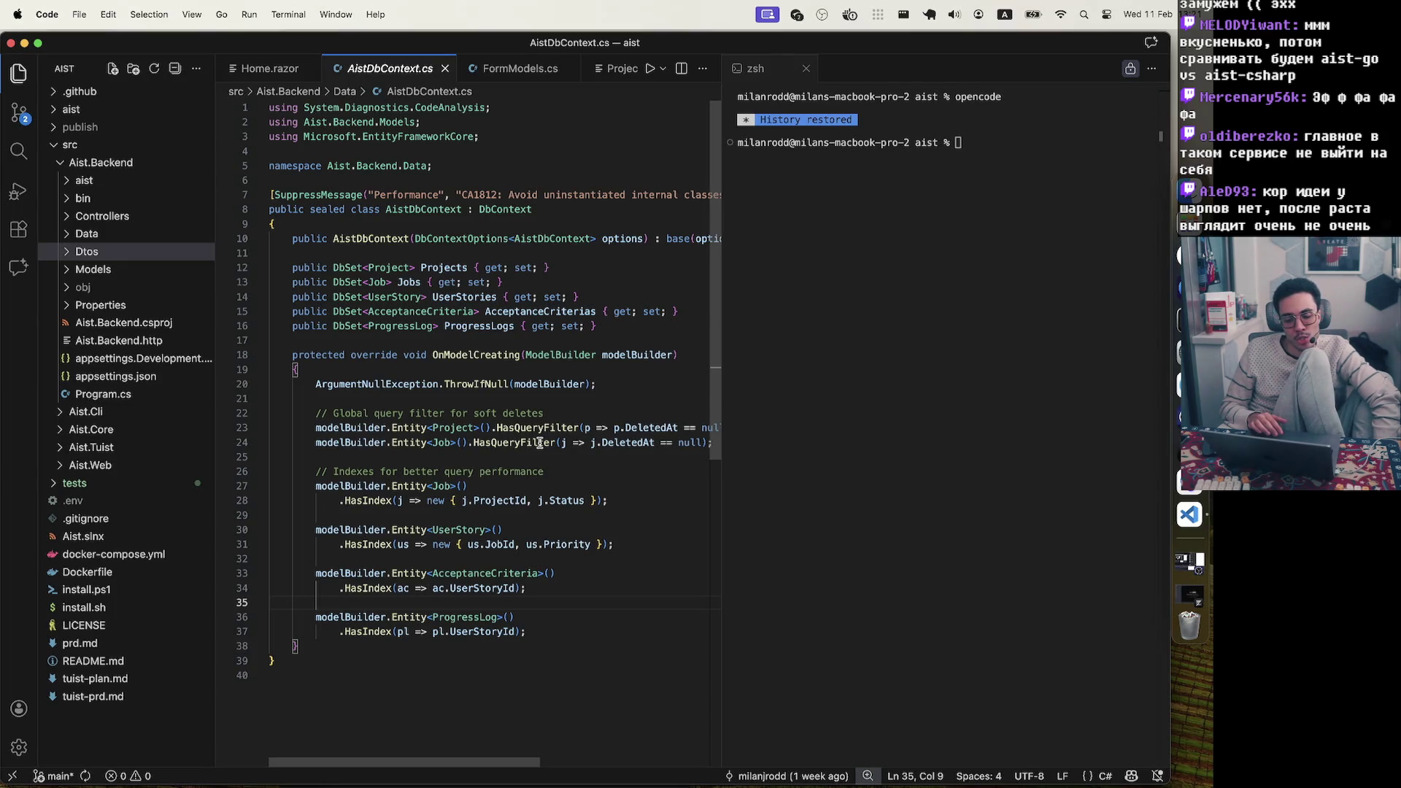
pyautogui.click(635, 387)
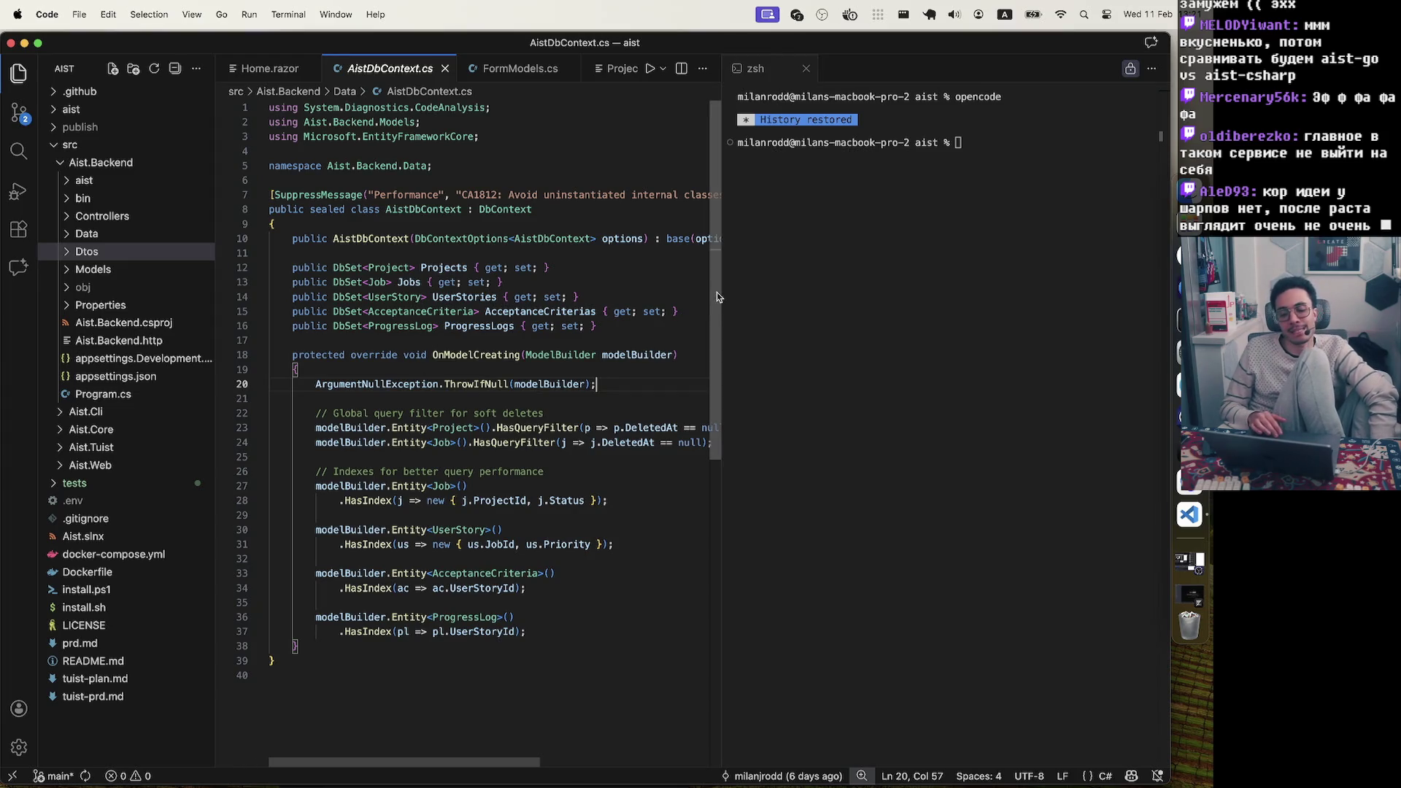
pyautogui.moveTo(723, 292); pyautogui.dragTo(963, 282)
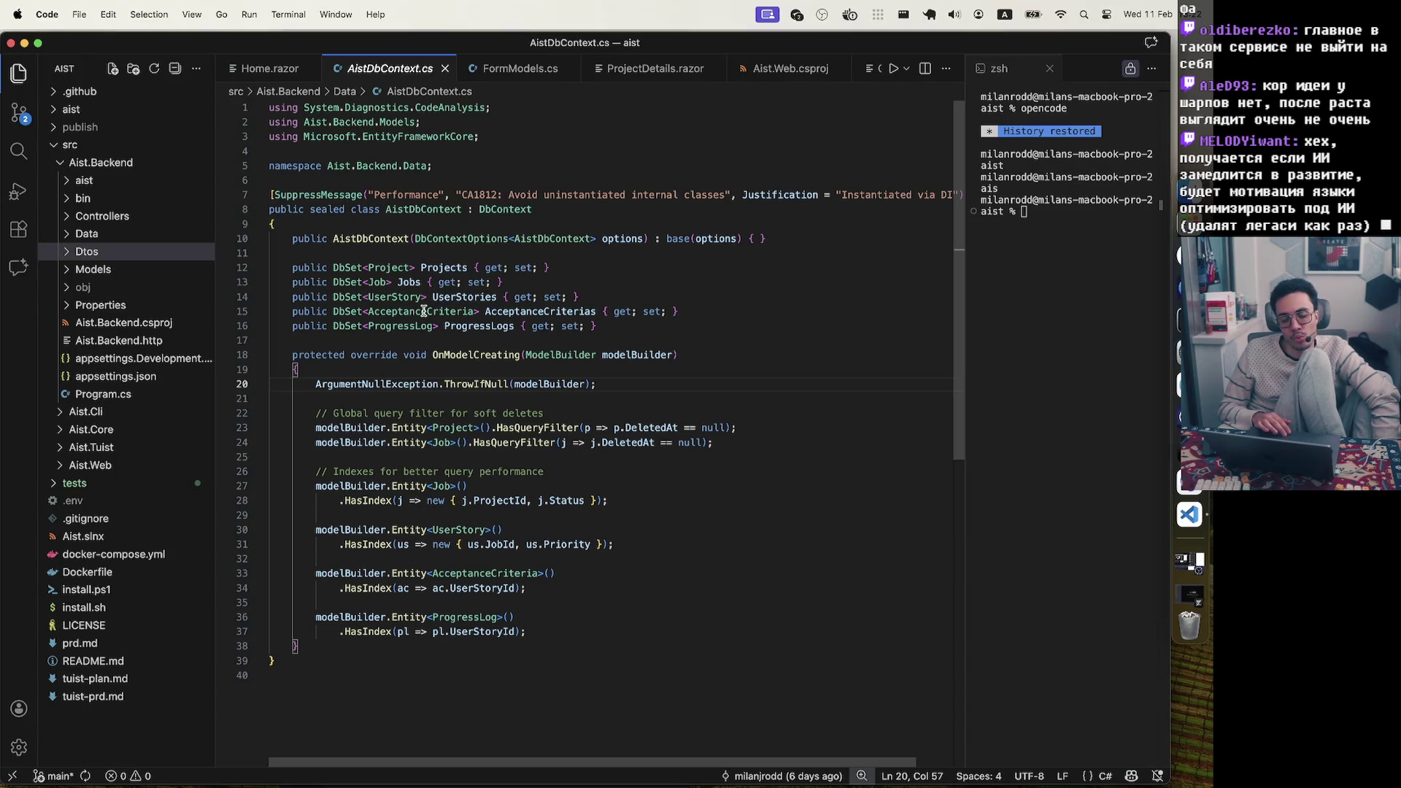
# Switch to the templ docs browser and select the intro paragraph and feature list to read
pyautogui.hotkey('ctrl', 'Up')
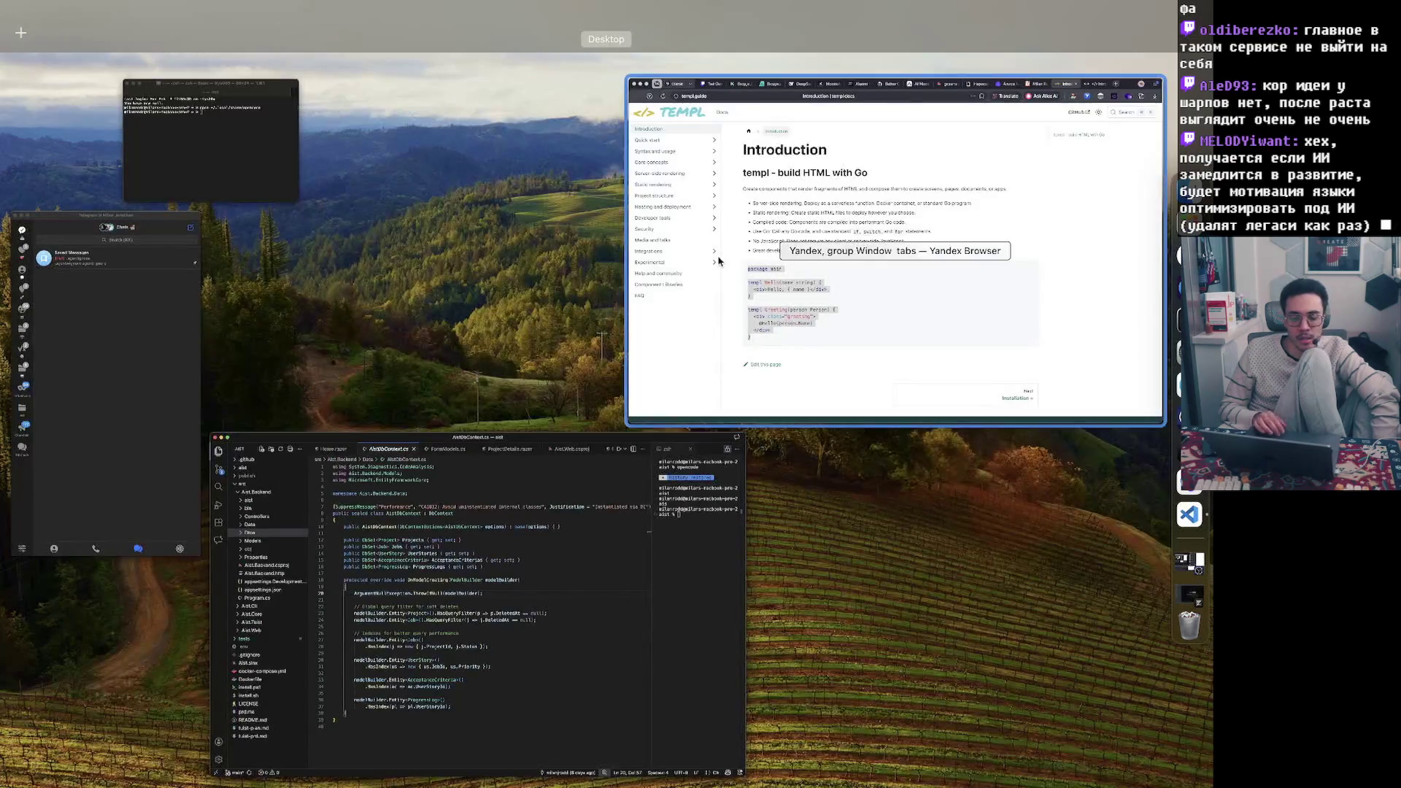
pyautogui.click(719, 261)
pyautogui.moveTo(253, 275); pyautogui.dragTo(615, 424)
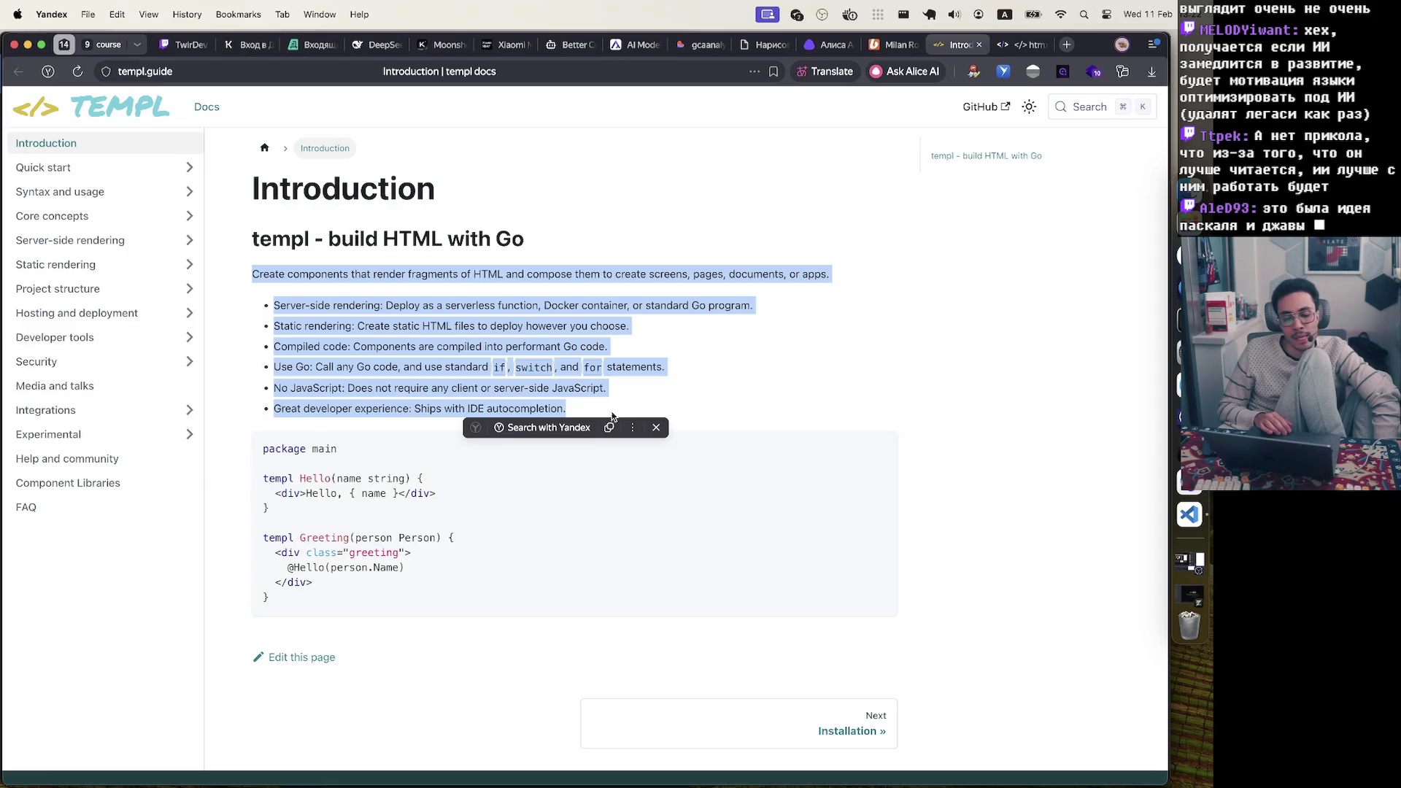
pyautogui.moveTo(613, 416)
pyautogui.mouseDown()
pyautogui.moveTo(473, 383)
pyautogui.moveTo(307, 273)
pyautogui.moveTo(251, 273)
pyautogui.moveTo(276, 243)
pyautogui.moveTo(610, 395)
pyautogui.moveTo(605, 408)
pyautogui.moveTo(574, 410)
pyautogui.moveTo(220, 247)
pyautogui.mouseUp()
pyautogui.click(456, 269)
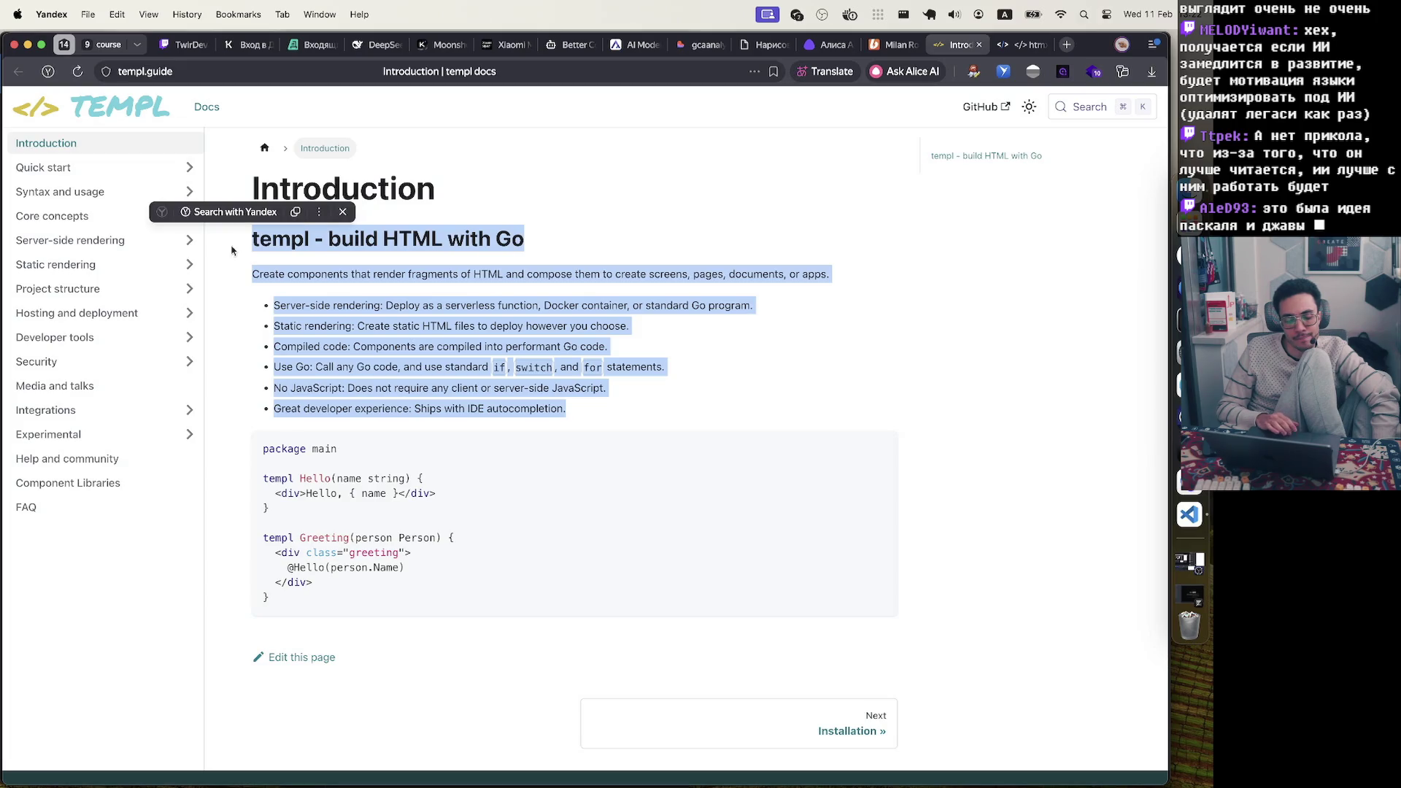
pyautogui.click(594, 419)
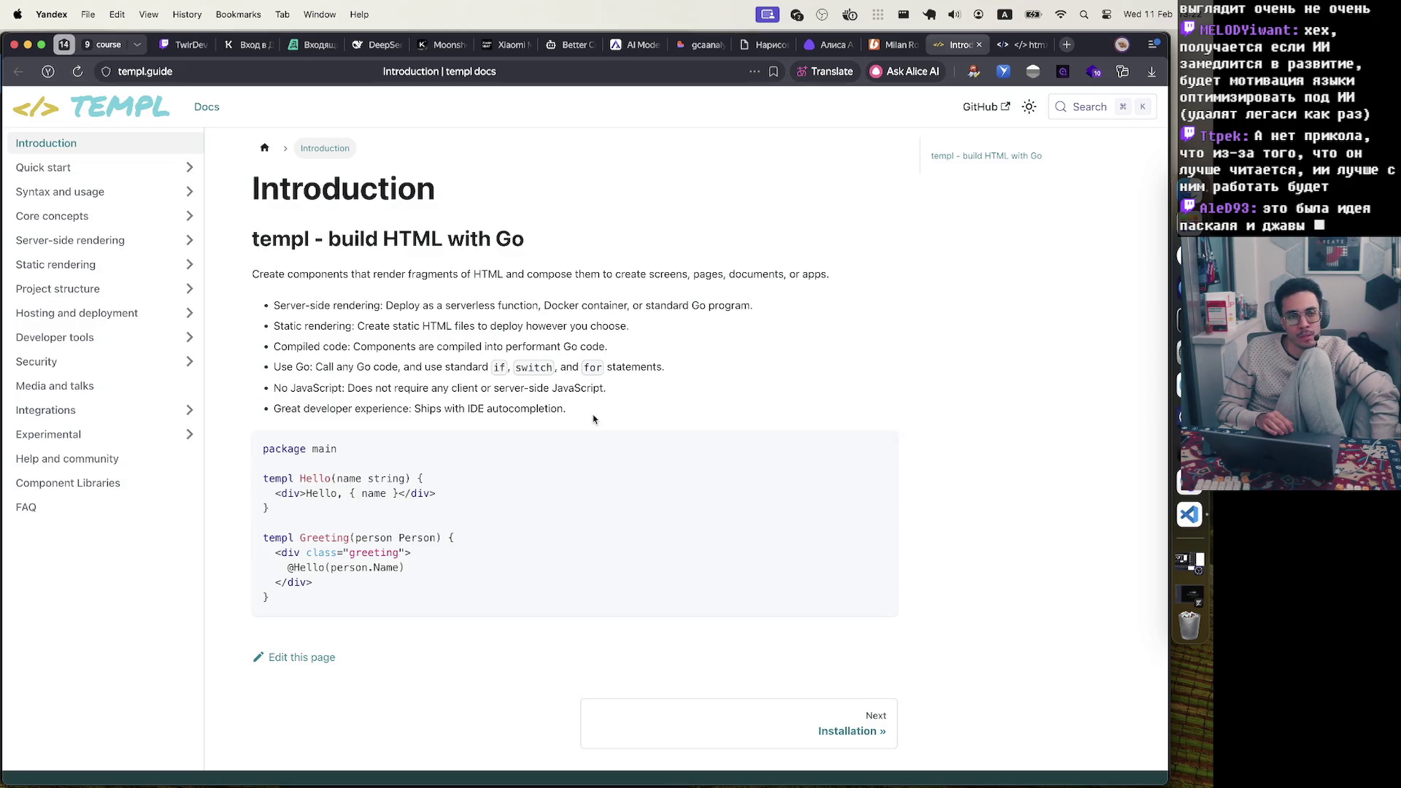
pyautogui.moveTo(594, 418)
pyautogui.mouseDown()
pyautogui.moveTo(278, 303)
pyautogui.moveTo(254, 276)
pyautogui.mouseUp()
pyautogui.click(252, 277)
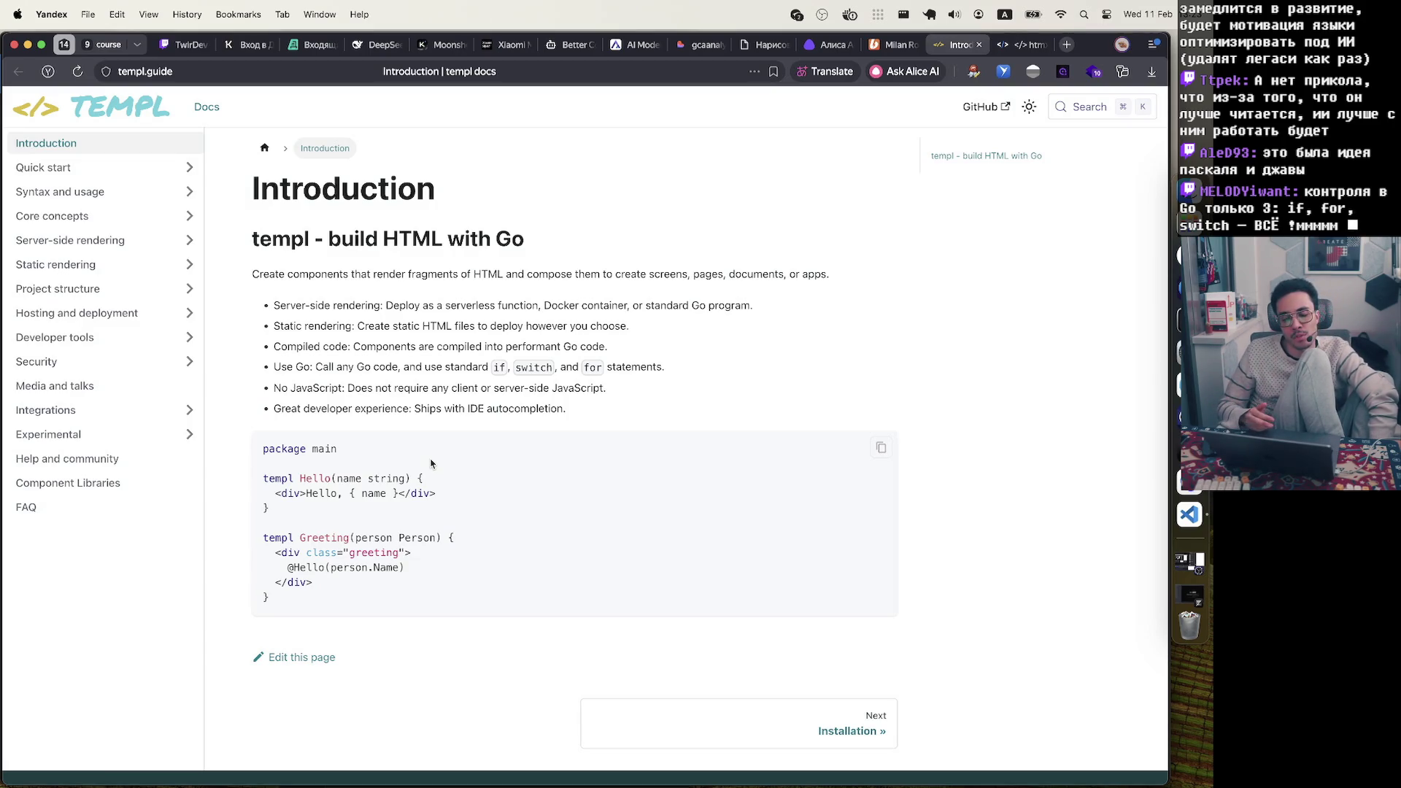
pyautogui.moveTo(251, 273)
pyautogui.mouseDown()
pyautogui.moveTo(578, 422)
pyautogui.moveTo(222, 302)
pyautogui.moveTo(219, 273)
pyautogui.mouseUp()
pyautogui.click(578, 422)
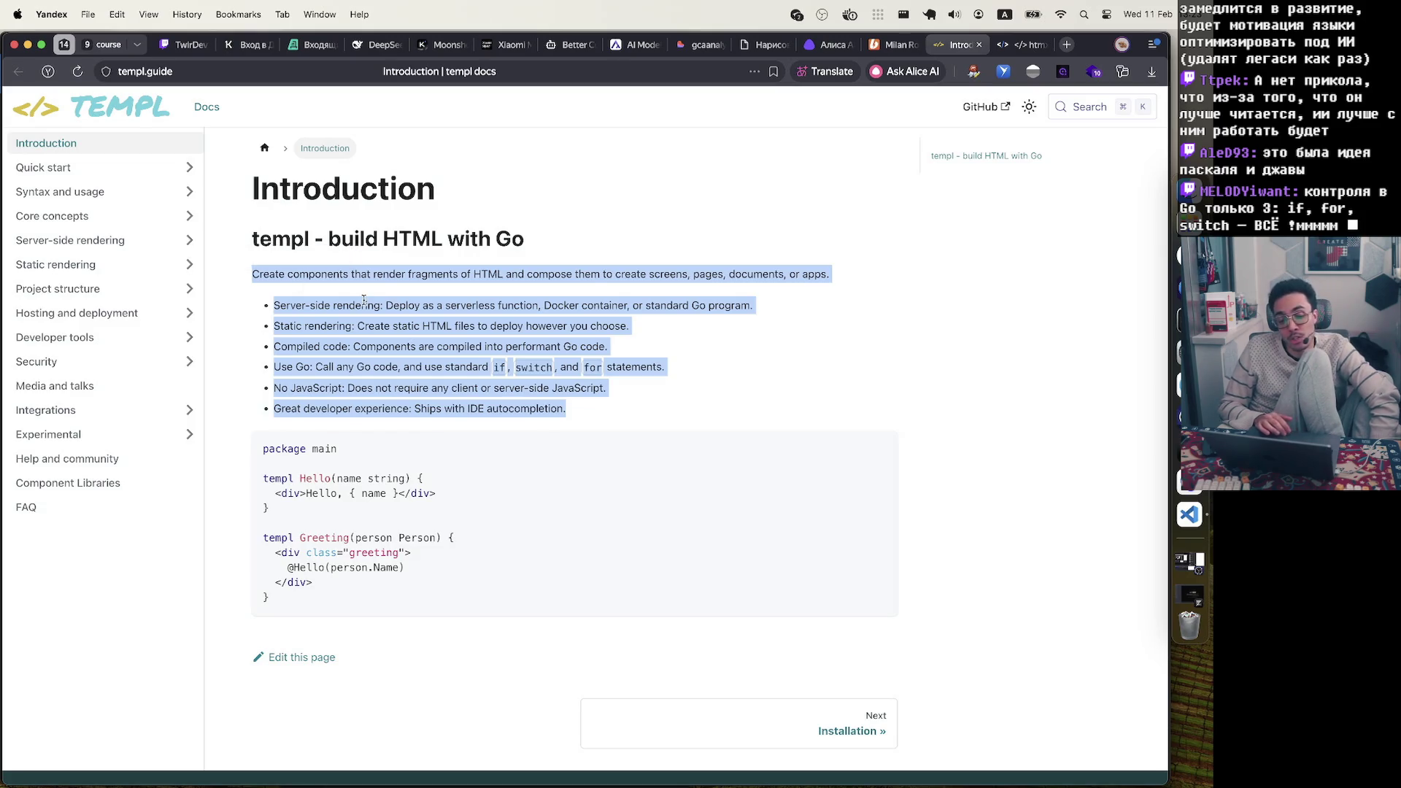
pyautogui.click(235, 274)
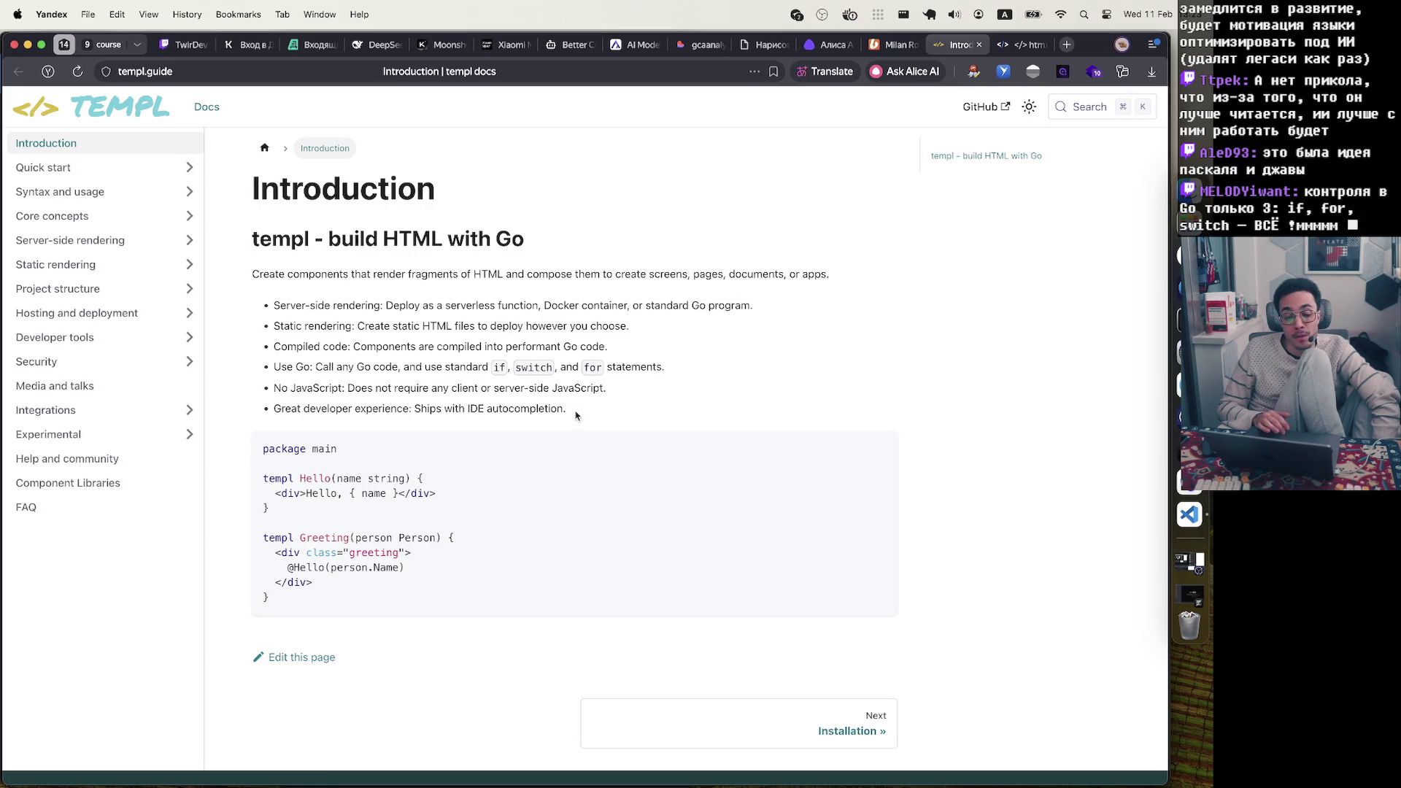
pyautogui.moveTo(571, 413); pyautogui.dragTo(247, 267)
pyautogui.click(367, 309)
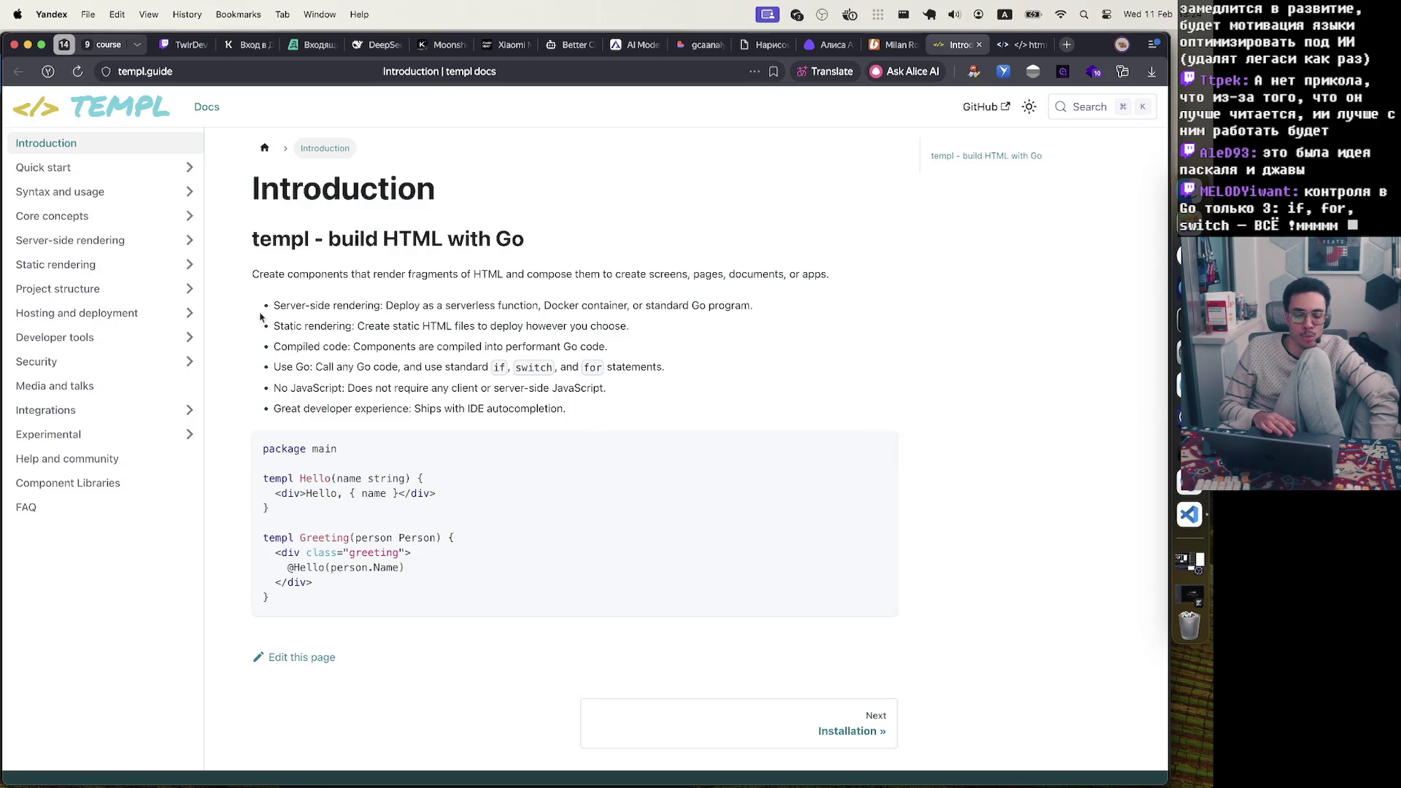
pyautogui.hotkey('ctrl', 'Up')
# Review the AistDbContext class declaration on line 8 in VS Code, then return to templ docs
pyautogui.click(632, 584)
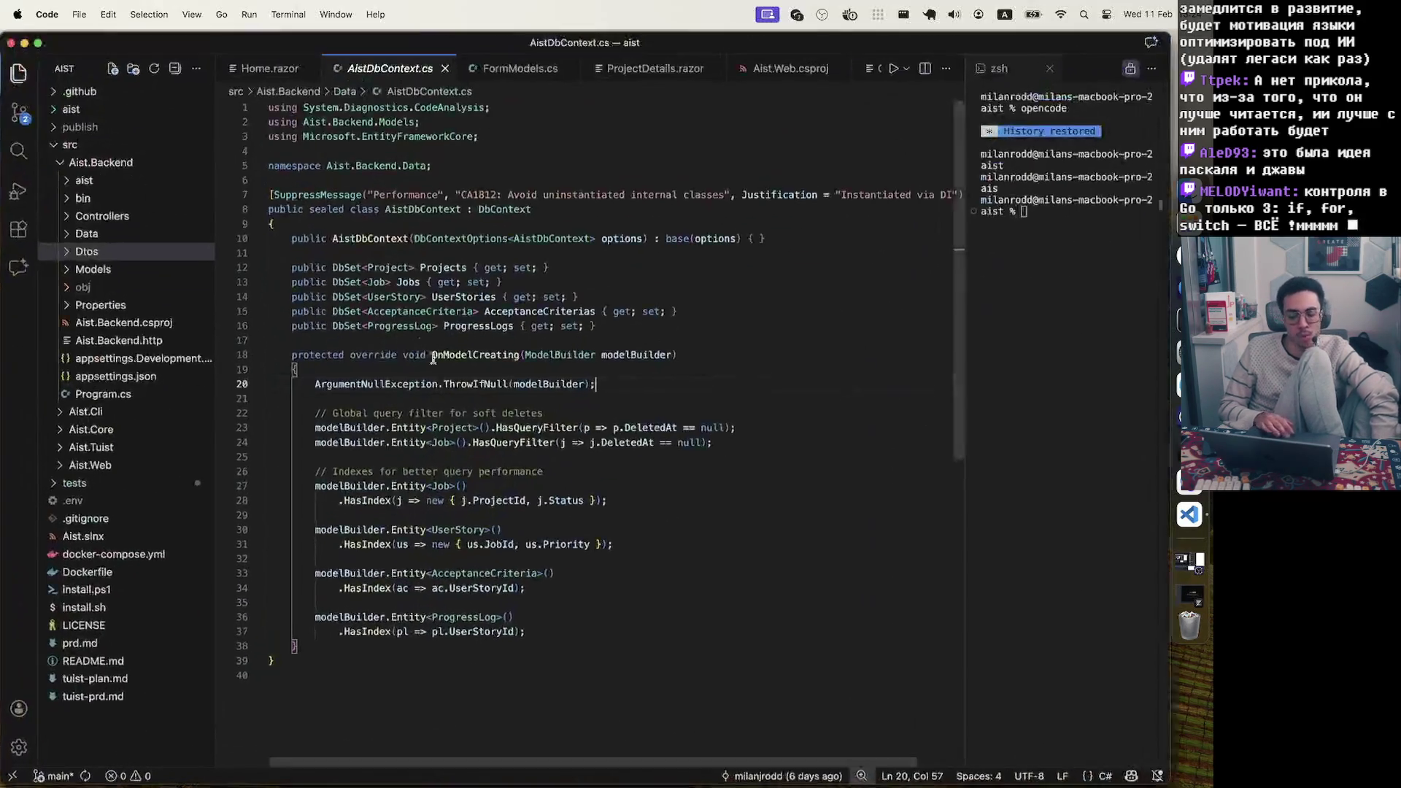
pyautogui.moveTo(508, 707); pyautogui.dragTo(301, 166)
pyautogui.click(584, 141)
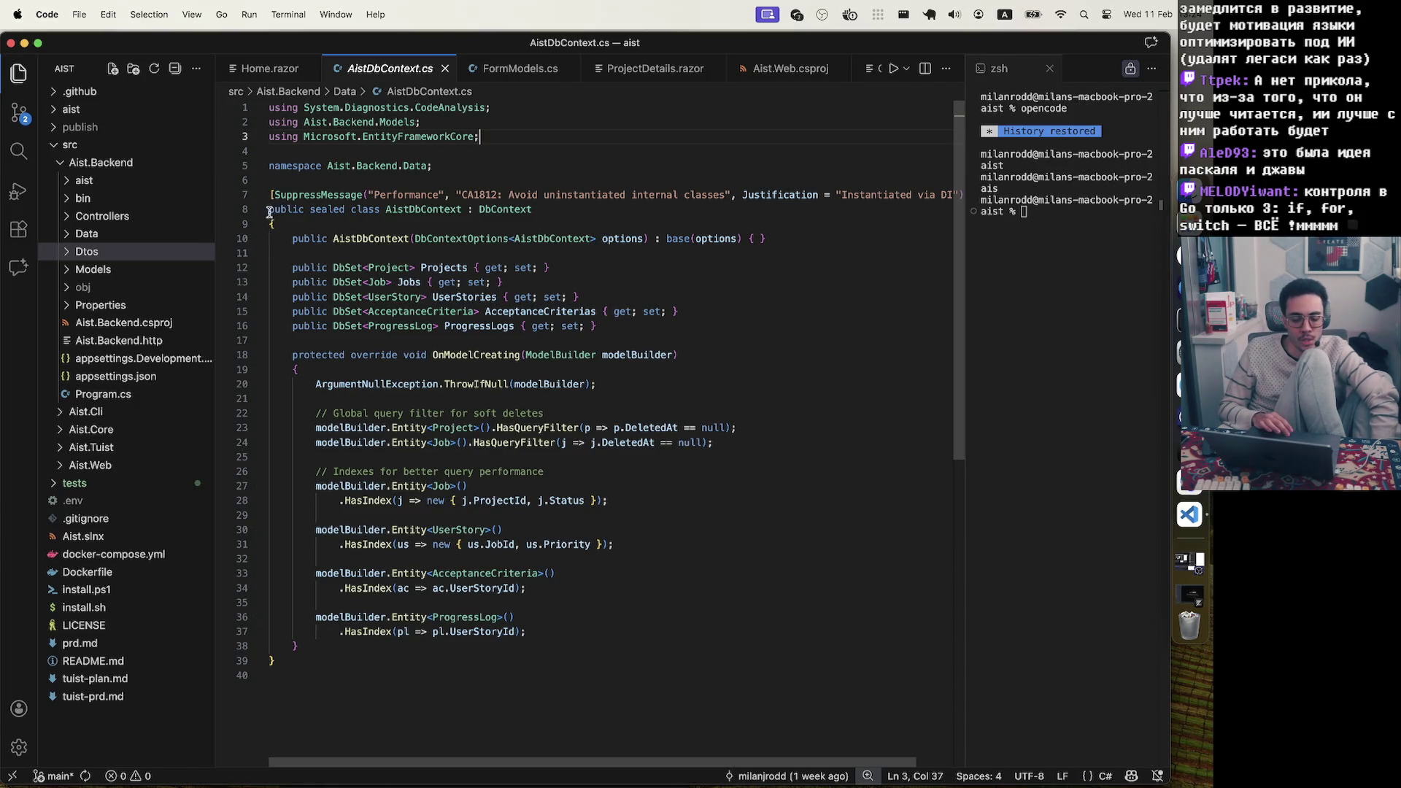
pyautogui.moveTo(385, 210); pyautogui.dragTo(286, 208)
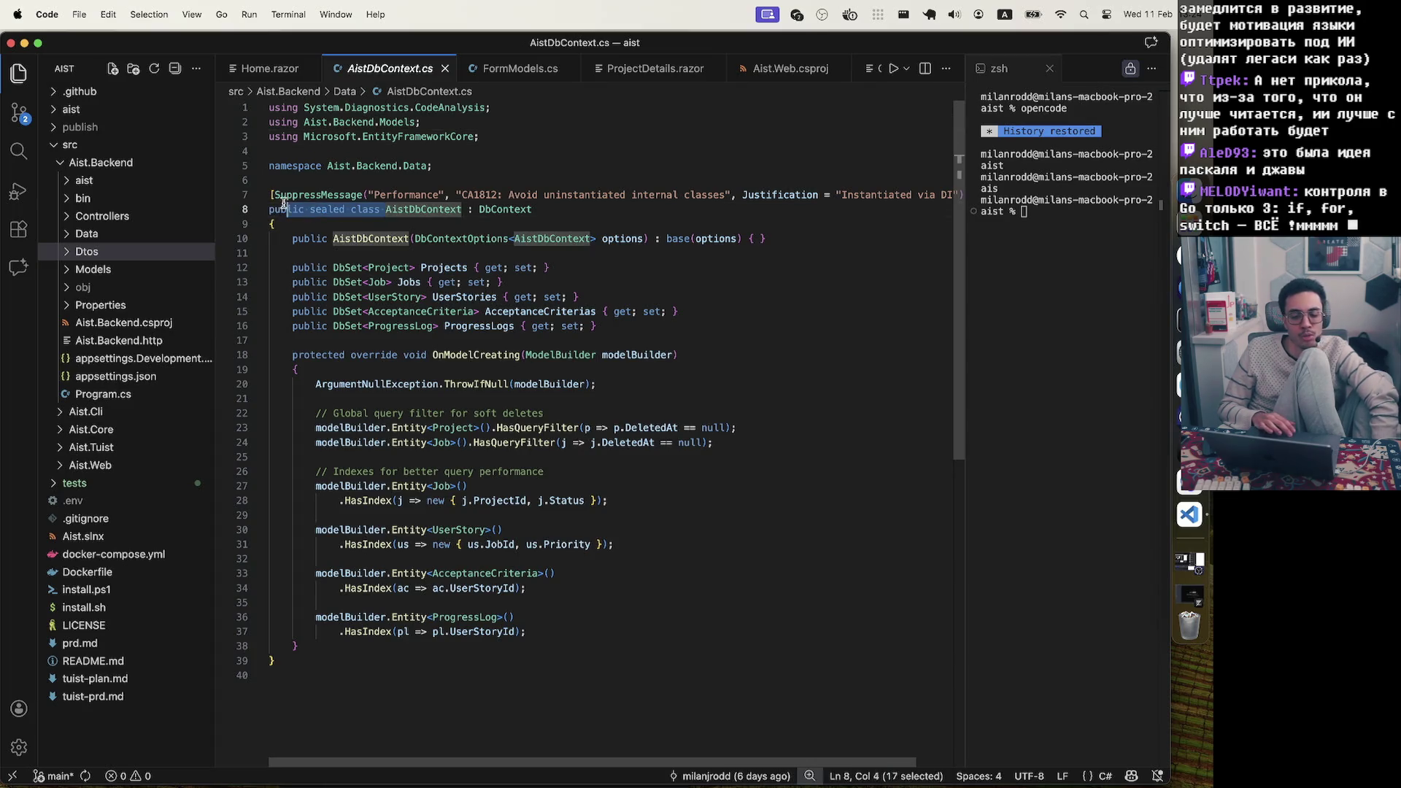
pyautogui.click(532, 195)
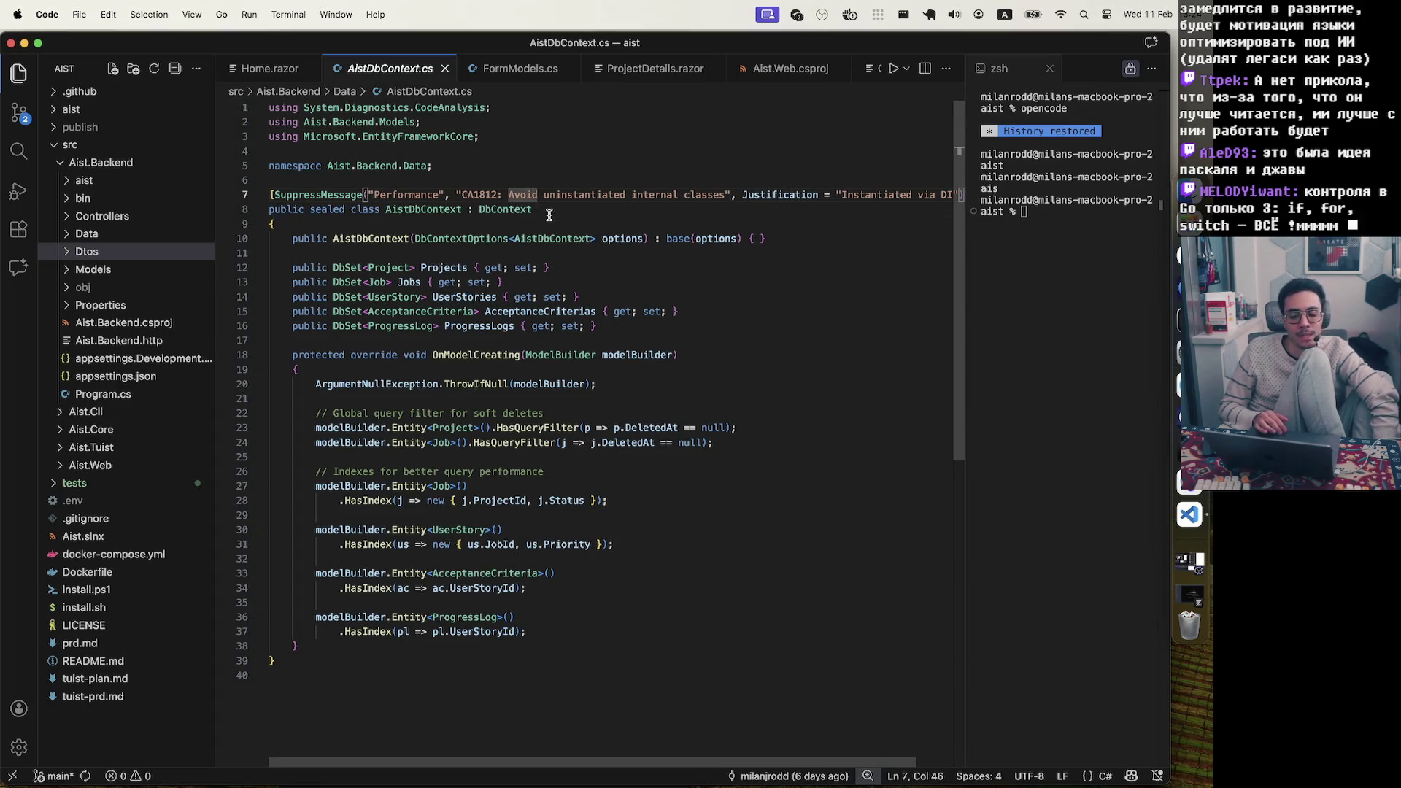
pyautogui.click(549, 214)
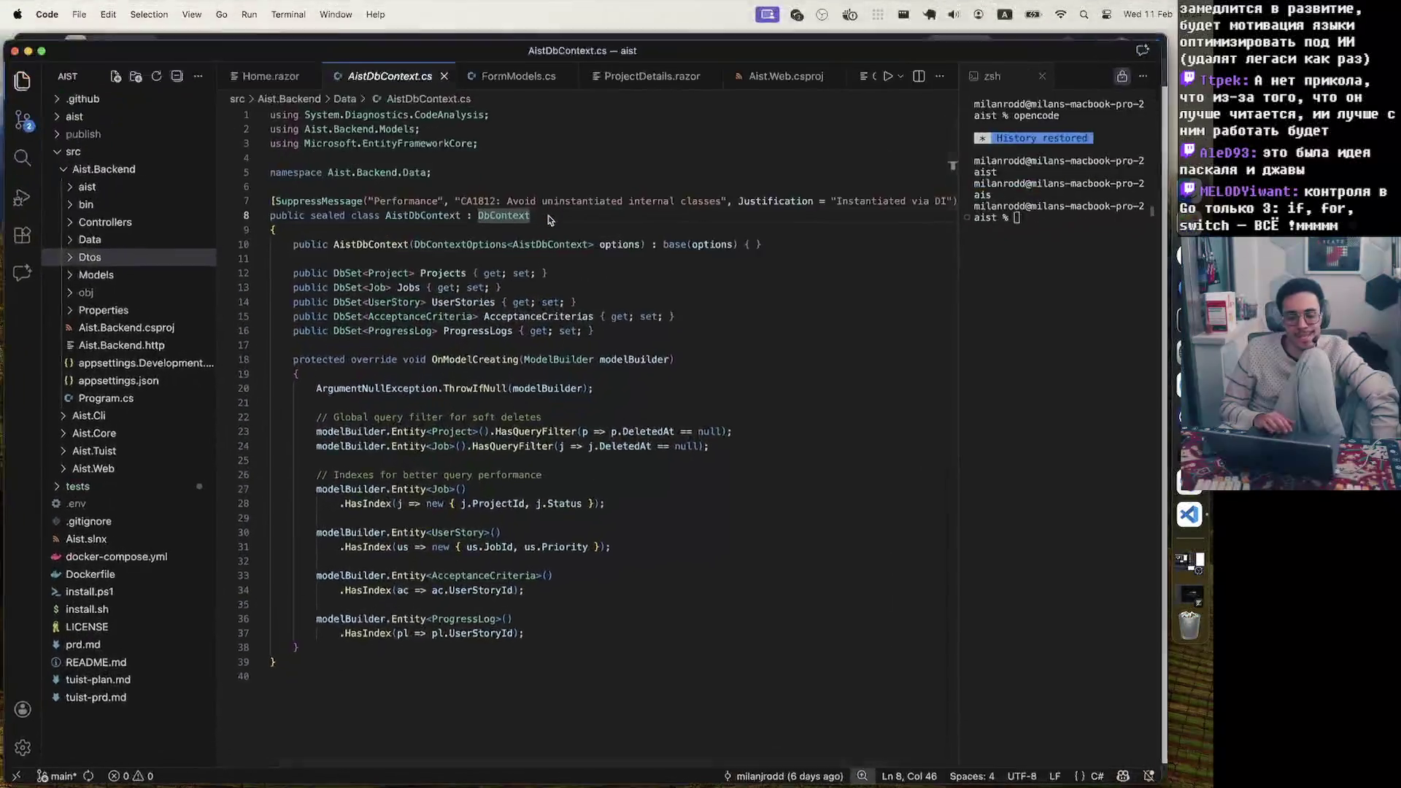
pyautogui.hotkey('ctrl', 'Up')
pyautogui.click(789, 259)
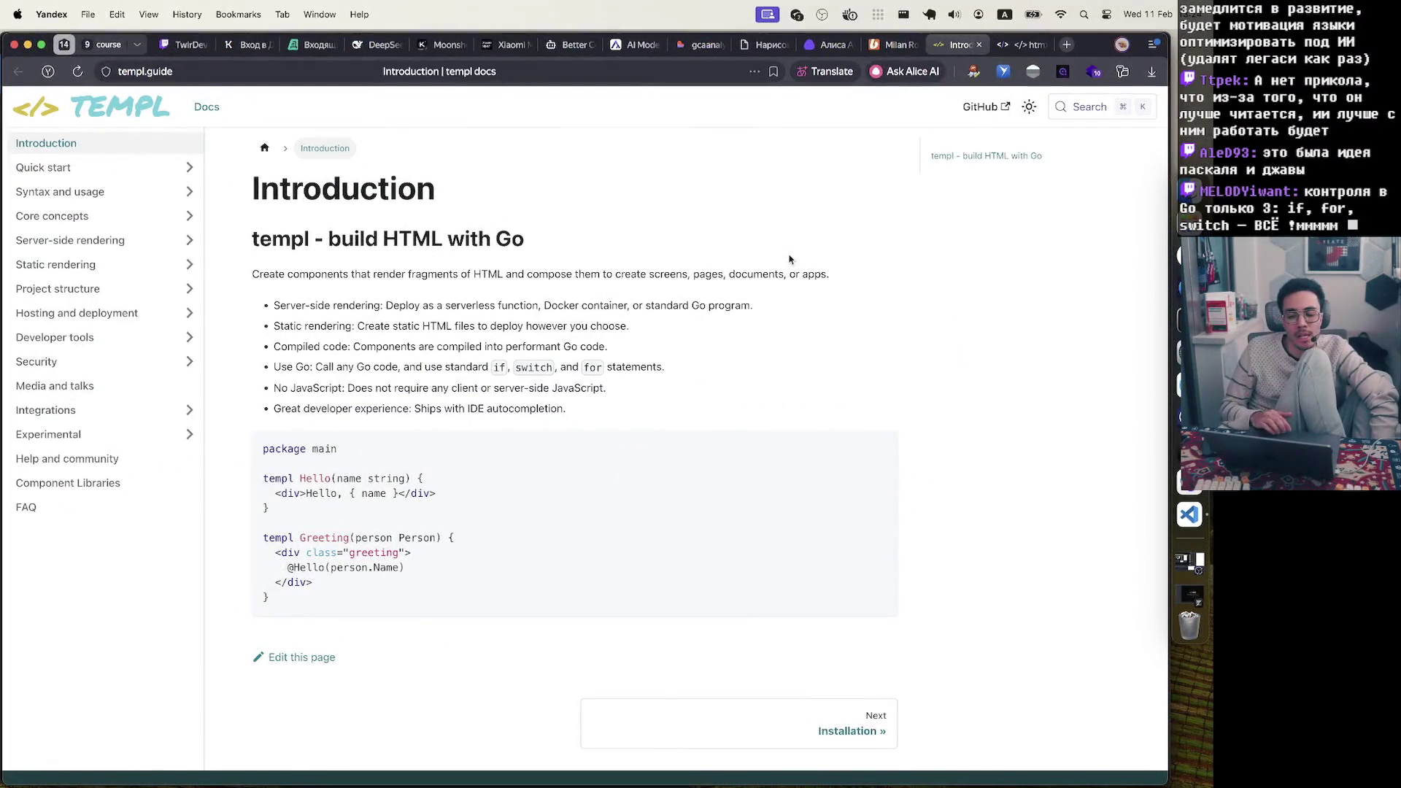
# Switch back to the VS Code window with AistDbContext.cs, then bring up Mission Control again
pyautogui.hotkey('ctrl', 'Up')
pyautogui.click(637, 615)
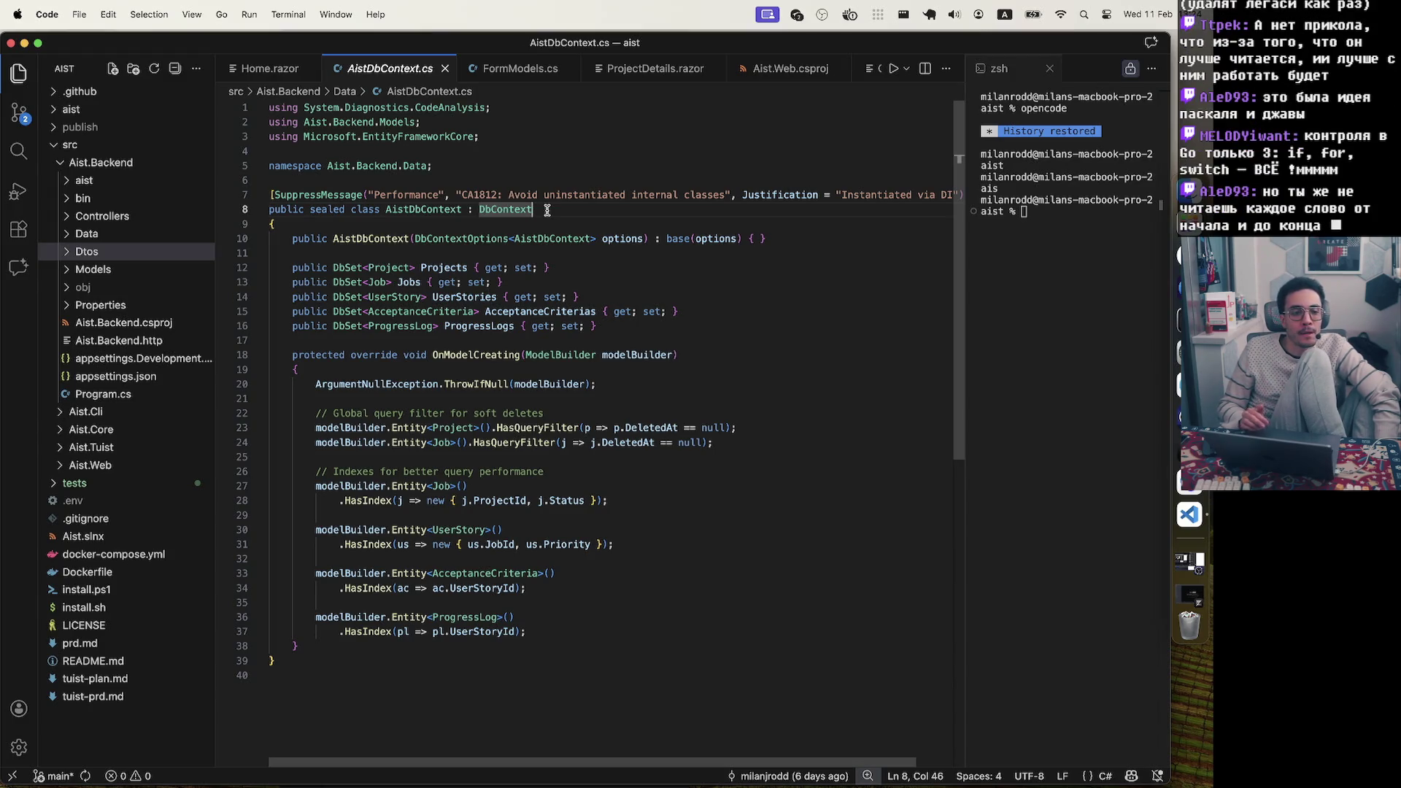
pyautogui.hotkey('ctrl', 'Up')
# Bring Yandex Browser's templ.guide page forward and select its 'templ - build HTML with Go' heading
pyautogui.click(794, 249)
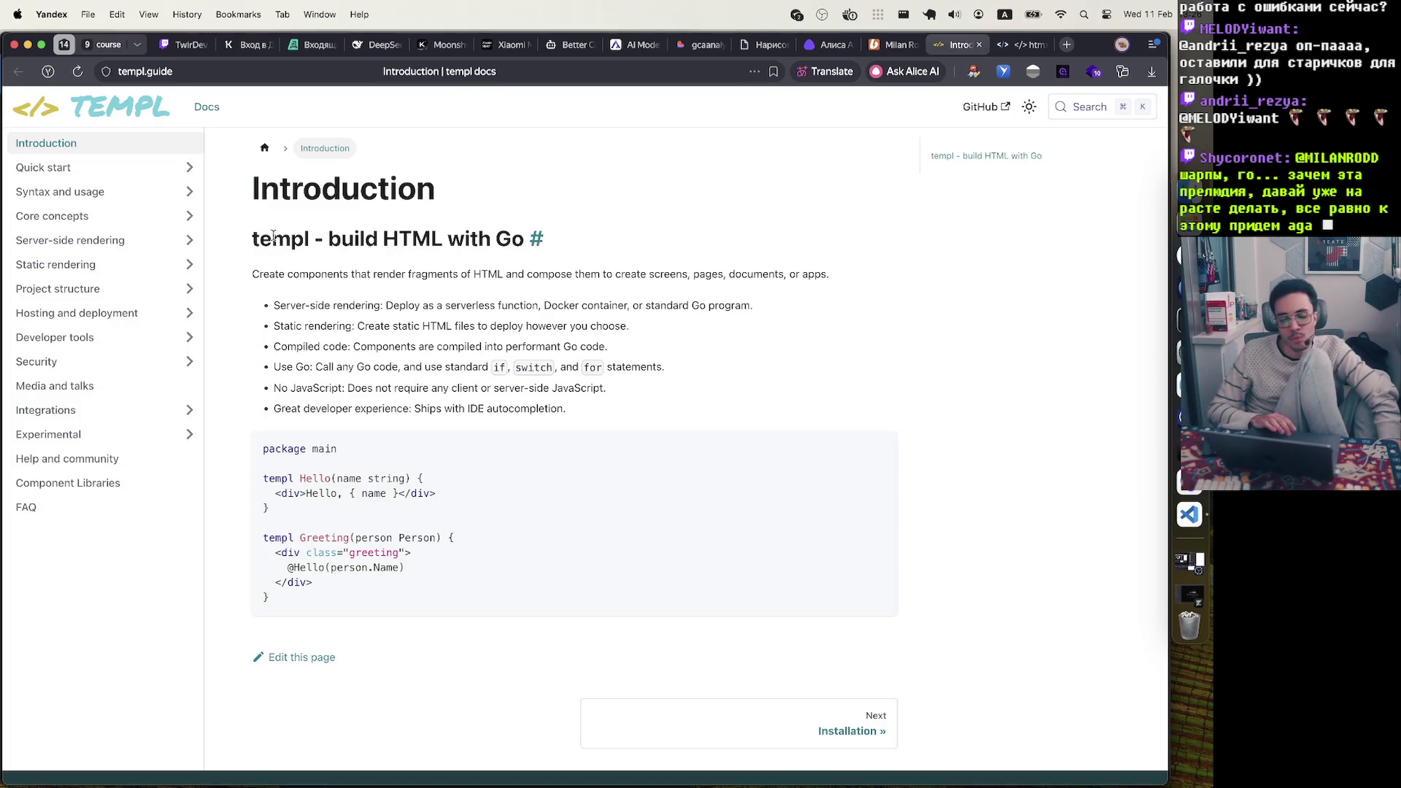
pyautogui.moveTo(253, 240); pyautogui.dragTo(526, 239)
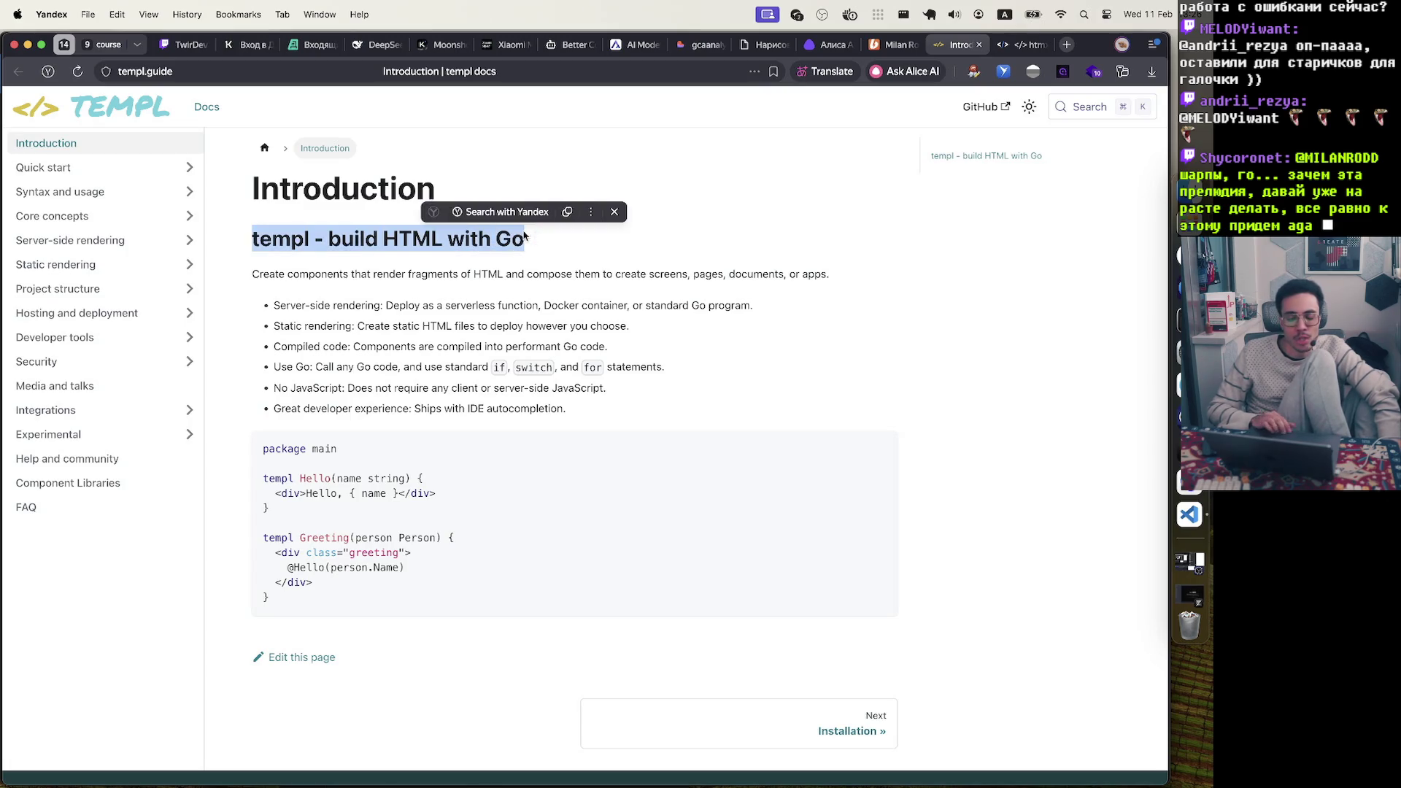
# Switch from the templ docs to the code editor and back to the browser
pyautogui.hotkey('ctrl', 'Up')
pyautogui.click(517, 458)
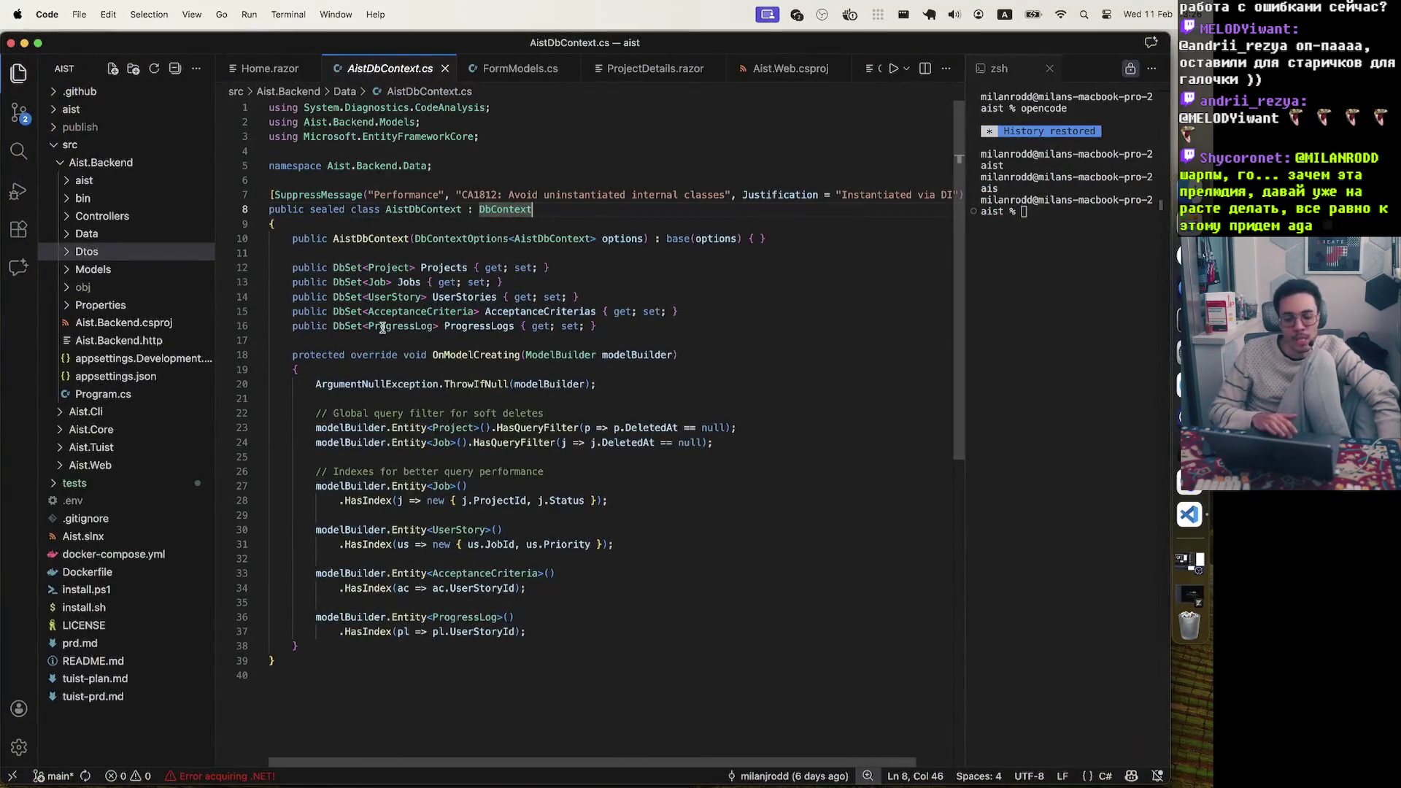
pyautogui.hotkey('ctrl', 'Up')
pyautogui.click(693, 350)
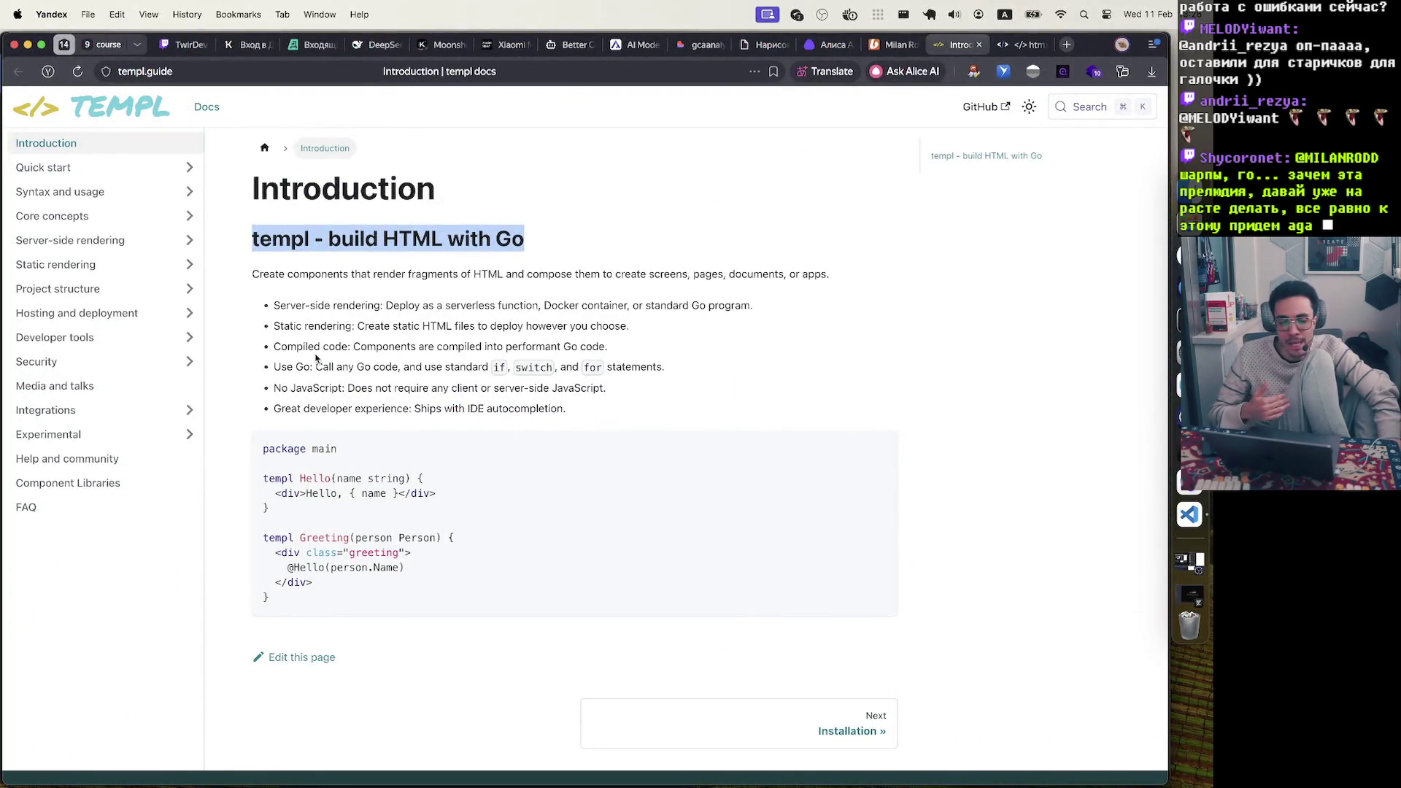
# Return to VS Code and add a blank line 17 after the ProgressLogs DbSet
pyautogui.hotkey('ctrl', 'Up')
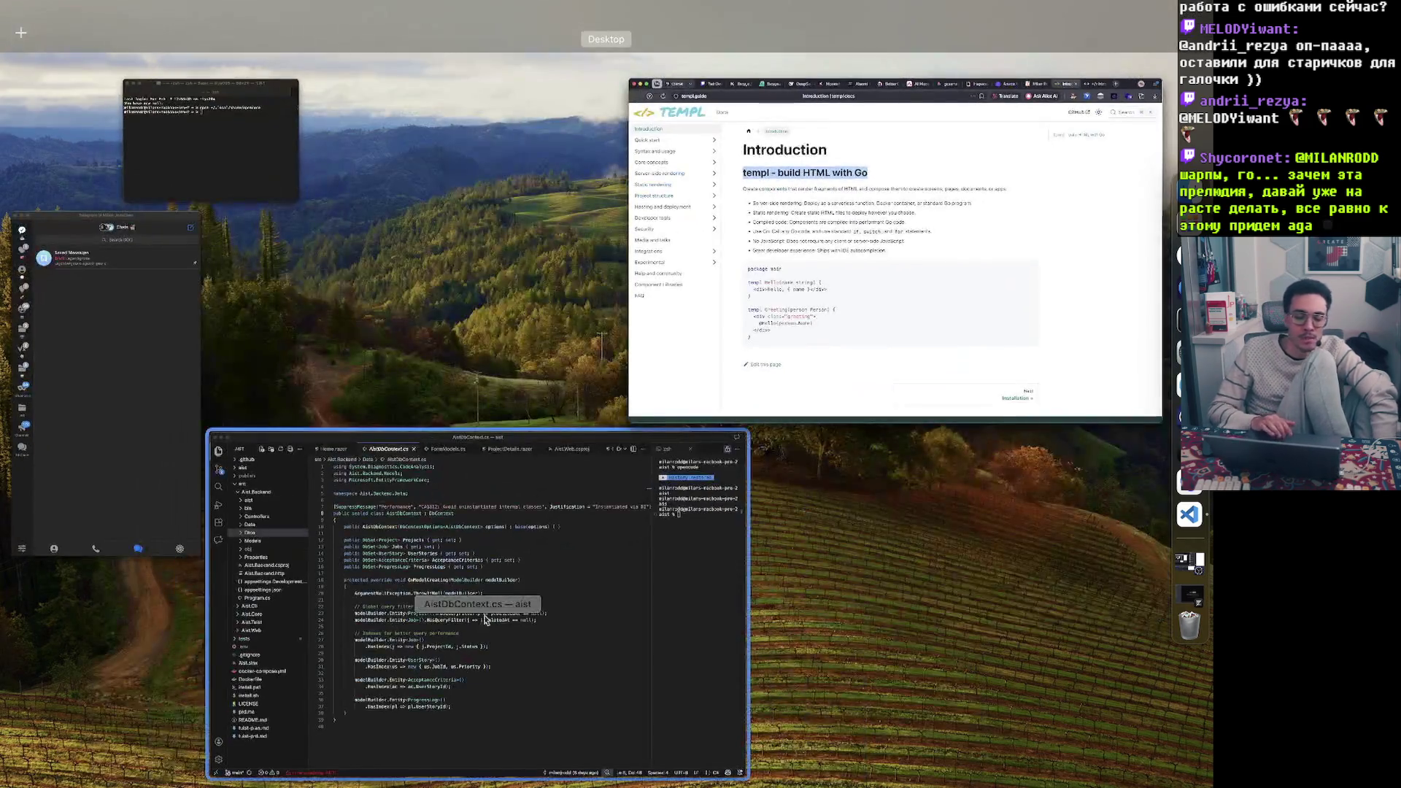
pyautogui.click(732, 493)
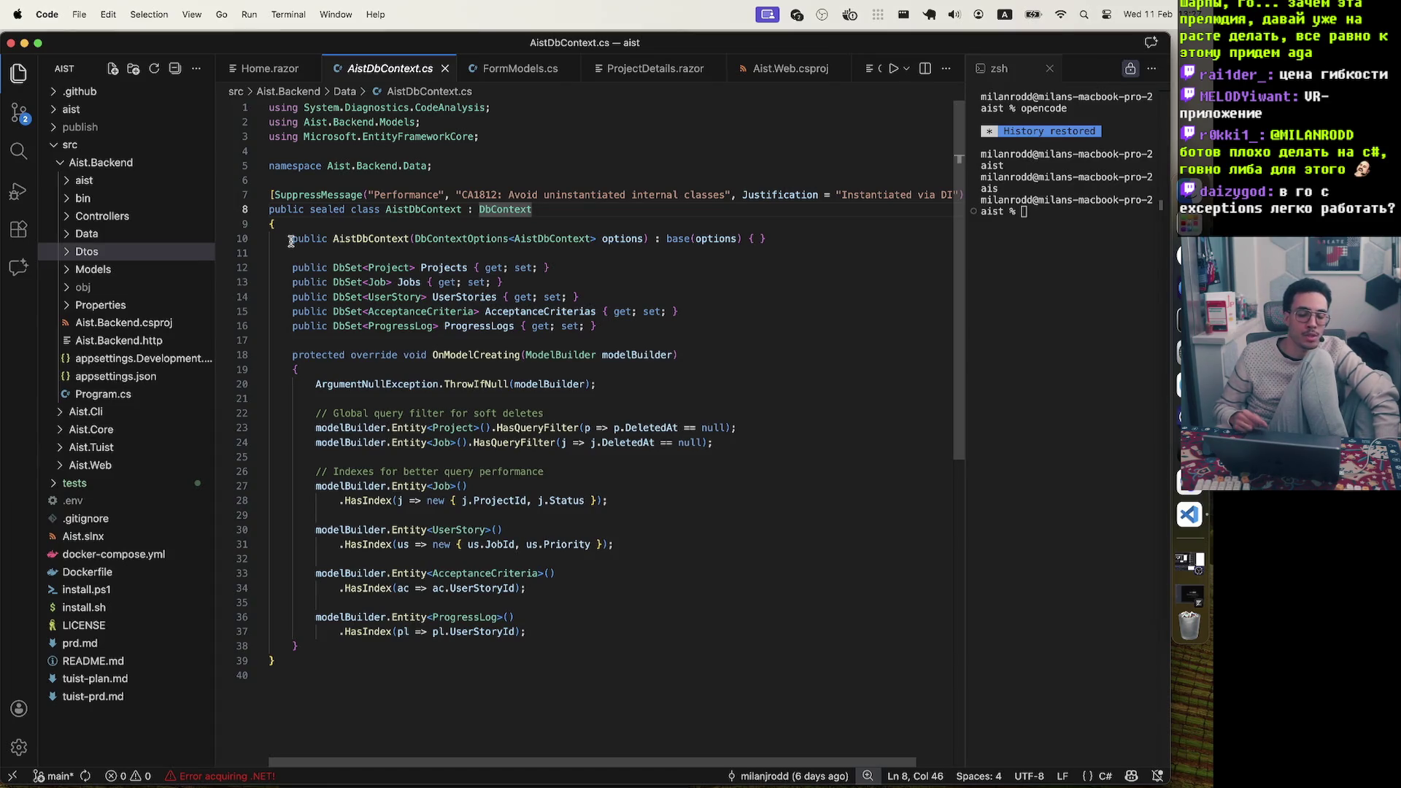
pyautogui.click(688, 324)
pyautogui.press('Return')
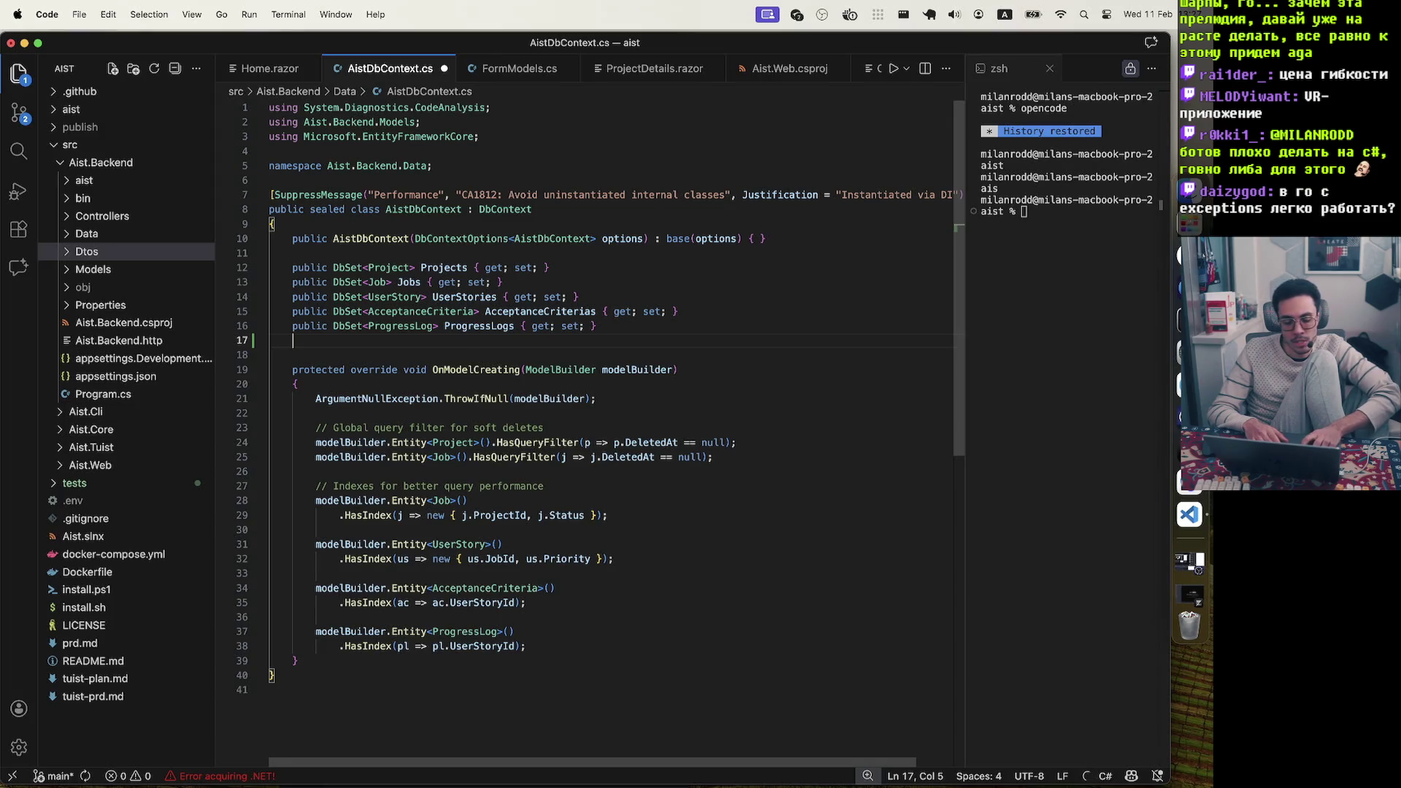
# Draft 'return (HTTP.error, )' as a tuple on line 17, then undo the scratch line
pyautogui.write('return ')
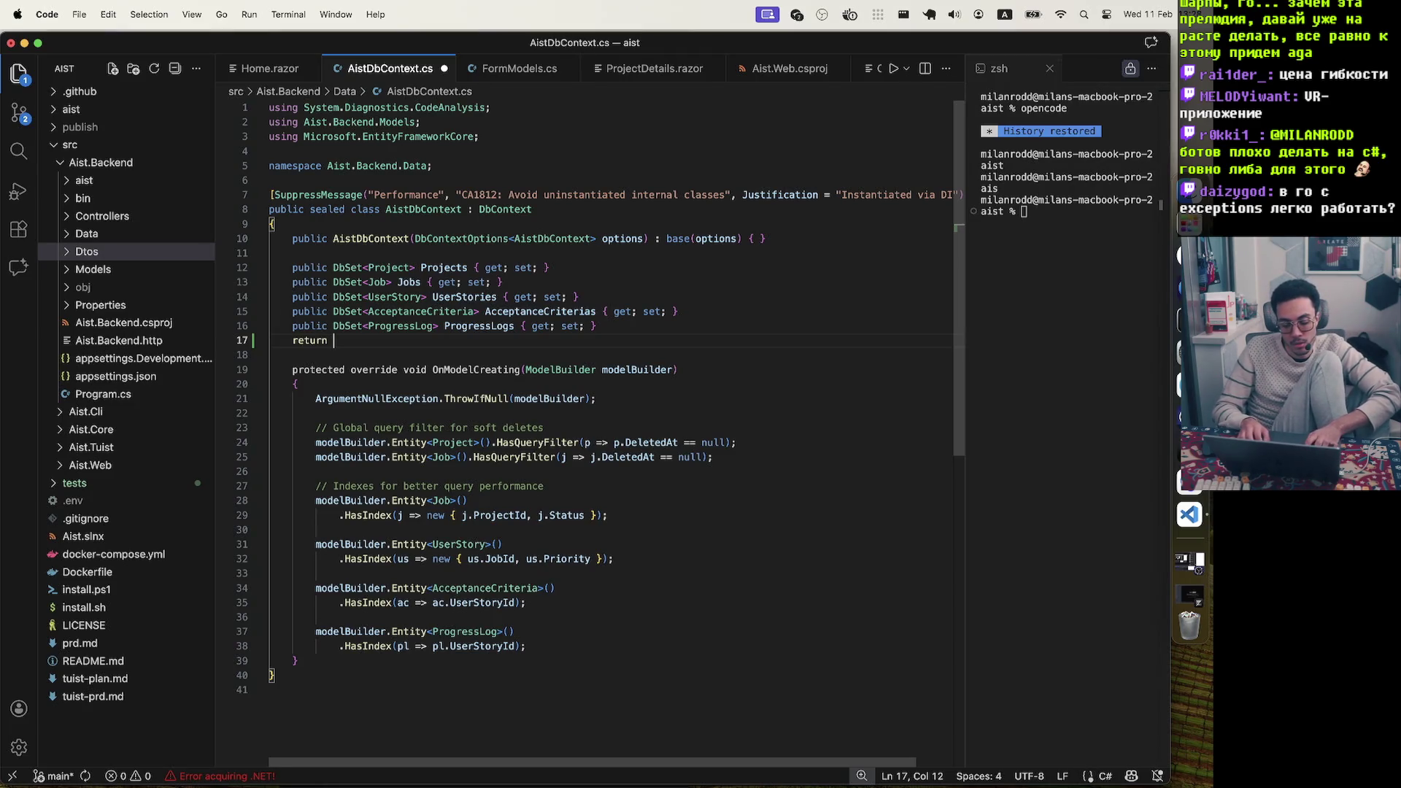
pyautogui.write('HTTP.error')
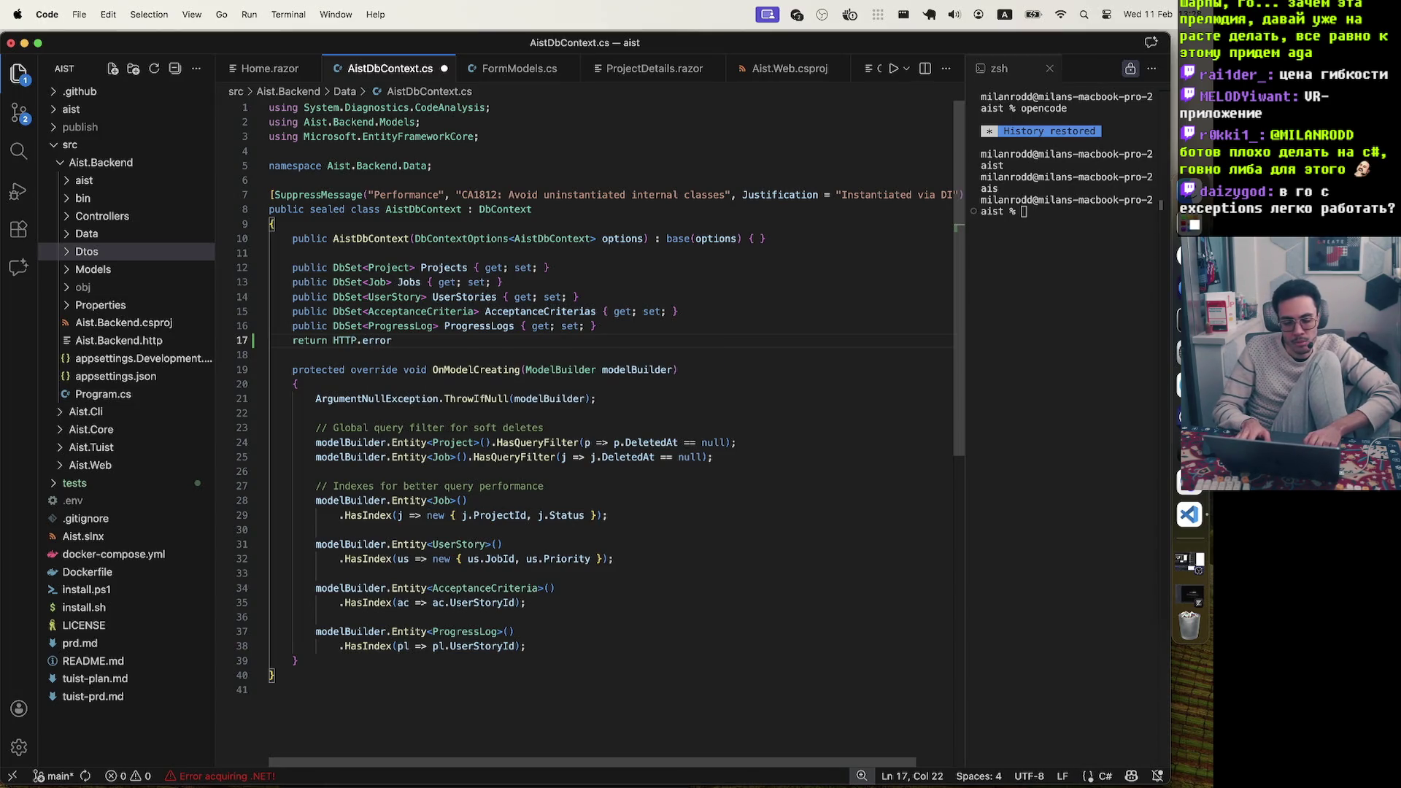
pyautogui.hotkey('alt', 'Left')
pyautogui.hotkey('alt', 'Left')
pyautogui.write('(')
pyautogui.press('End')
pyautogui.write(',')
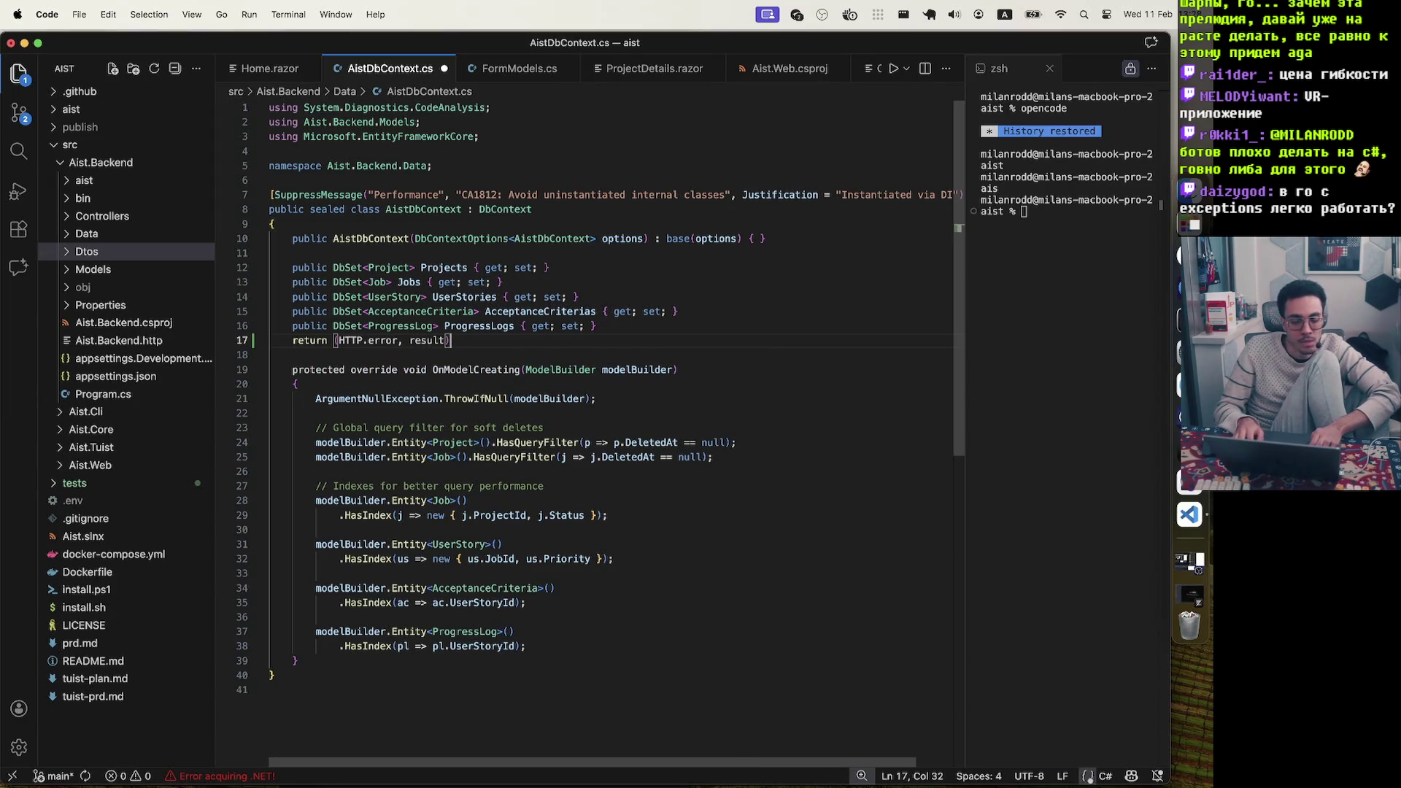
pyautogui.write('ni')
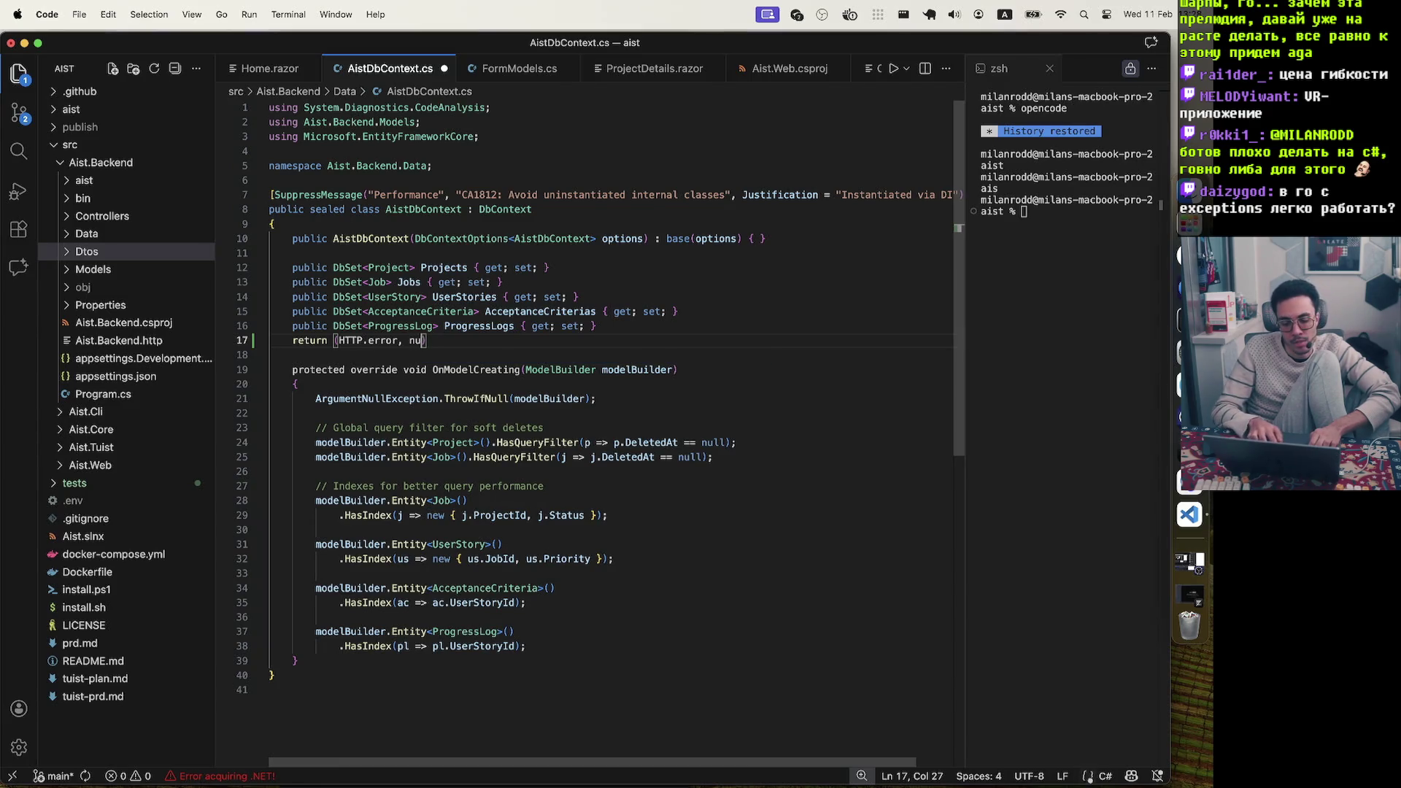
pyautogui.press('BackSpace')
pyautogui.press('BackSpace')
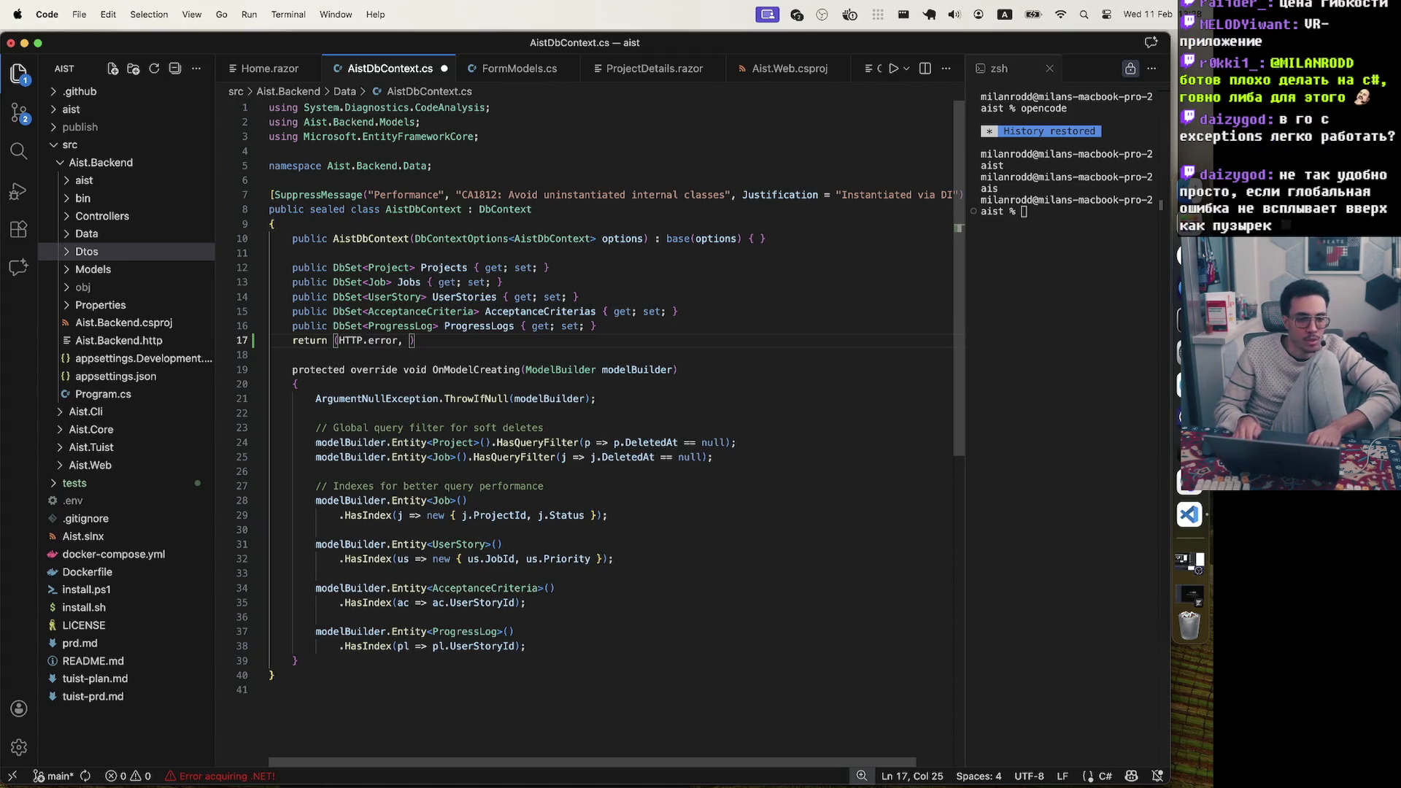
pyautogui.press('Right')
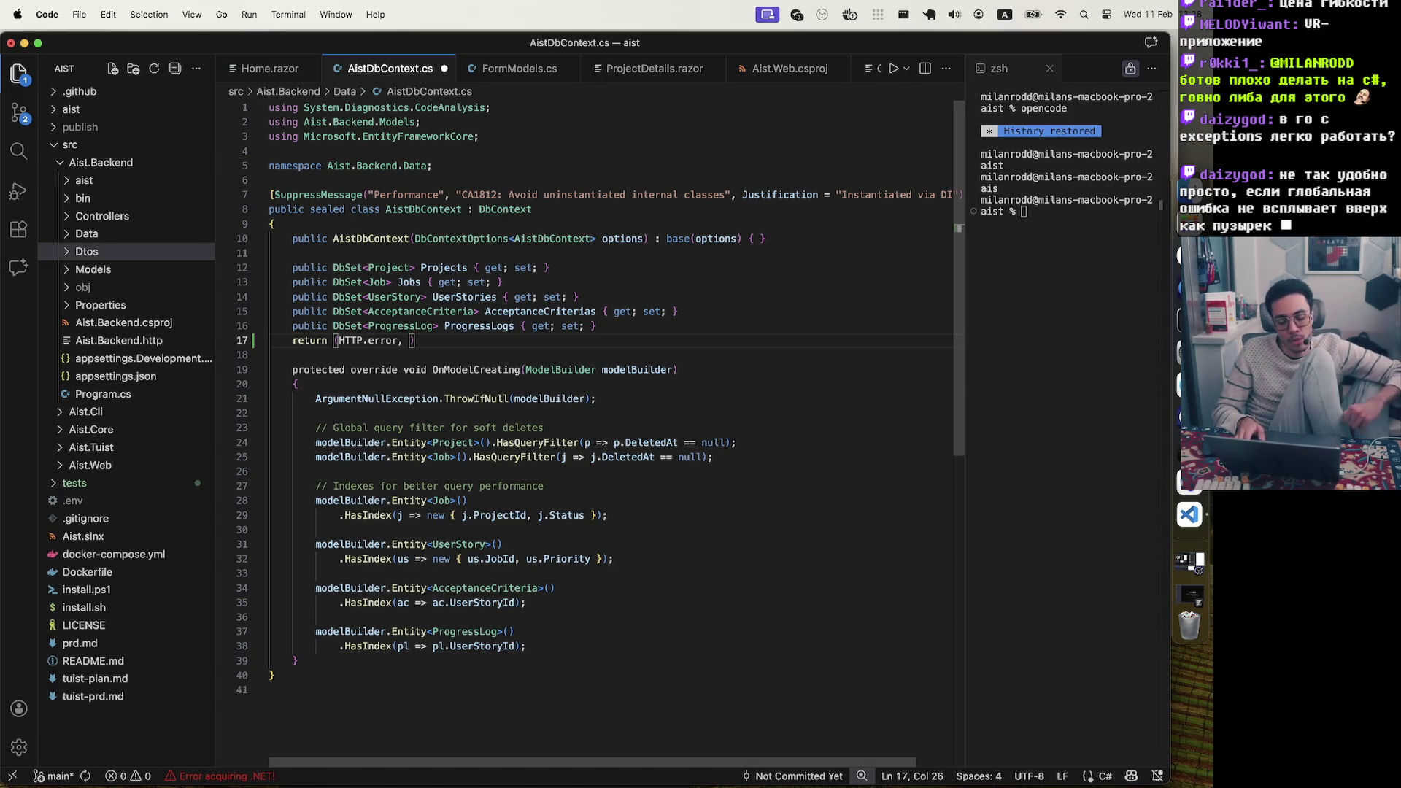
pyautogui.press('super+z')
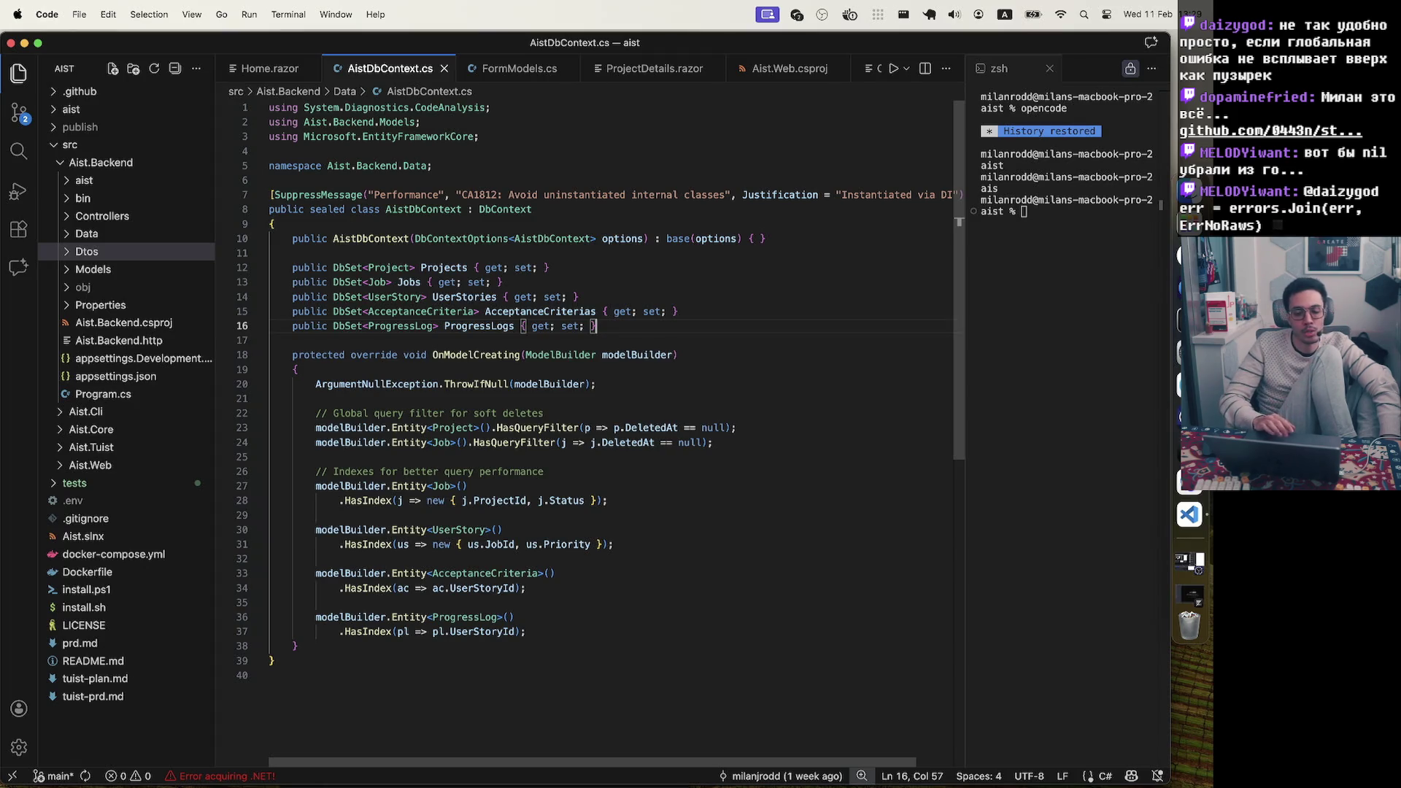
# Point at the AcceptanceCriterias DbSet line in AistDbContext.cs
pyautogui.click(691, 310)
# Highlight the AcceptanceCriterias, UserStories and Projects DbSet declarations in turn
pyautogui.moveTo(691, 310); pyautogui.dragTo(282, 312)
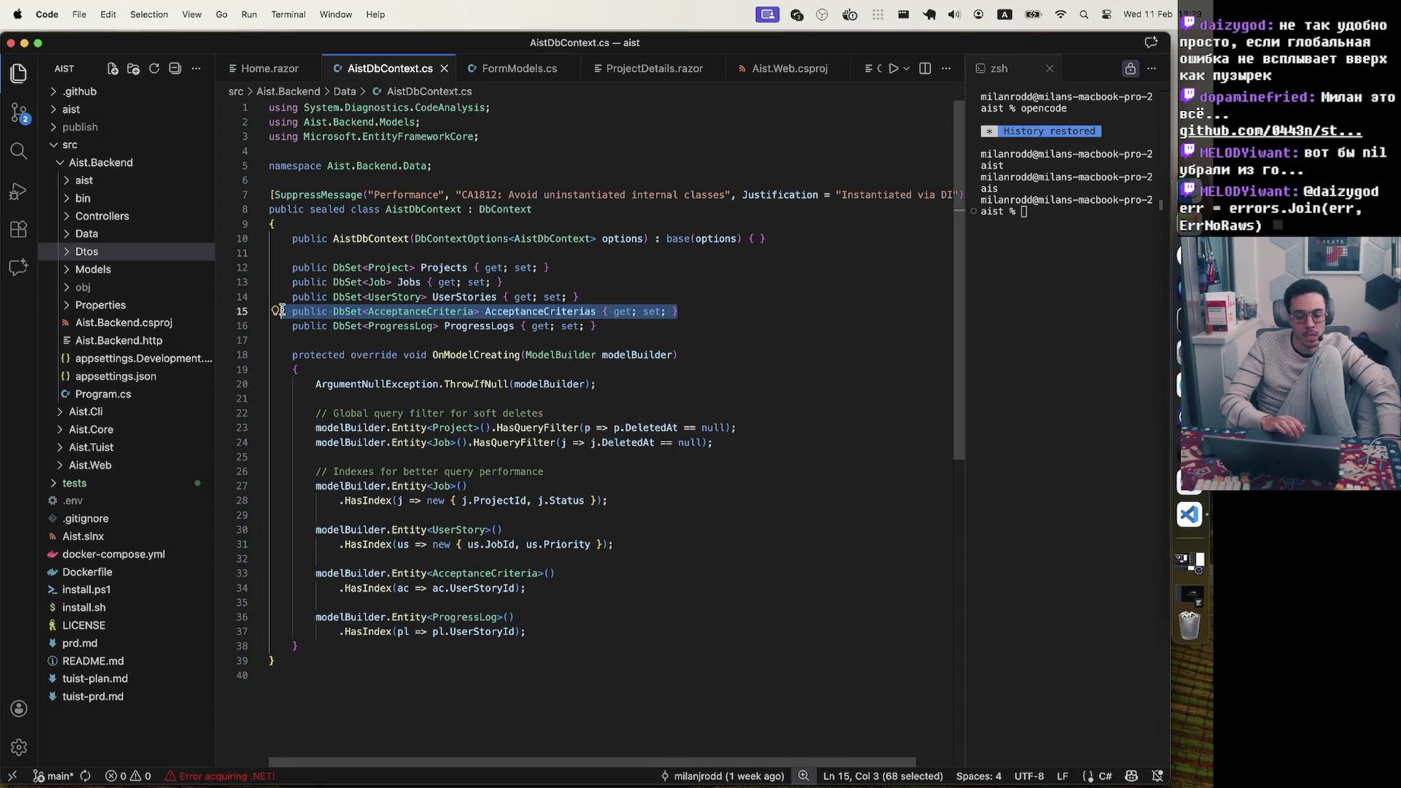
pyautogui.click(585, 283)
pyautogui.moveTo(584, 283); pyautogui.dragTo(407, 283)
pyautogui.moveTo(508, 282); pyautogui.dragTo(293, 285)
pyautogui.click(584, 272)
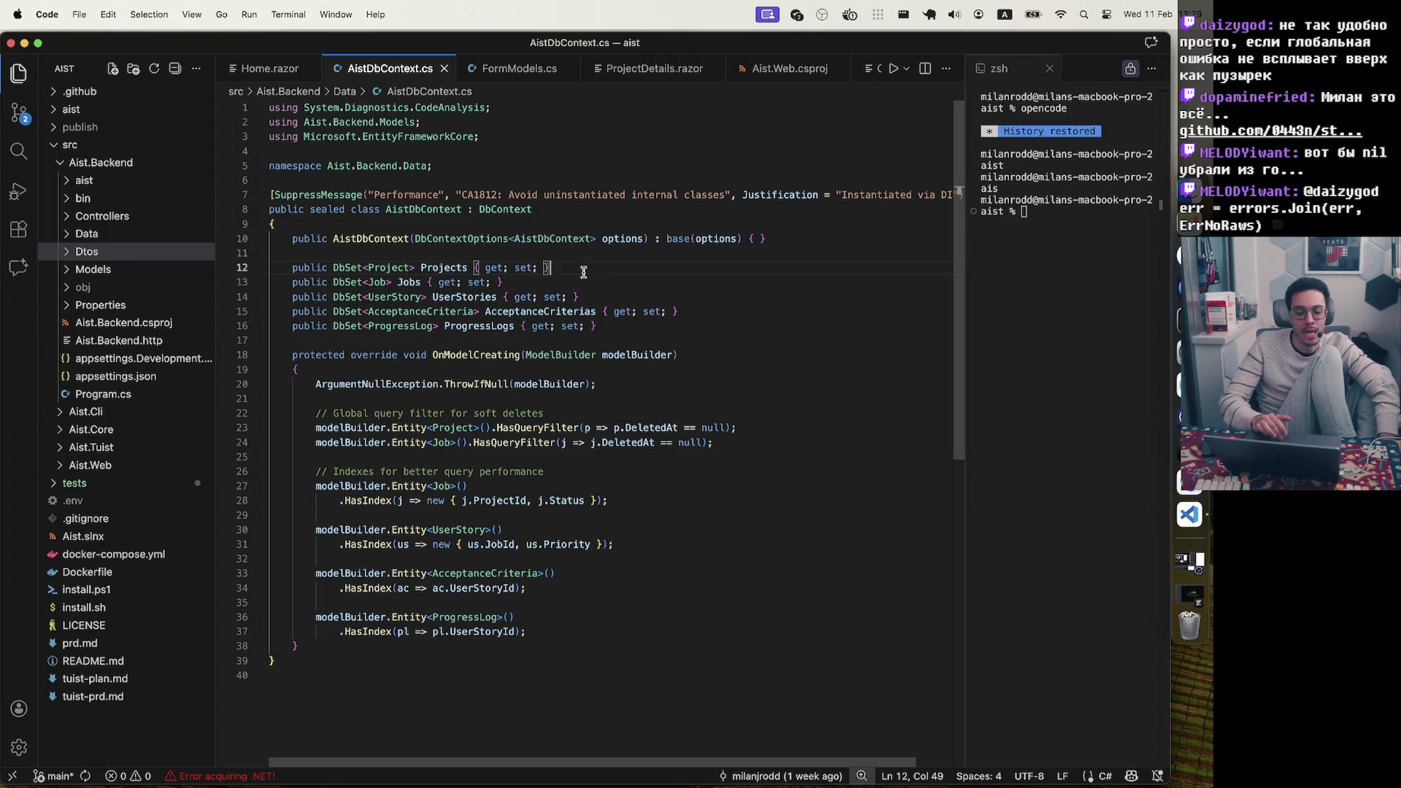
pyautogui.press('super+shift+Left')
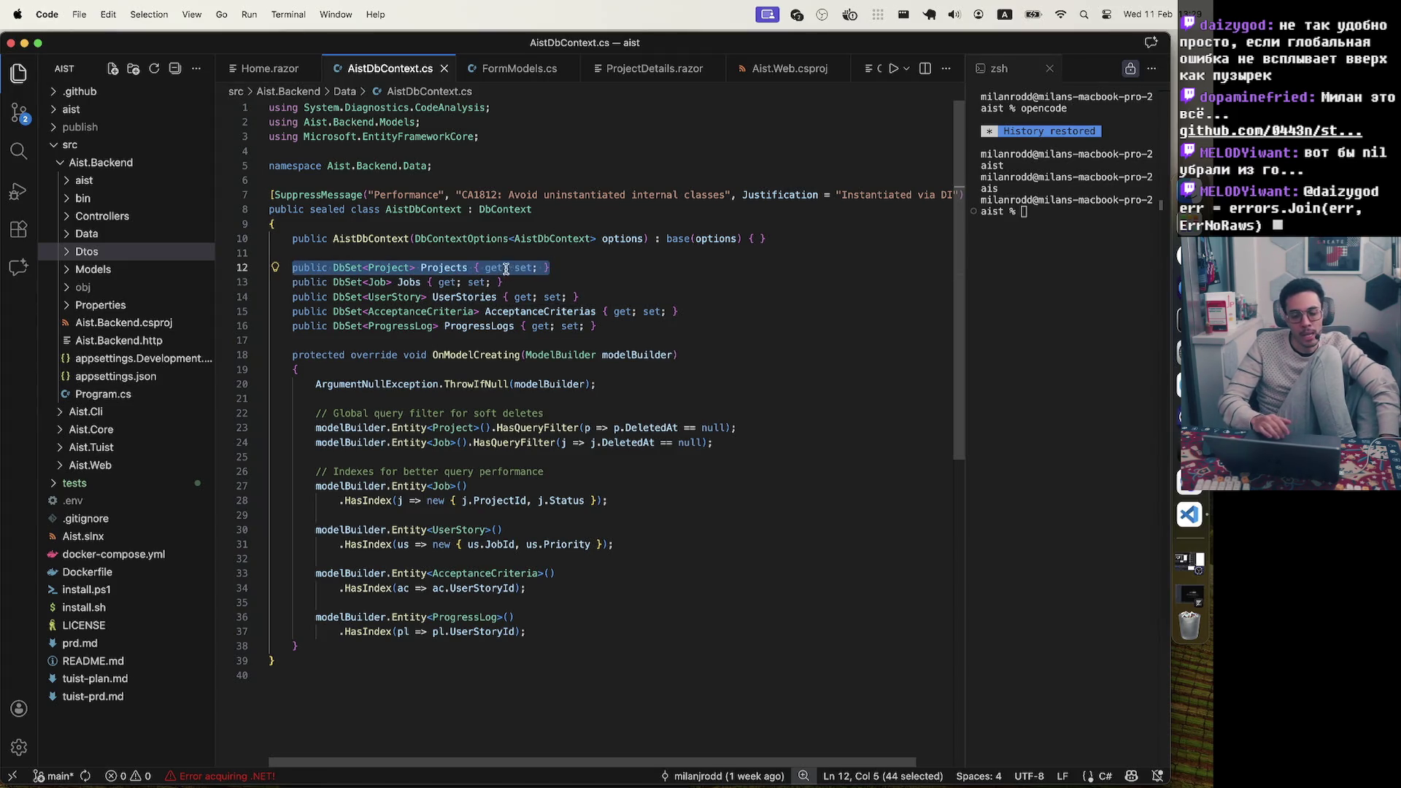
pyautogui.click(568, 264)
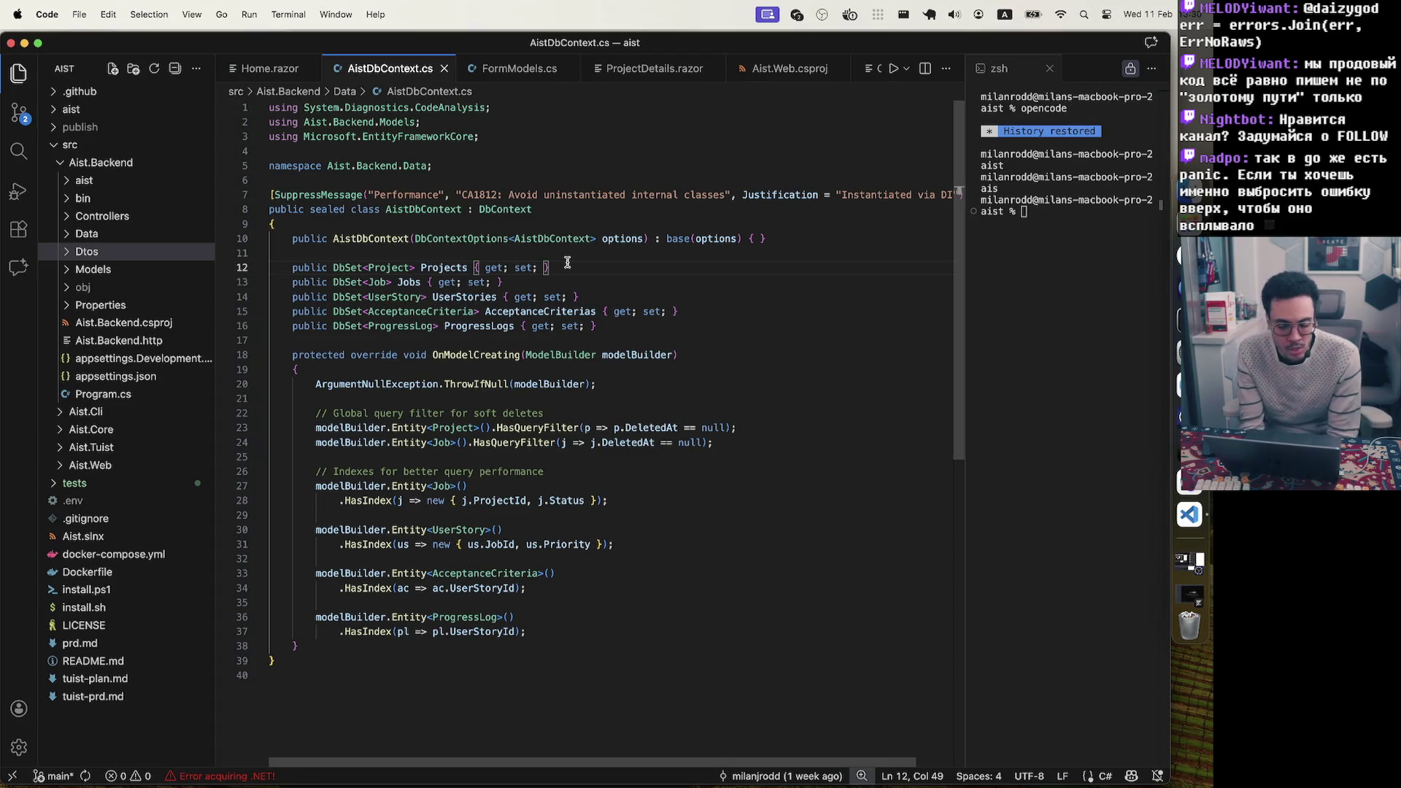
# Check the constructor's empty braces on line 10, then close AistDbContext.cs
pyautogui.click(781, 238)
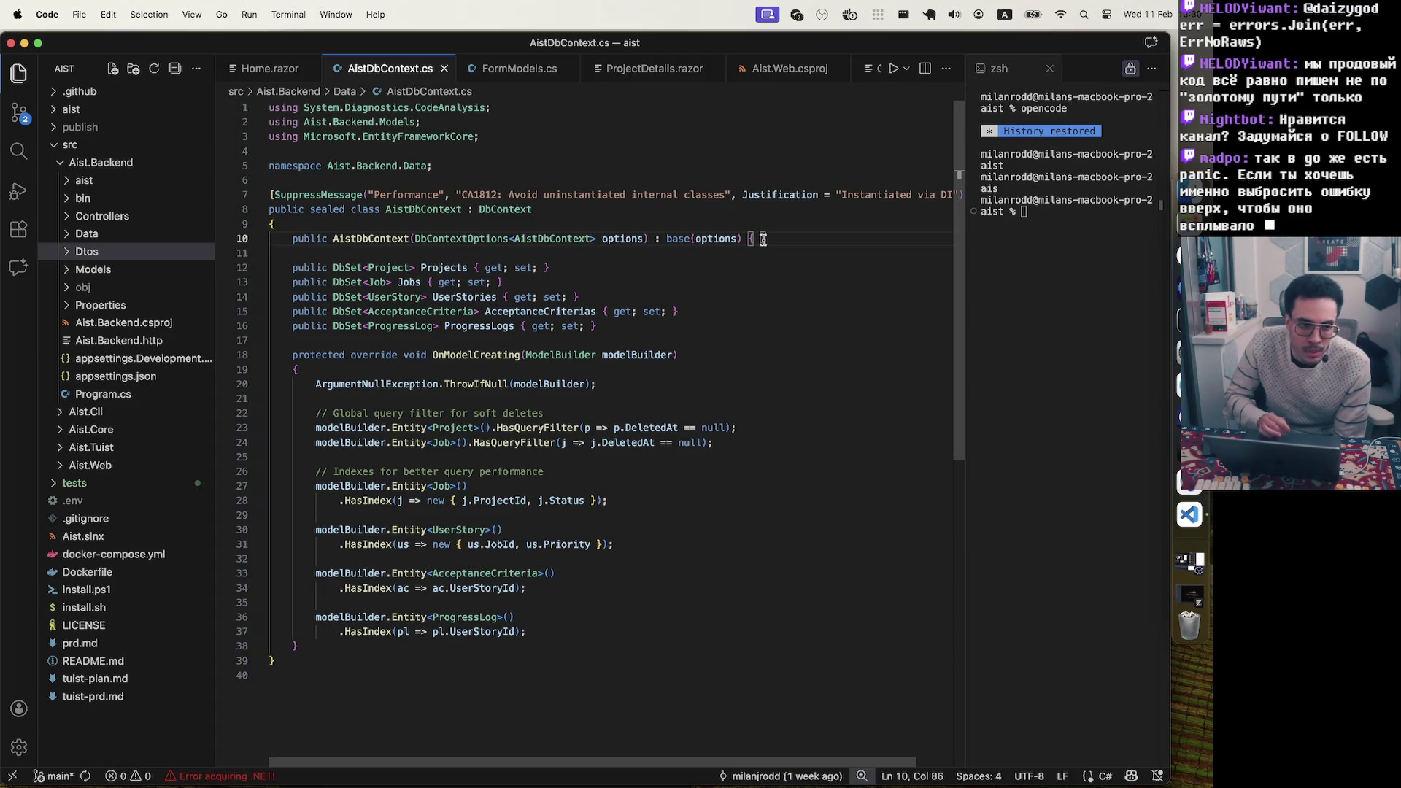
pyautogui.moveTo(758, 239); pyautogui.dragTo(747, 238)
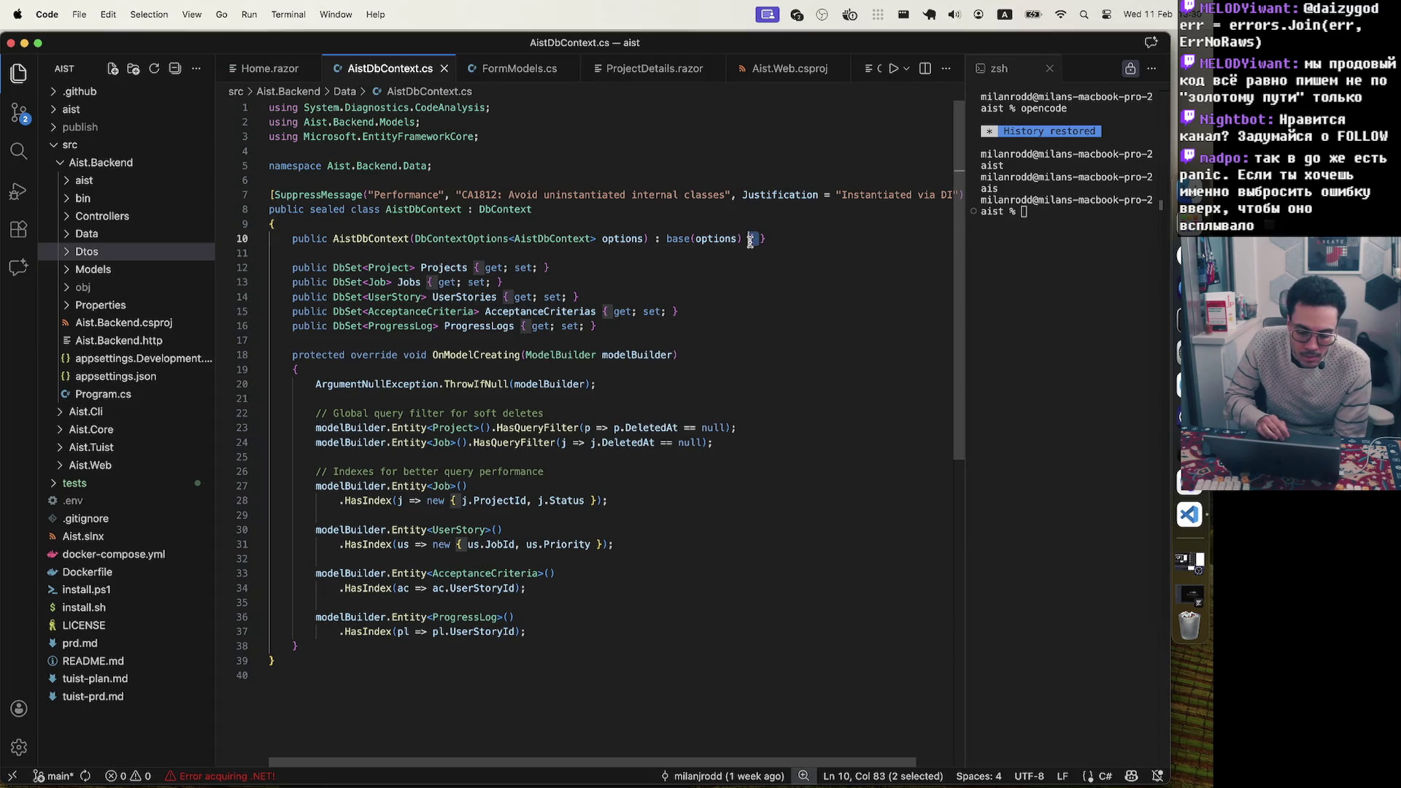
pyautogui.click(774, 239)
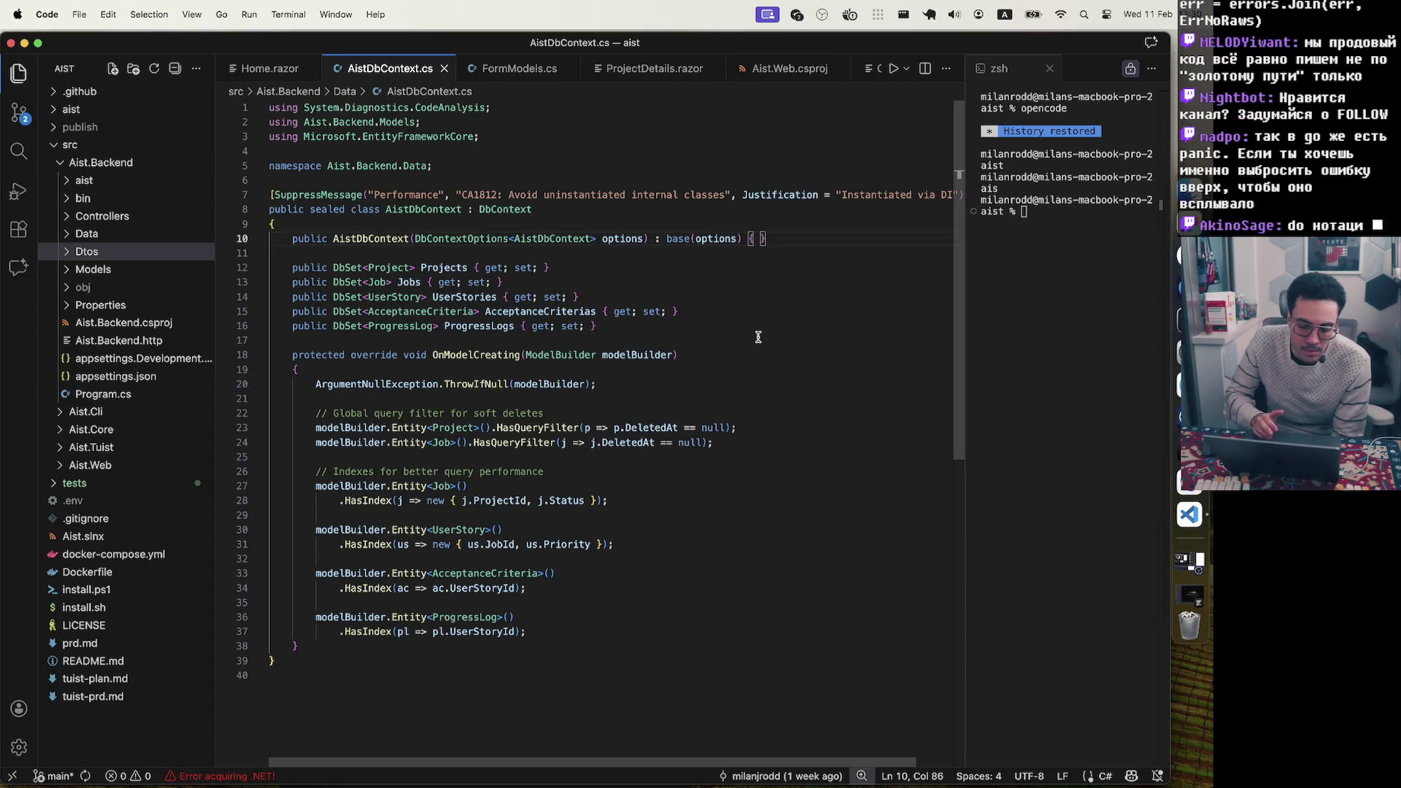
pyautogui.click(443, 68)
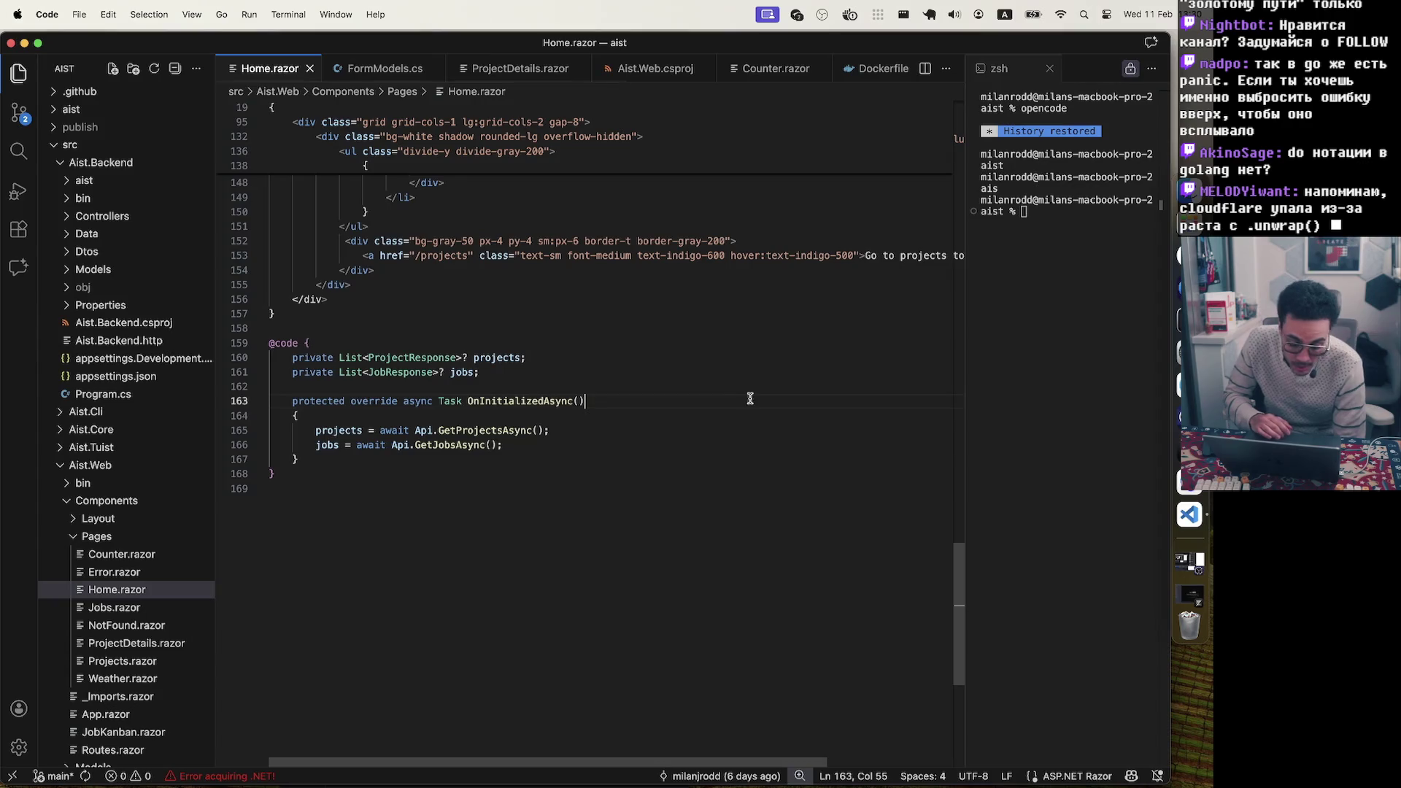
pyautogui.scroll(10, 668, 438)
pyautogui.scroll(15, 668, 439)
pyautogui.click(536, 167)
pyautogui.press('super+shift+Left')
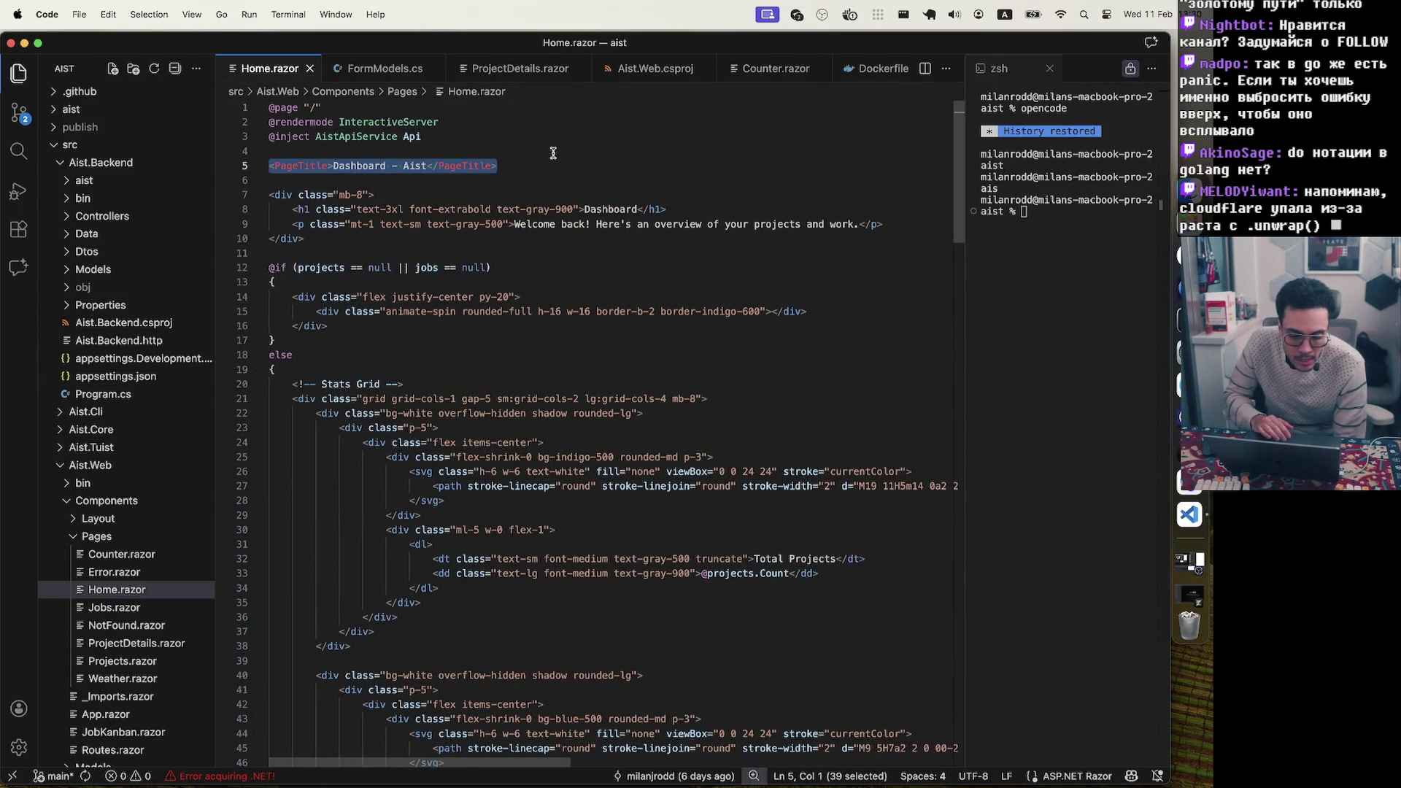
pyautogui.click(511, 147)
pyautogui.click(504, 144)
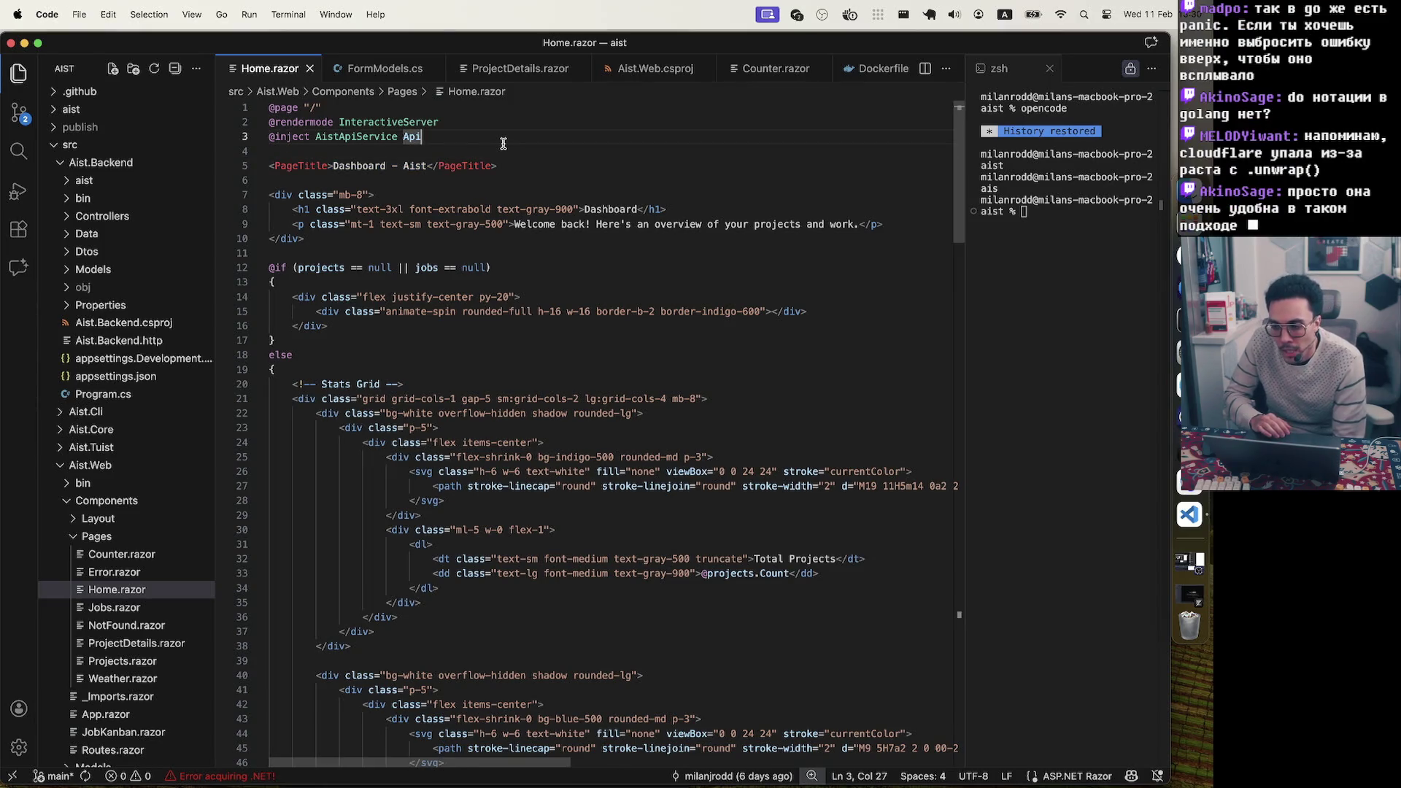
pyautogui.press('super+shift+Left')
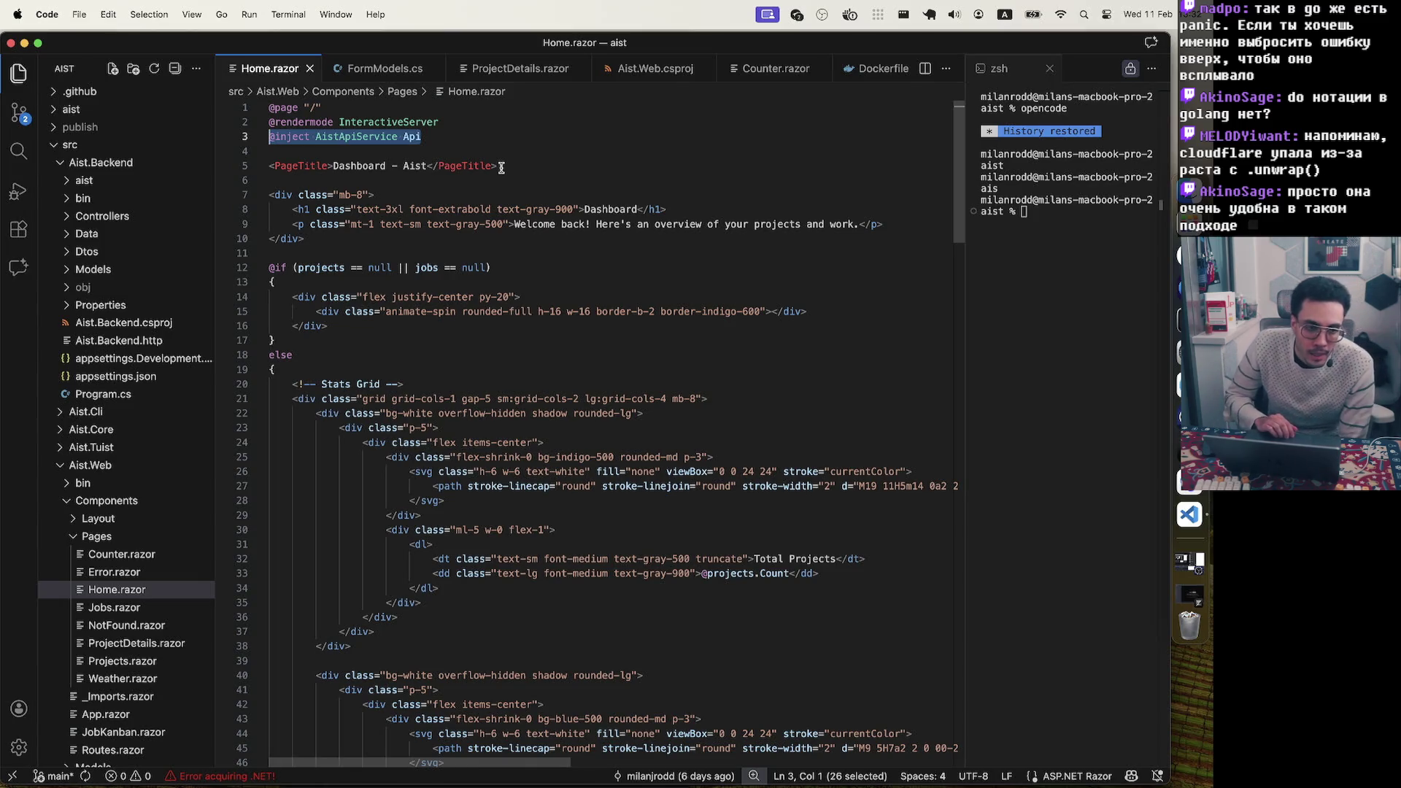
pyautogui.hotkey('ctrl', 'Up')
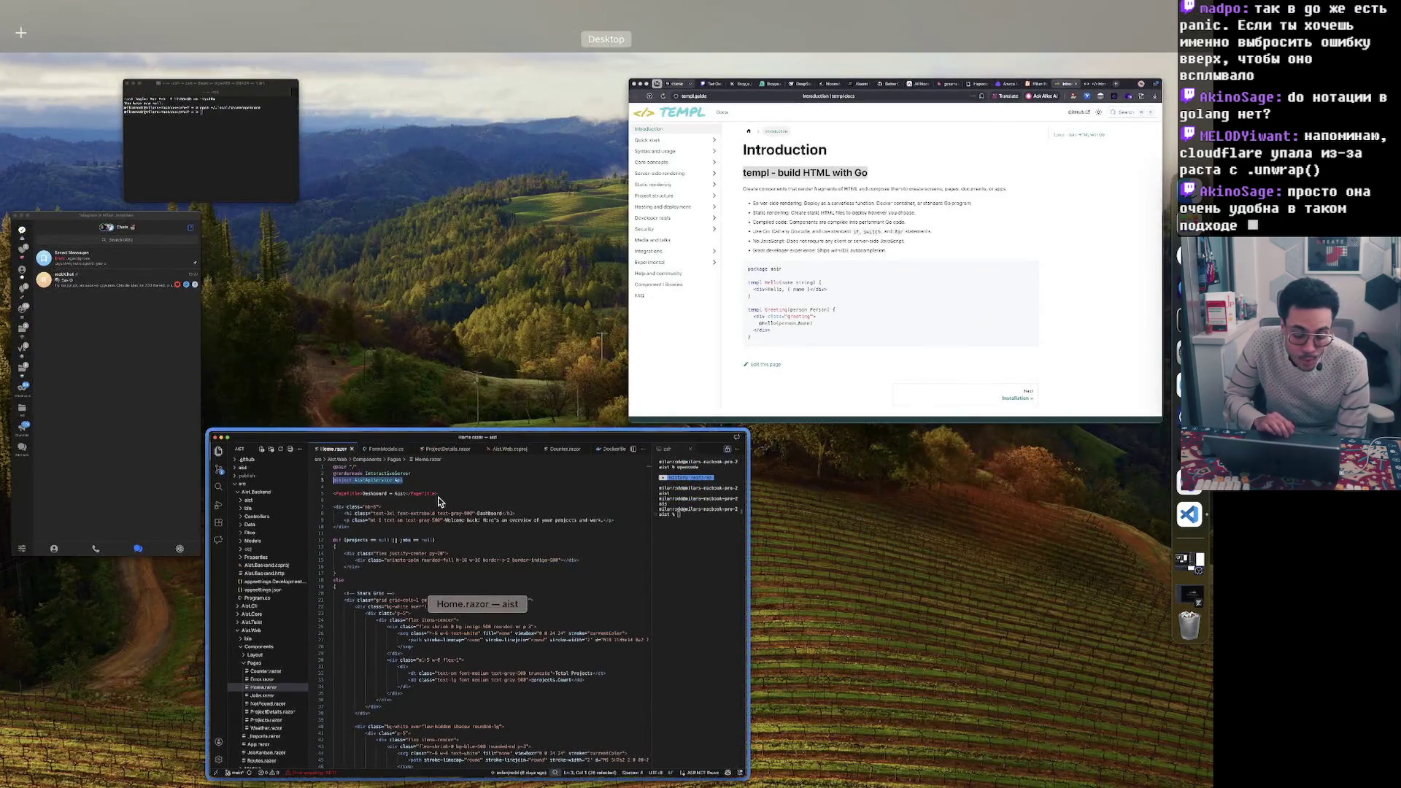
# Bring the templ.guide Introduction forward and highlight its six feature bullets
pyautogui.click(746, 310)
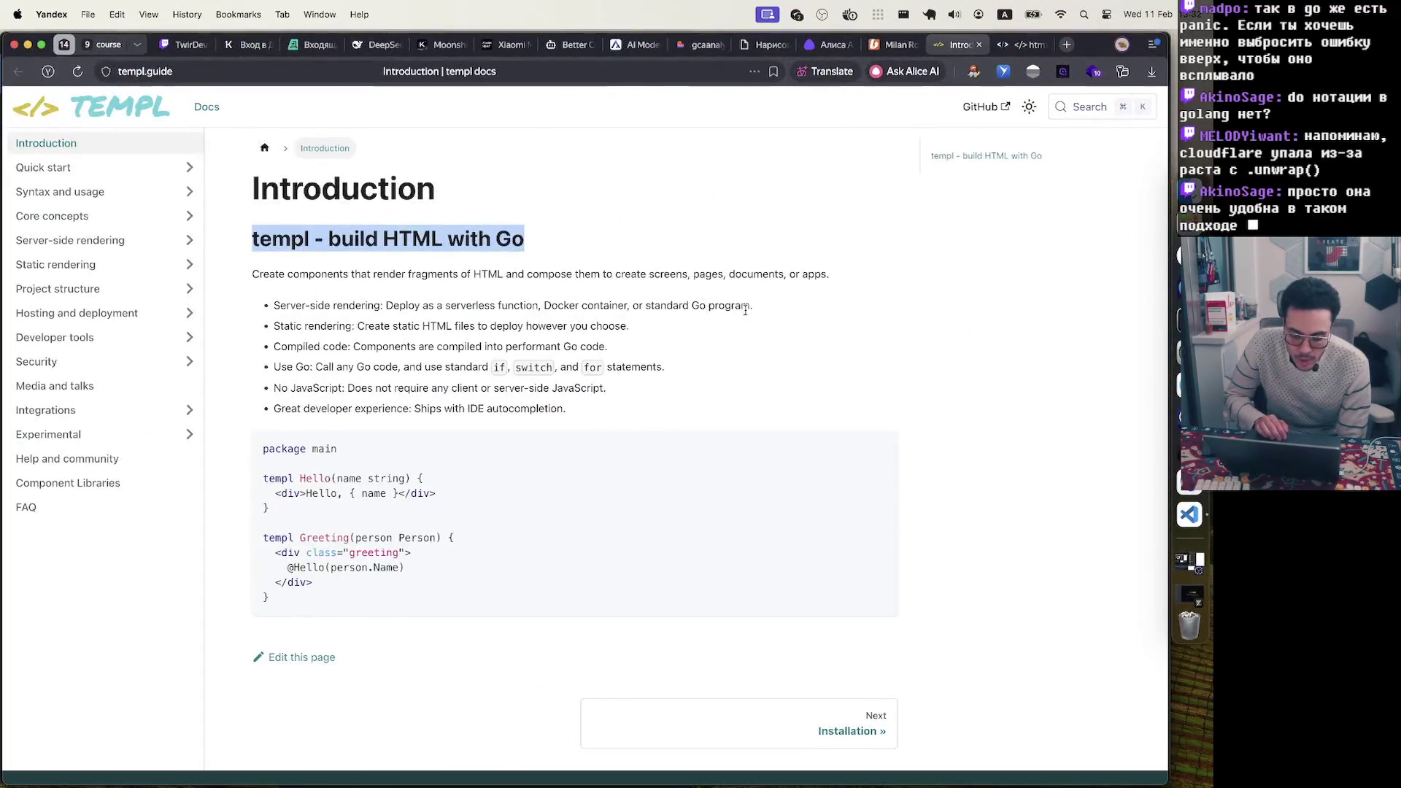
pyautogui.moveTo(610, 416)
pyautogui.mouseDown()
pyautogui.moveTo(355, 367)
pyautogui.moveTo(268, 292)
pyautogui.moveTo(621, 405)
pyautogui.moveTo(310, 289)
pyautogui.mouseUp()
pyautogui.click(273, 283)
pyautogui.click(622, 406)
pyautogui.click(310, 290)
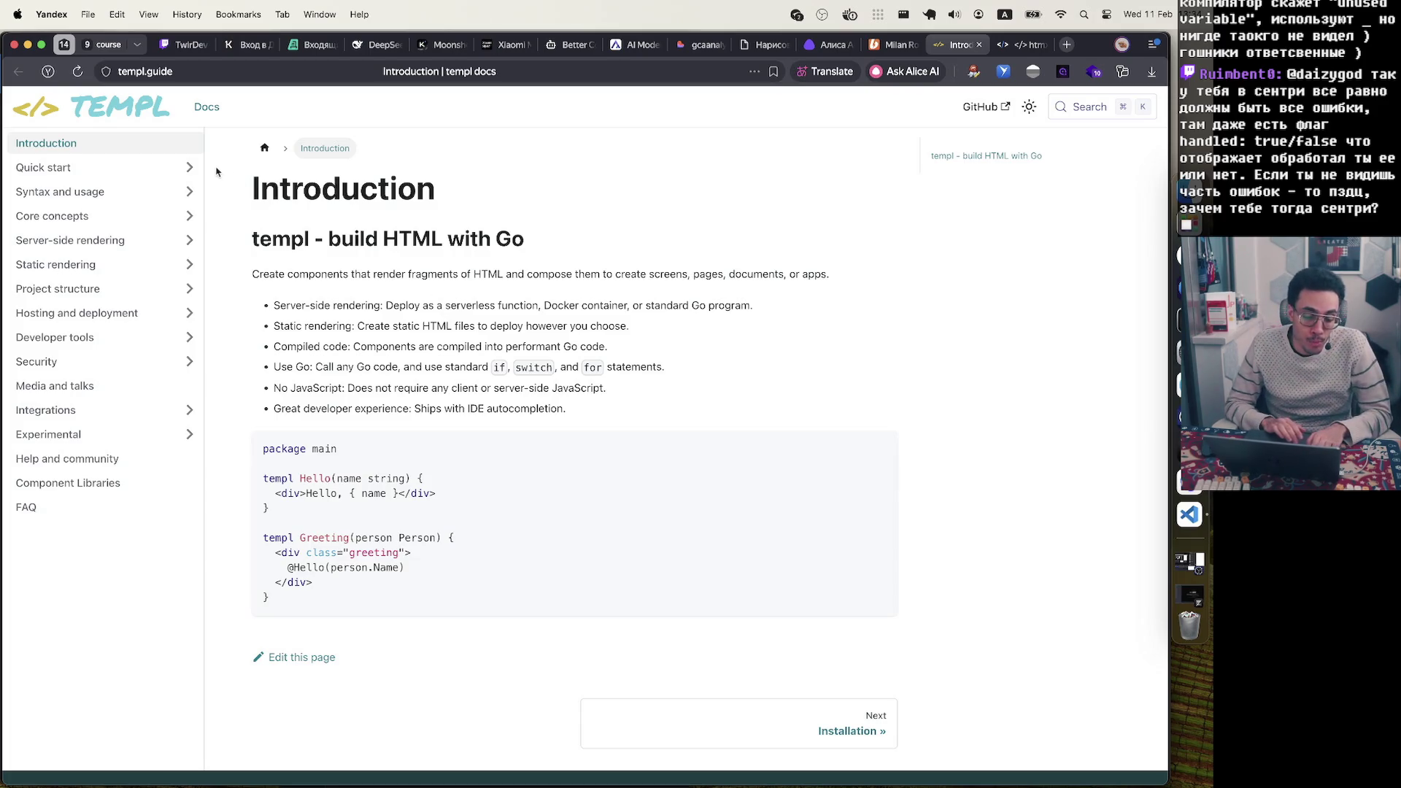
# Mark the templ intro text, then switch to the htmx homepage and mark its logo and tagline
pyautogui.moveTo(247, 188)
pyautogui.mouseDown()
pyautogui.moveTo(513, 586)
pyautogui.moveTo(277, 438)
pyautogui.moveTo(268, 283)
pyautogui.moveTo(250, 238)
pyautogui.mouseUp()
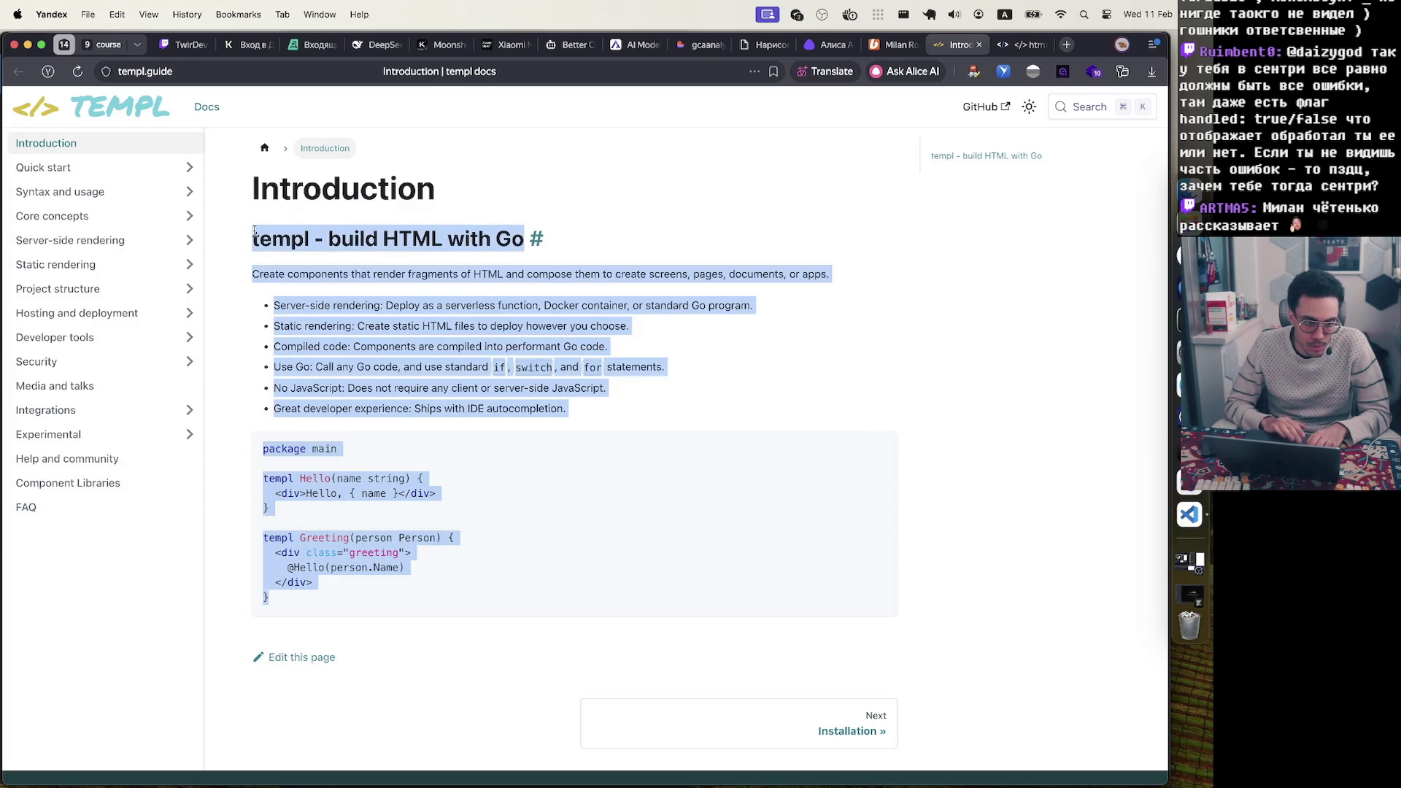
pyautogui.click(1011, 83)
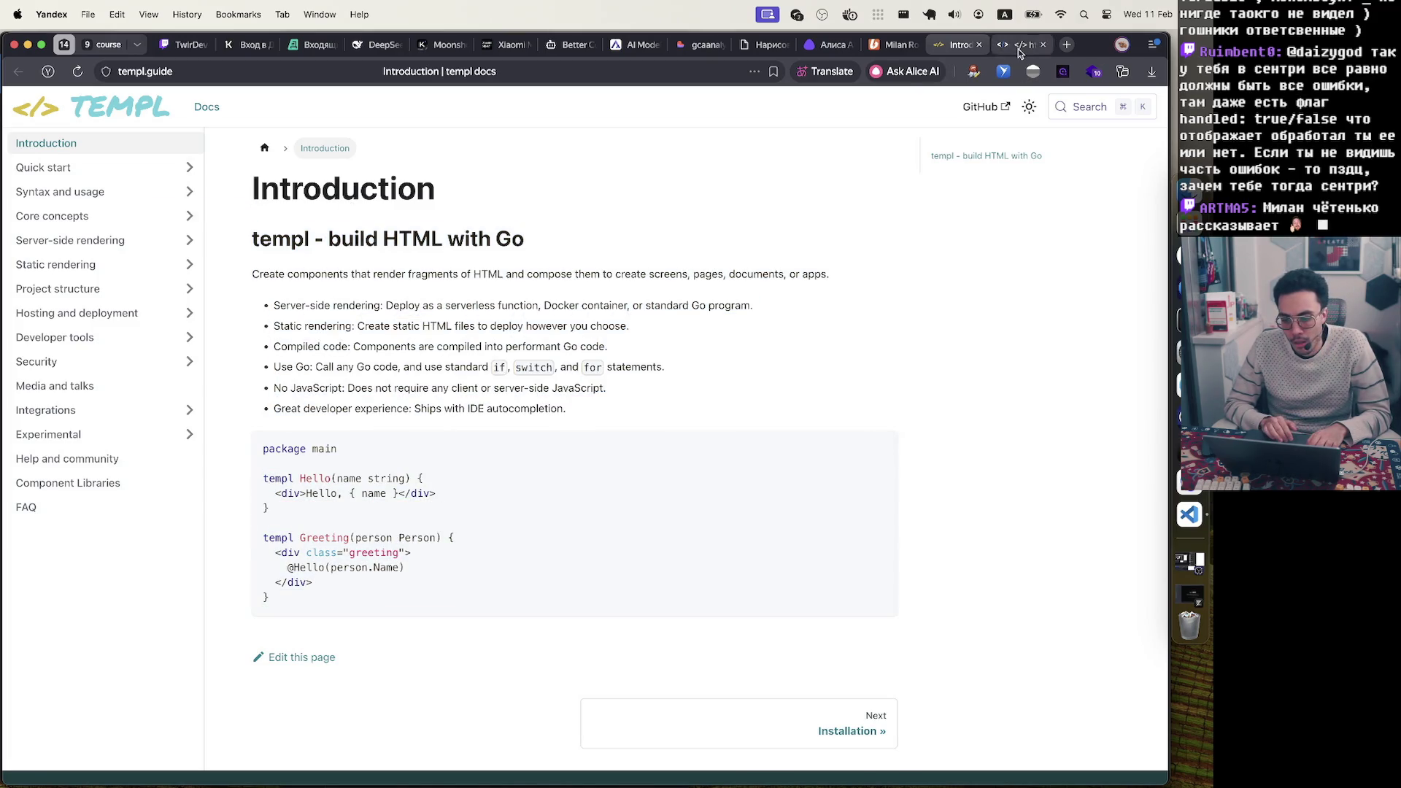
pyautogui.click(1018, 47)
pyautogui.moveTo(429, 229)
pyautogui.mouseDown()
pyautogui.moveTo(453, 212)
pyautogui.moveTo(867, 180)
pyautogui.mouseUp()
pyautogui.click(966, 194)
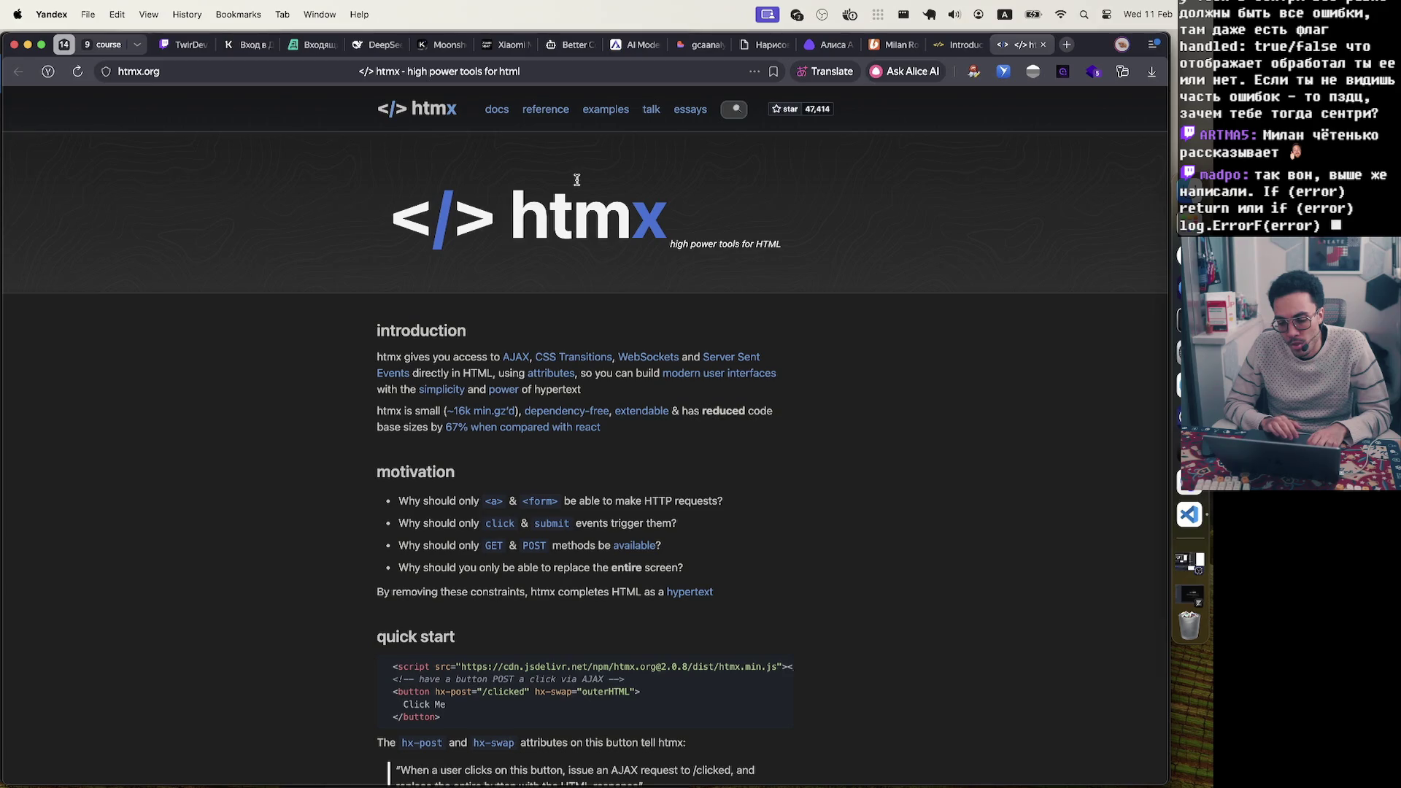
# Return to the templ Introduction and select from its heading through the last bullet
pyautogui.scroll(-10, 576, 180)
pyautogui.click(960, 44)
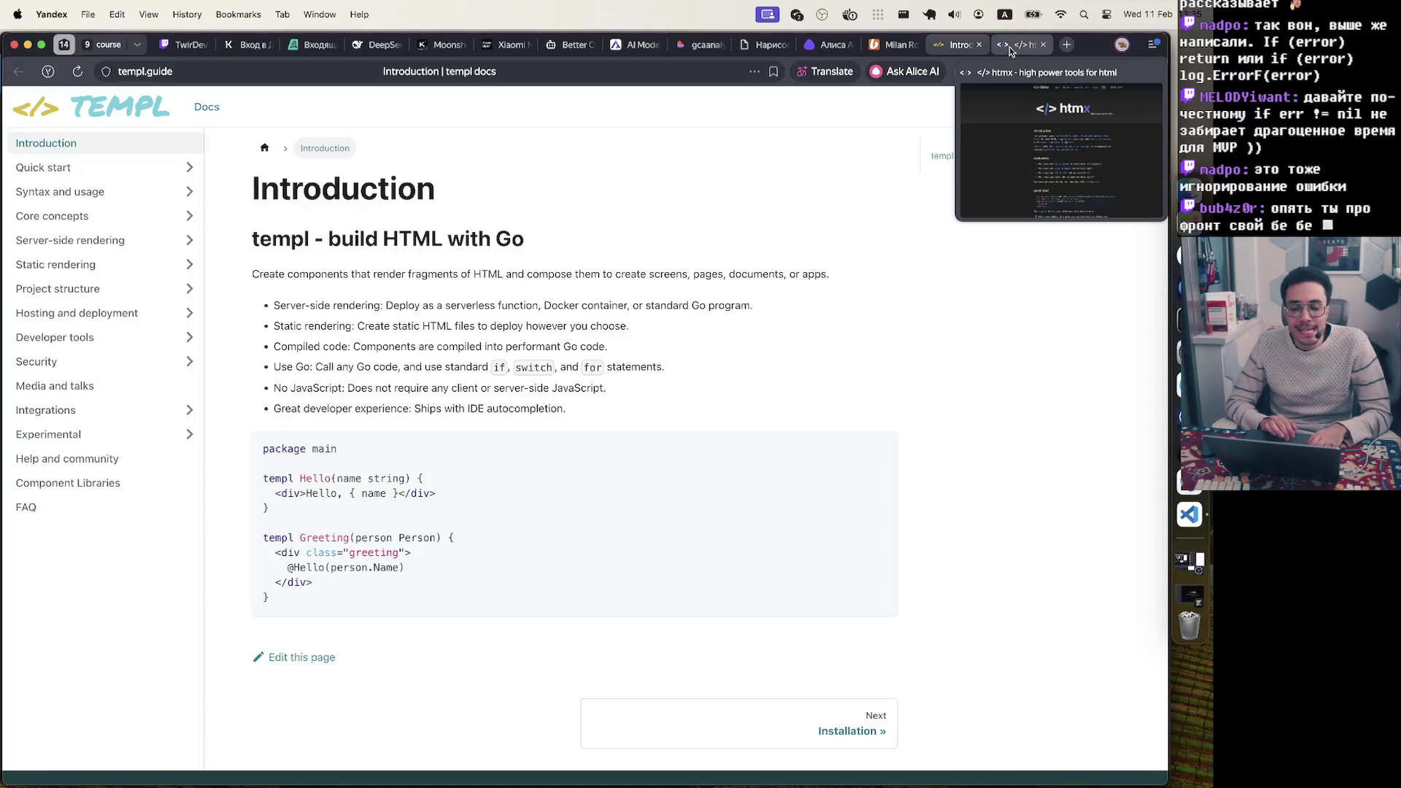
pyautogui.moveTo(253, 190)
pyautogui.mouseDown()
pyautogui.moveTo(303, 237)
pyautogui.moveTo(597, 405)
pyautogui.mouseUp()
pyautogui.hotkey('ctrl', 'Up')
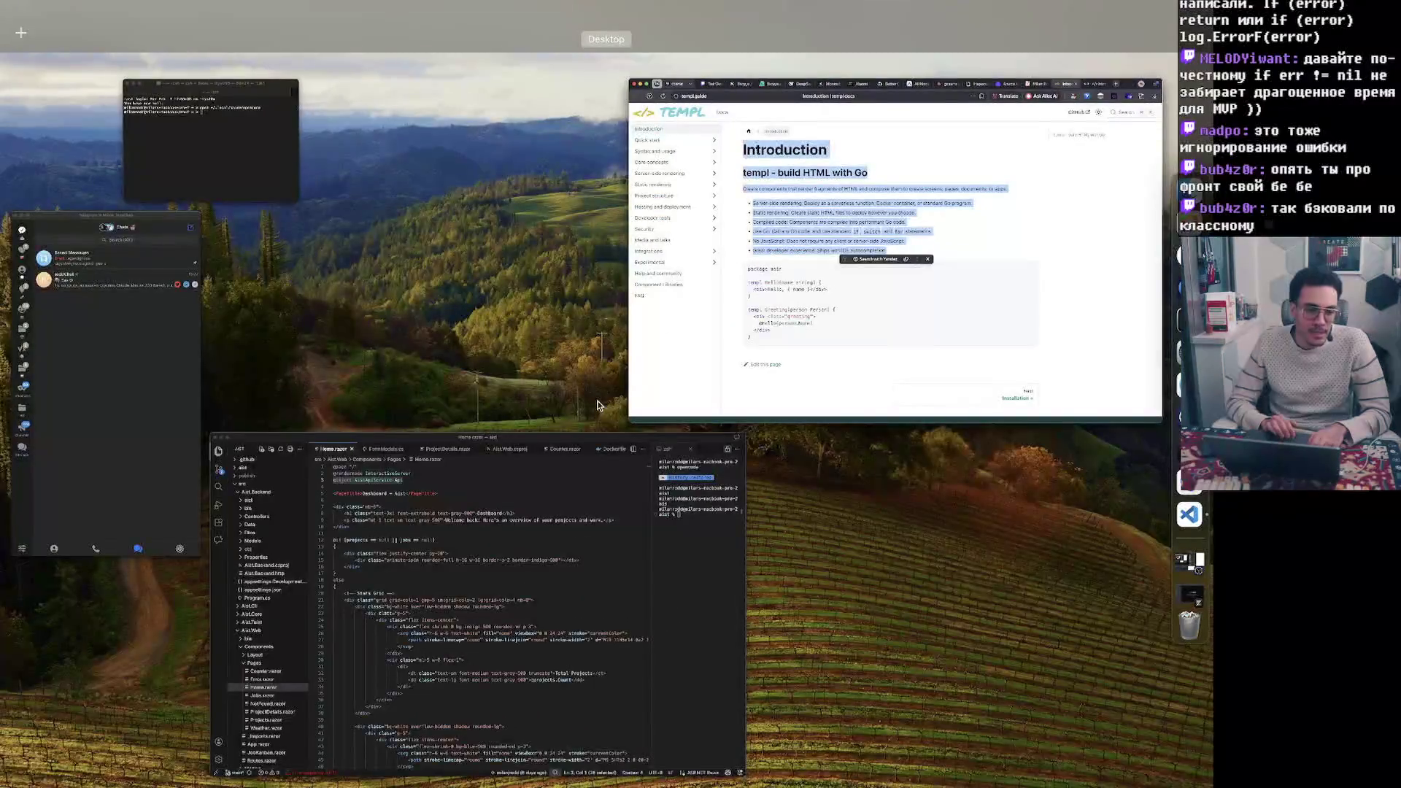
# In Home.razor, highlight the dashboard header and the loading-state block, lines 12–17
pyautogui.click(566, 579)
pyautogui.moveTo(348, 246); pyautogui.dragTo(260, 192)
pyautogui.click(361, 248)
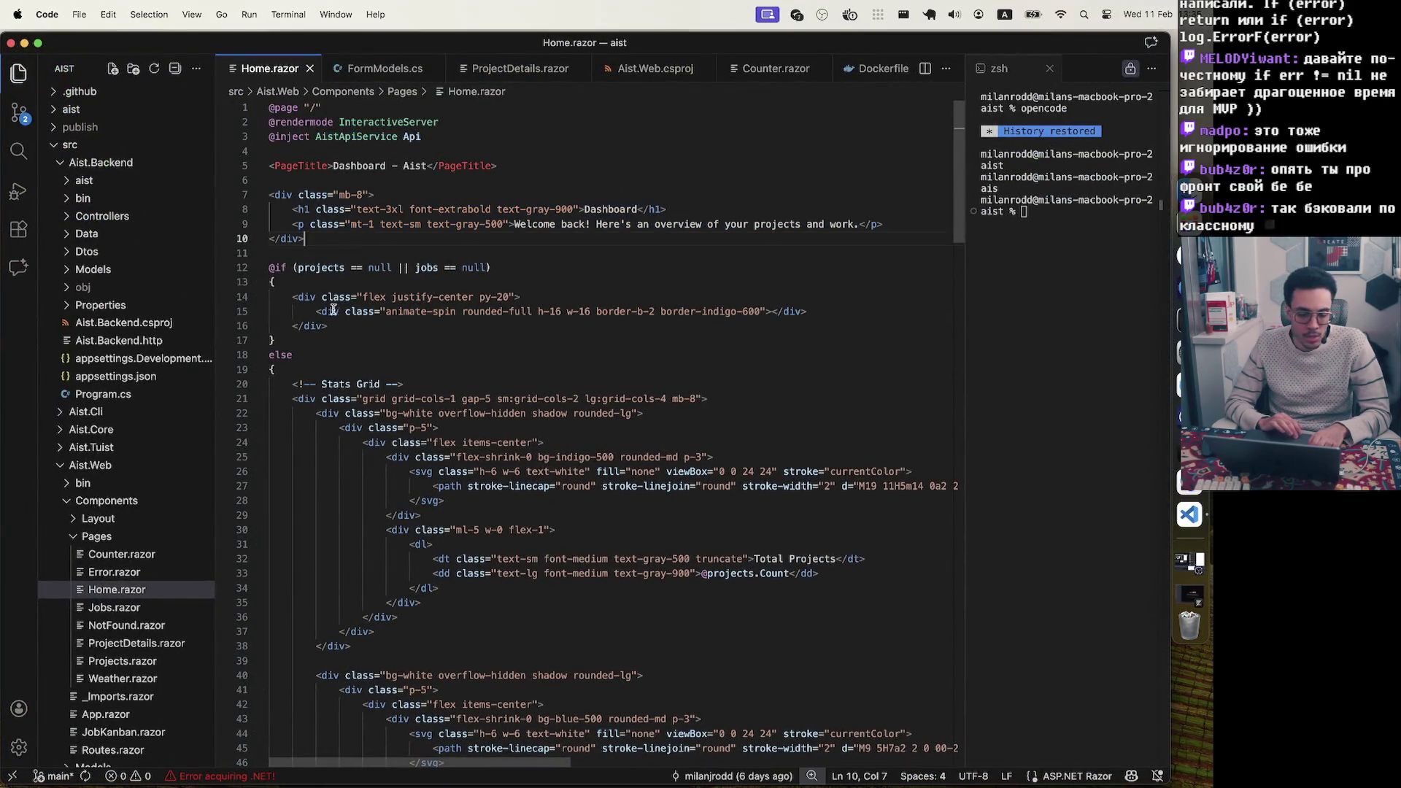
pyautogui.moveTo(298, 341); pyautogui.dragTo(262, 268)
pyautogui.click(331, 341)
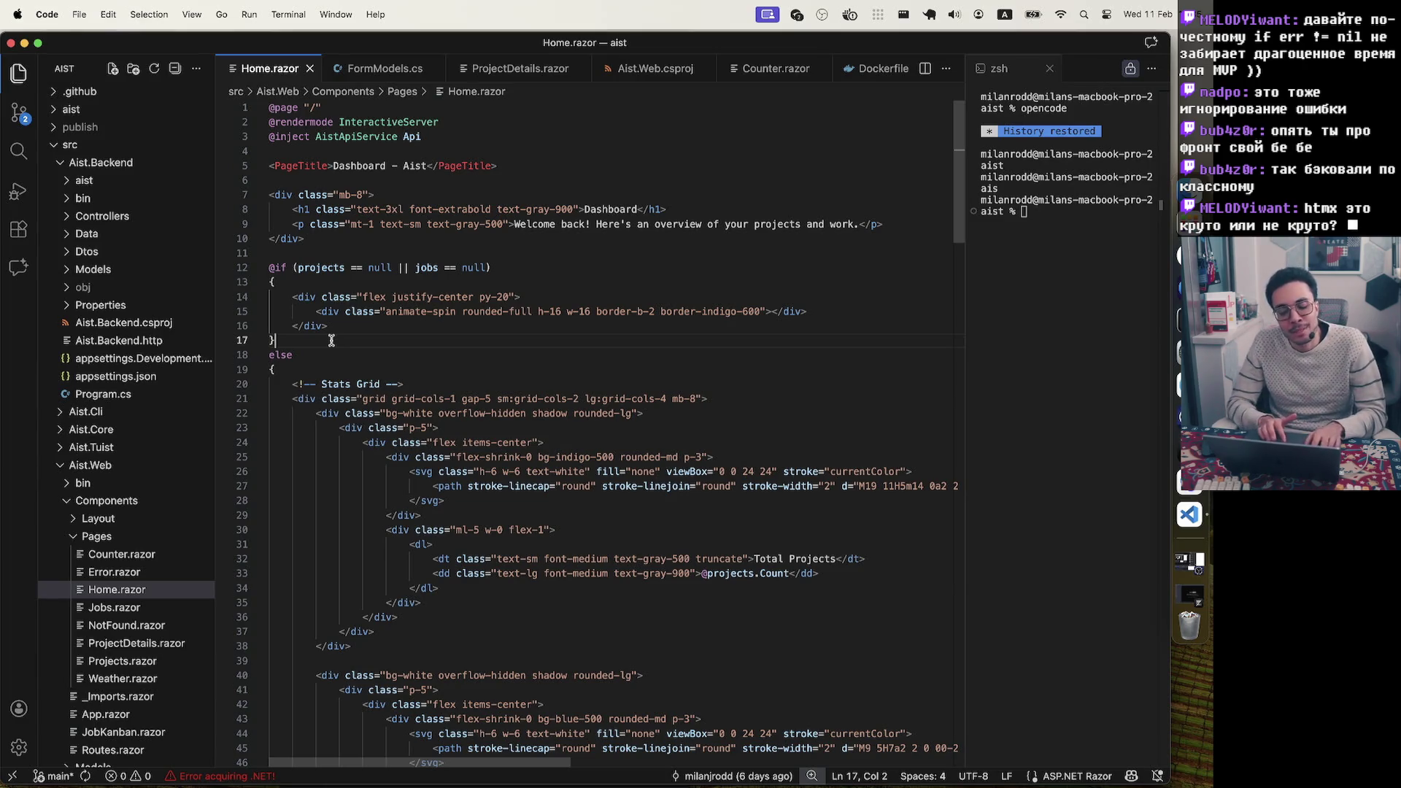
pyautogui.moveTo(331, 340); pyautogui.dragTo(267, 267)
pyautogui.click(278, 343)
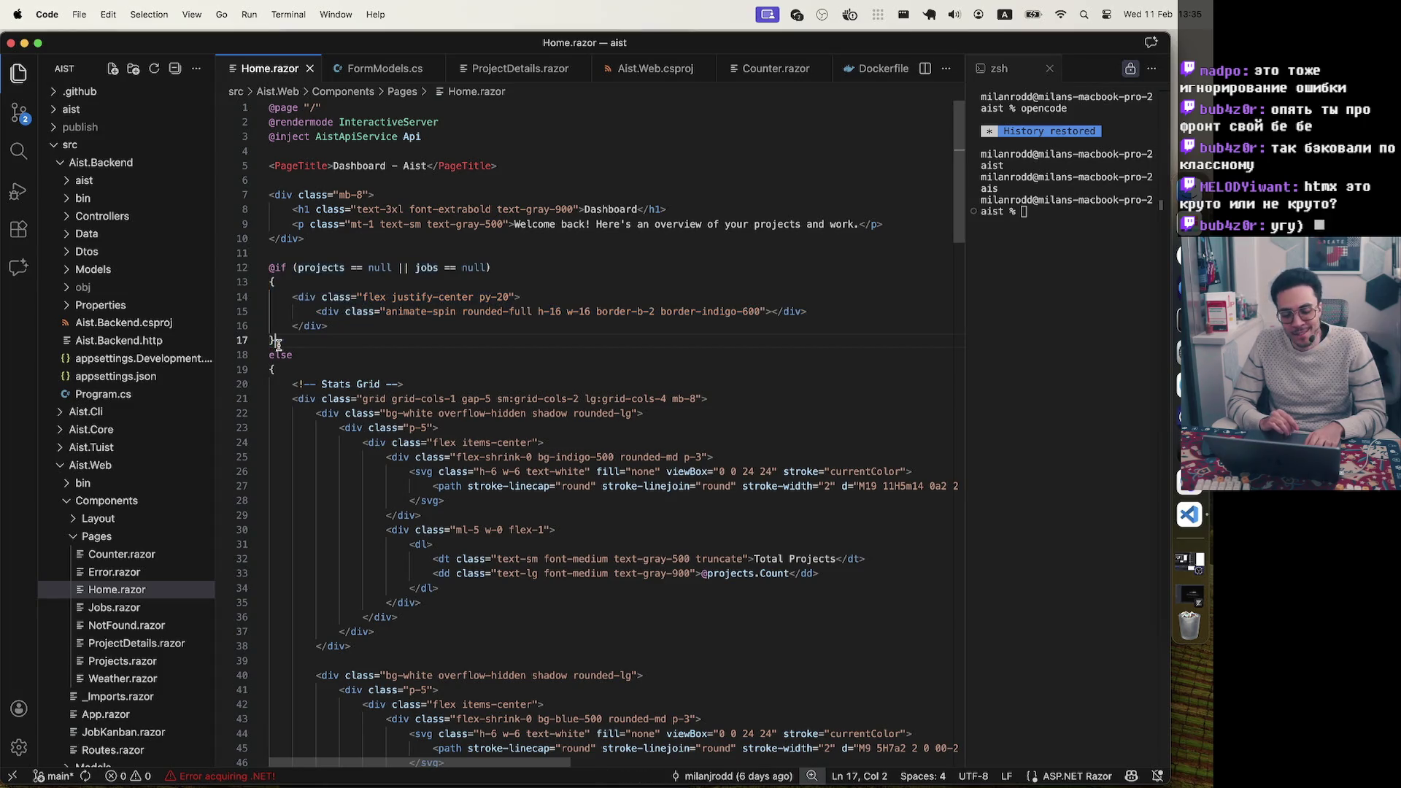
pyautogui.moveTo(278, 343); pyautogui.dragTo(268, 264)
pyautogui.click(325, 239)
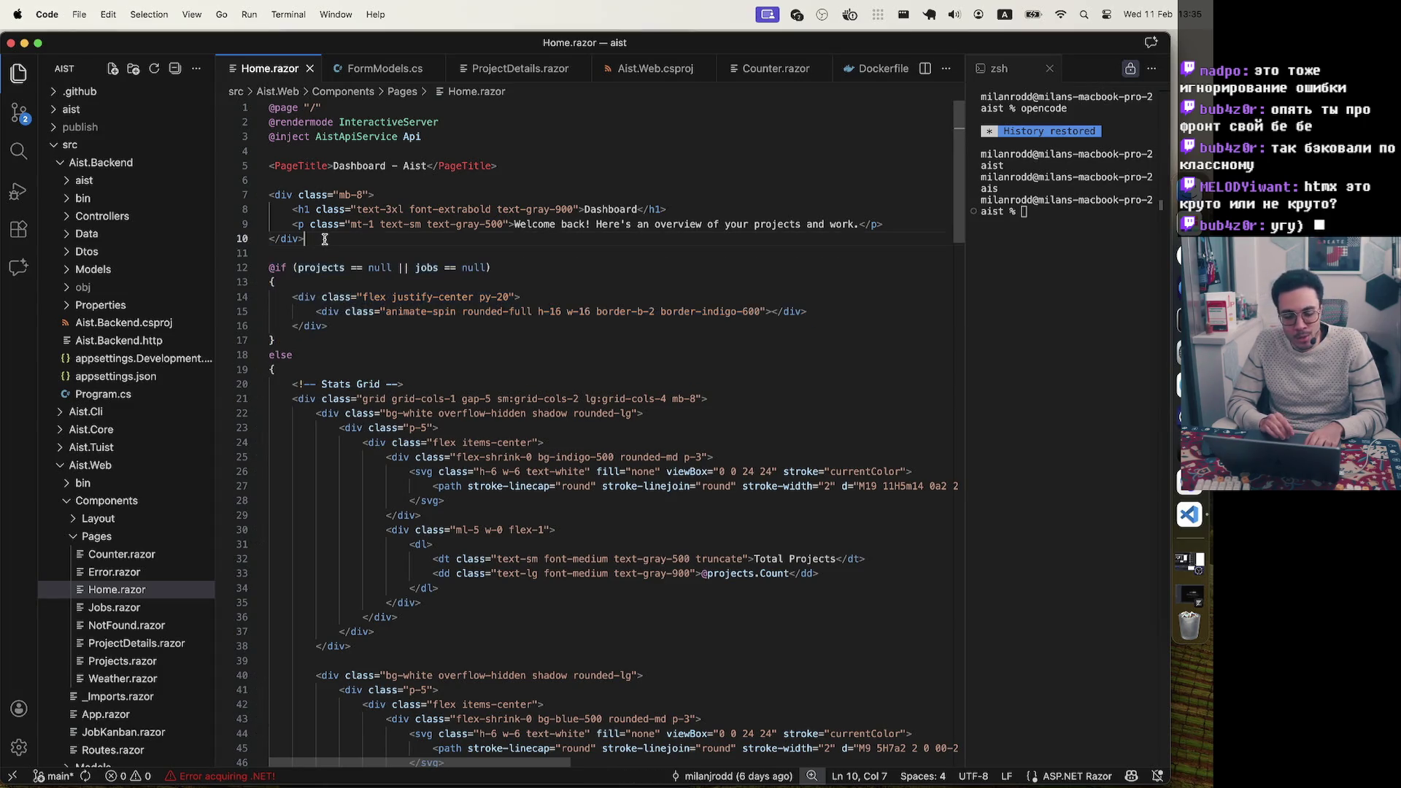
# Select the Dashboard header div, lines 7–10, twice over
pyautogui.hotkey('shift', 'Up')
pyautogui.hotkey('shift', 'Up')
pyautogui.hotkey('shift', 'Up')
pyautogui.hotkey('shift', 'Home')
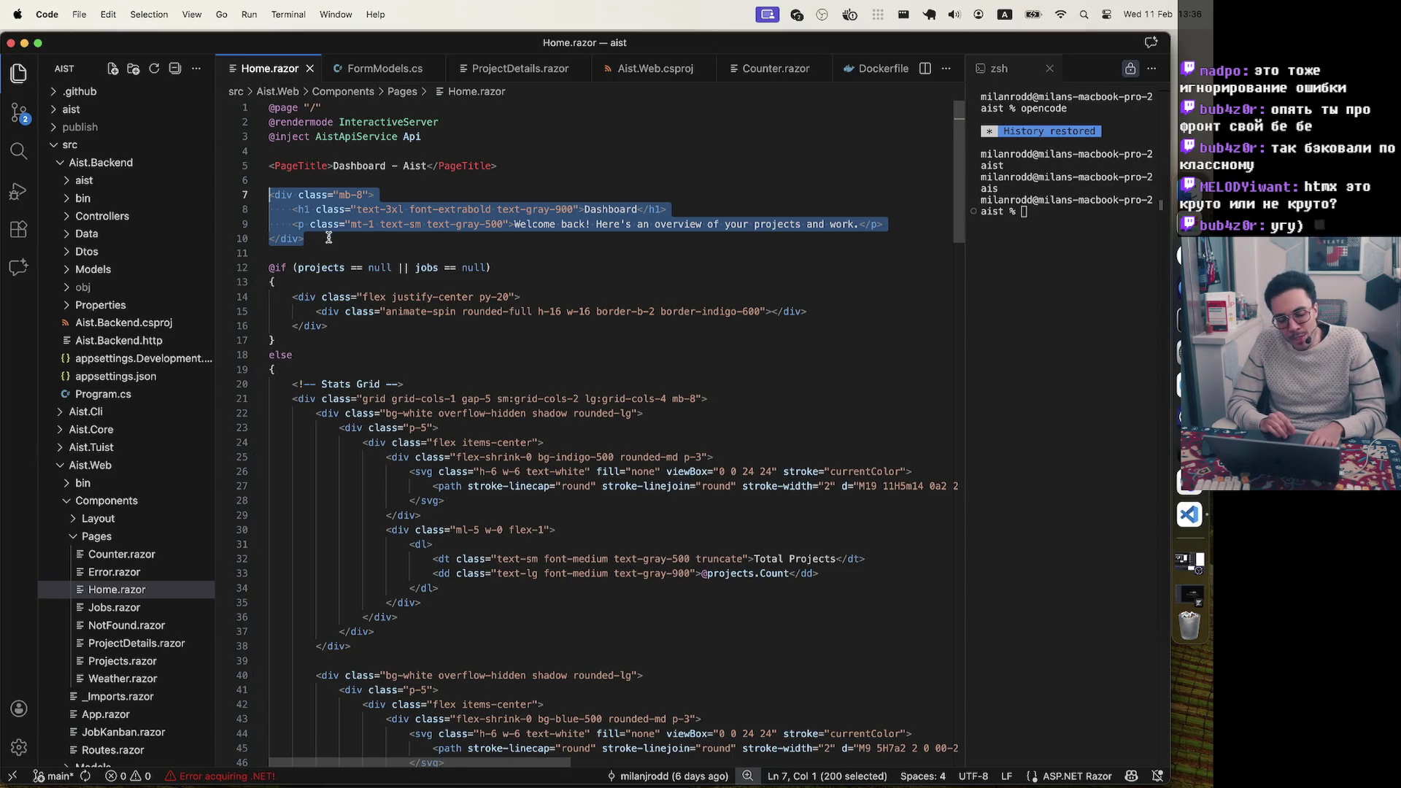
pyautogui.click(330, 237)
pyautogui.hotkey('shift', 'Up')
pyautogui.hotkey('shift', 'Up')
pyautogui.hotkey('shift', 'Up')
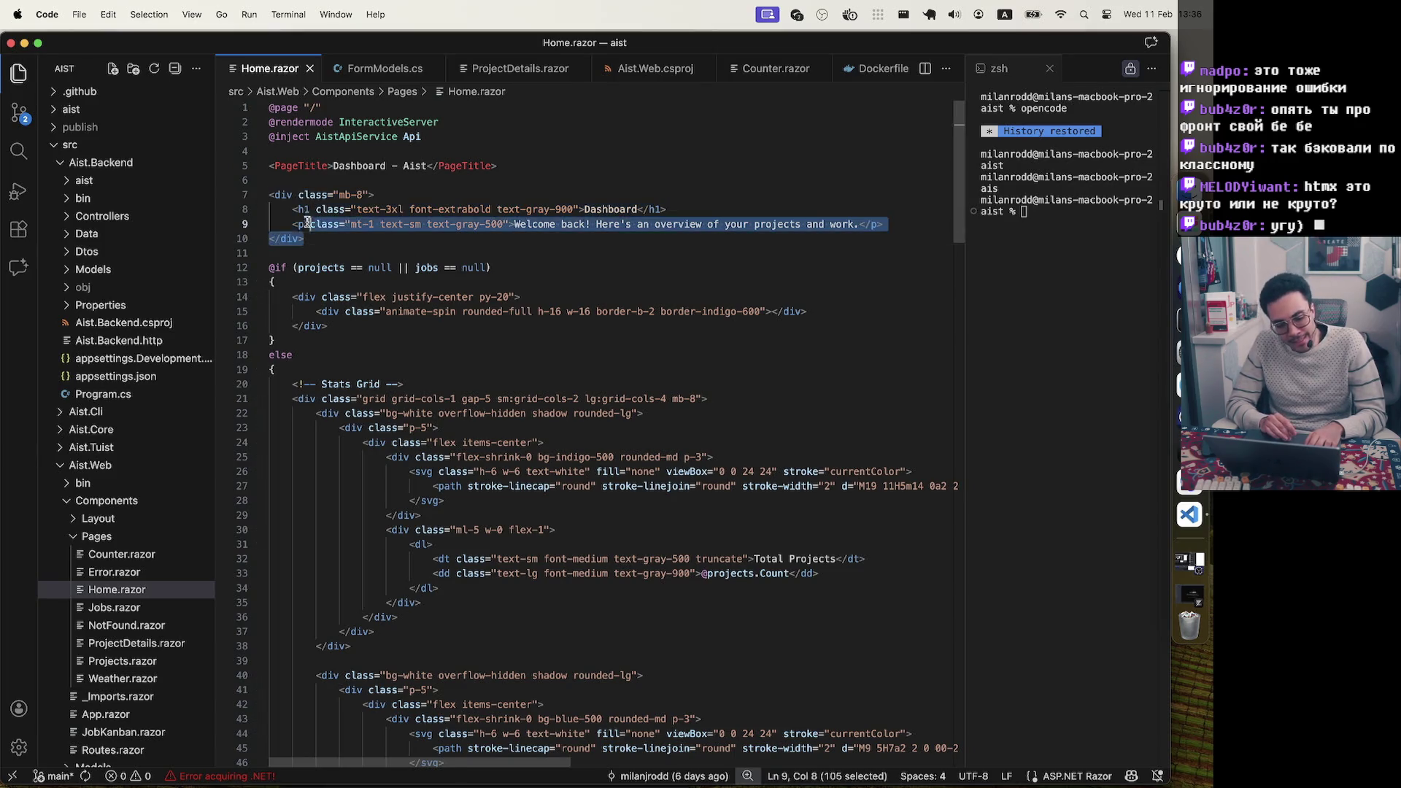
pyautogui.hotkey('shift', 'Home')
pyautogui.click(321, 244)
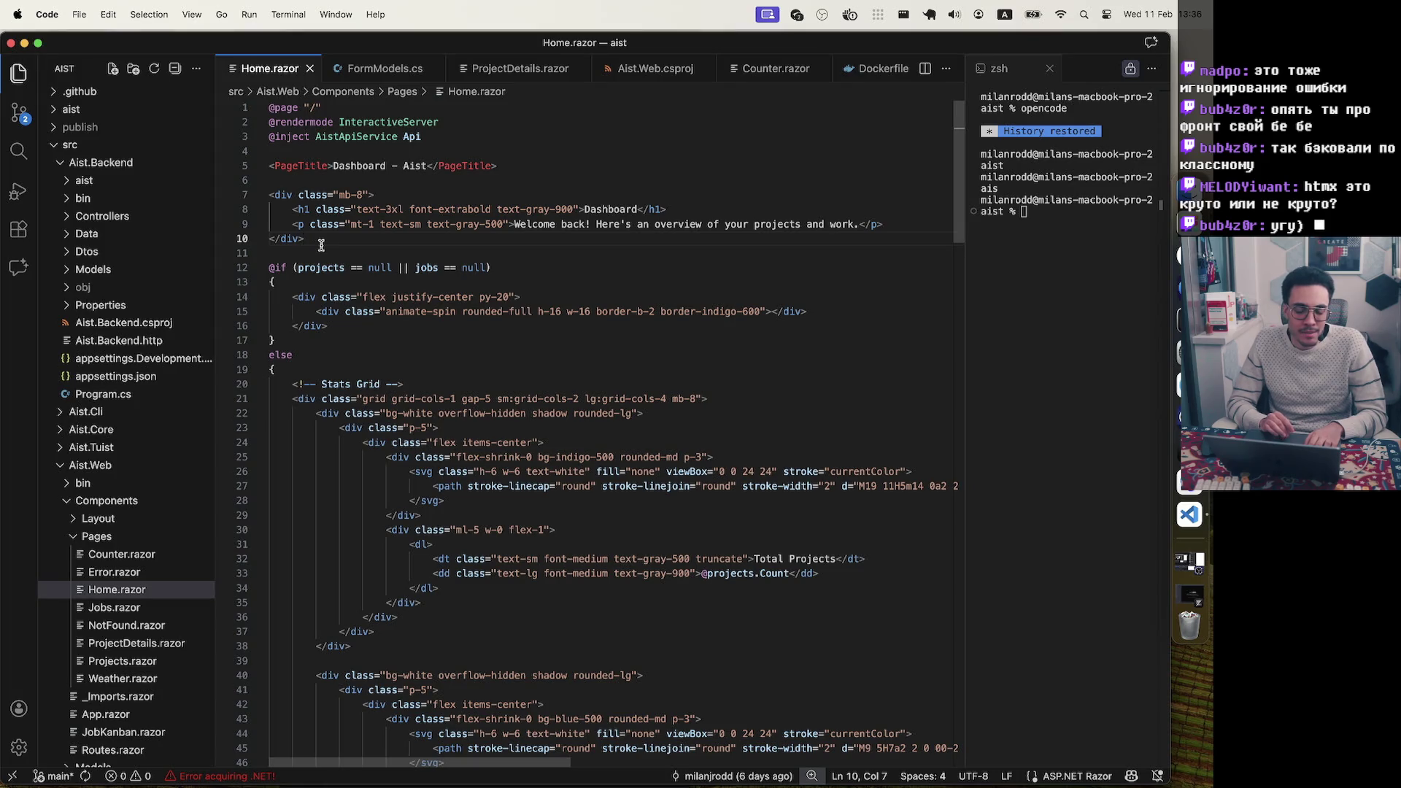
# Scroll to the end of Home.razor, select the whole file, then deselect at the Api line
pyautogui.click(335, 338)
pyautogui.scroll(-15, 338, 227)
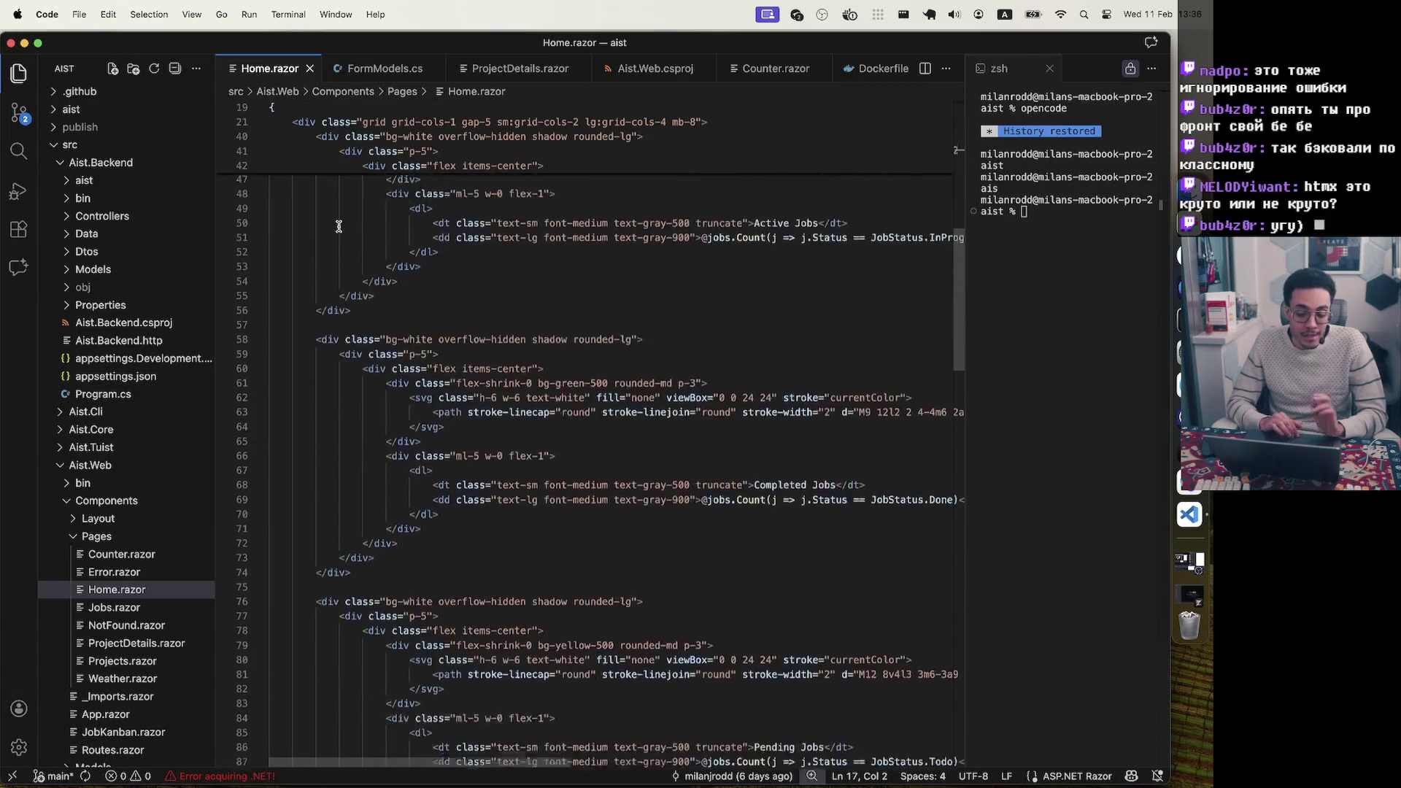
pyautogui.scroll(-20, 338, 226)
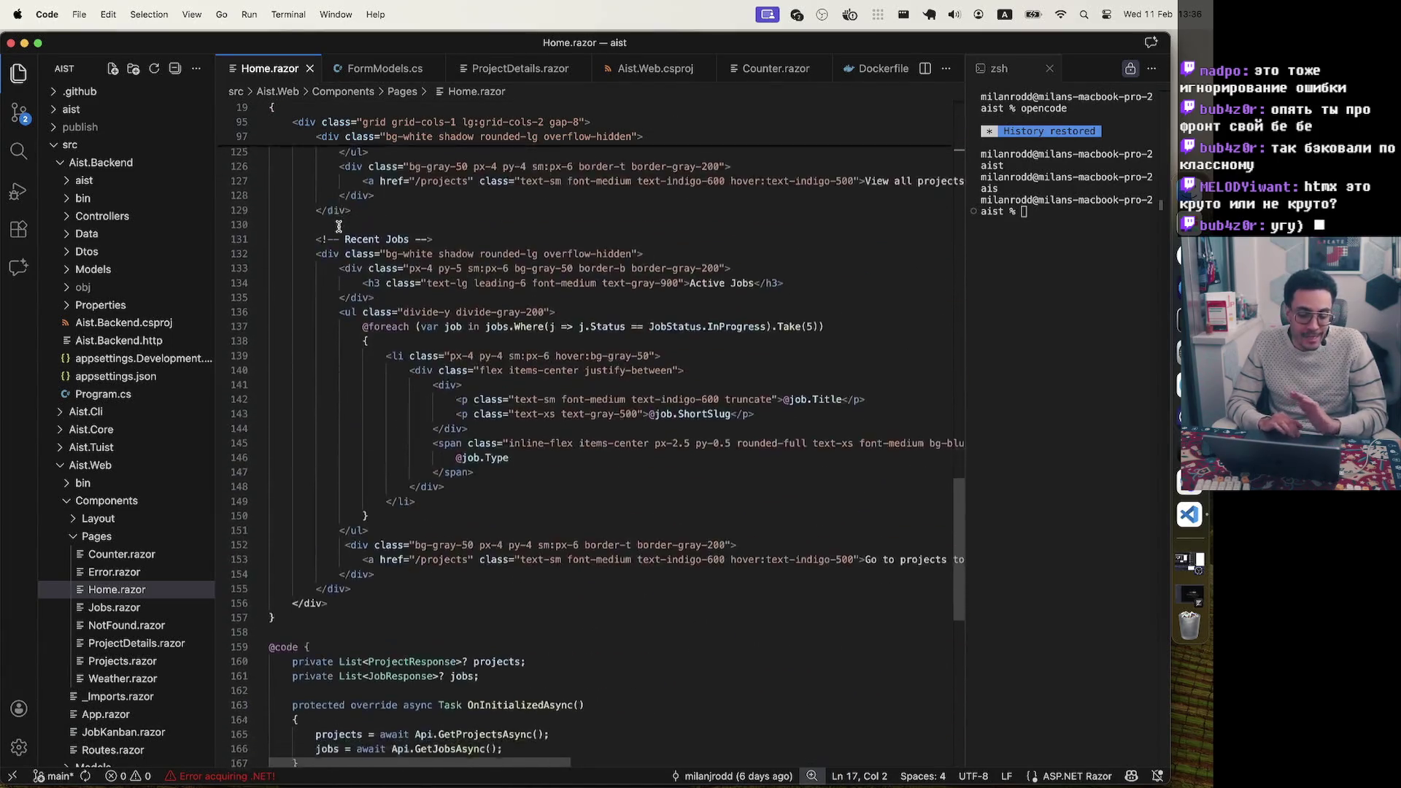
pyautogui.click(308, 524)
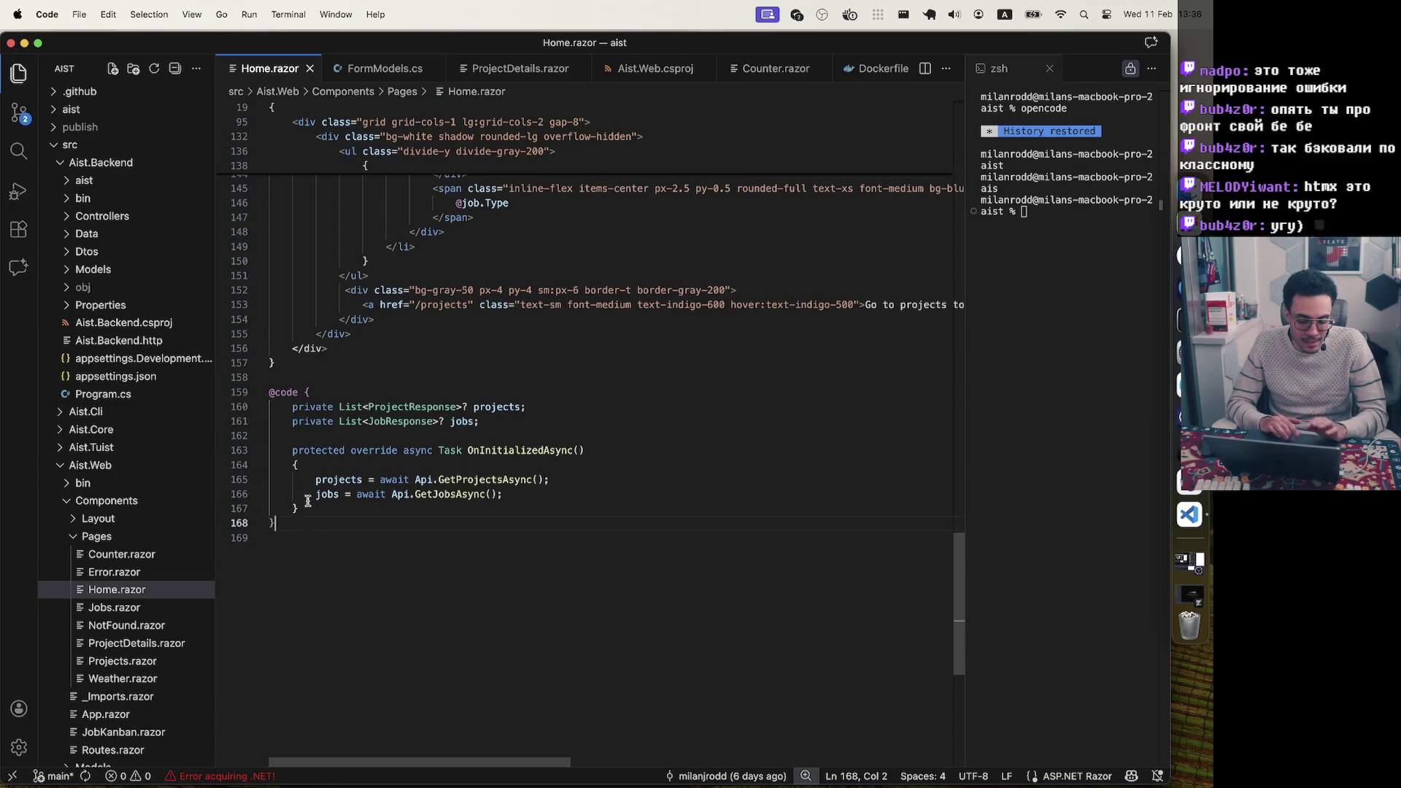
pyautogui.press('shift+super+Up')
pyautogui.click(543, 139)
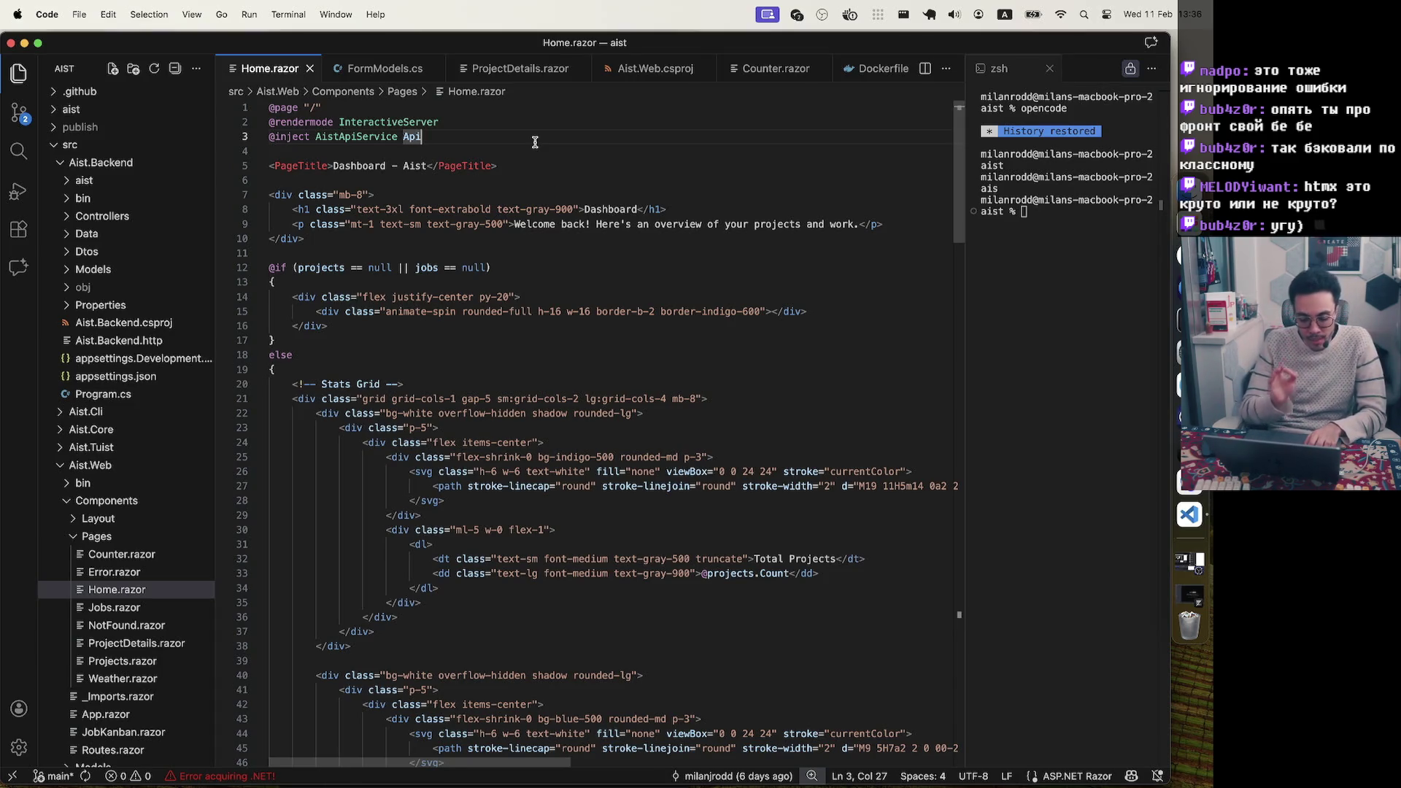
pyautogui.hotkey('ctrl', 'Up')
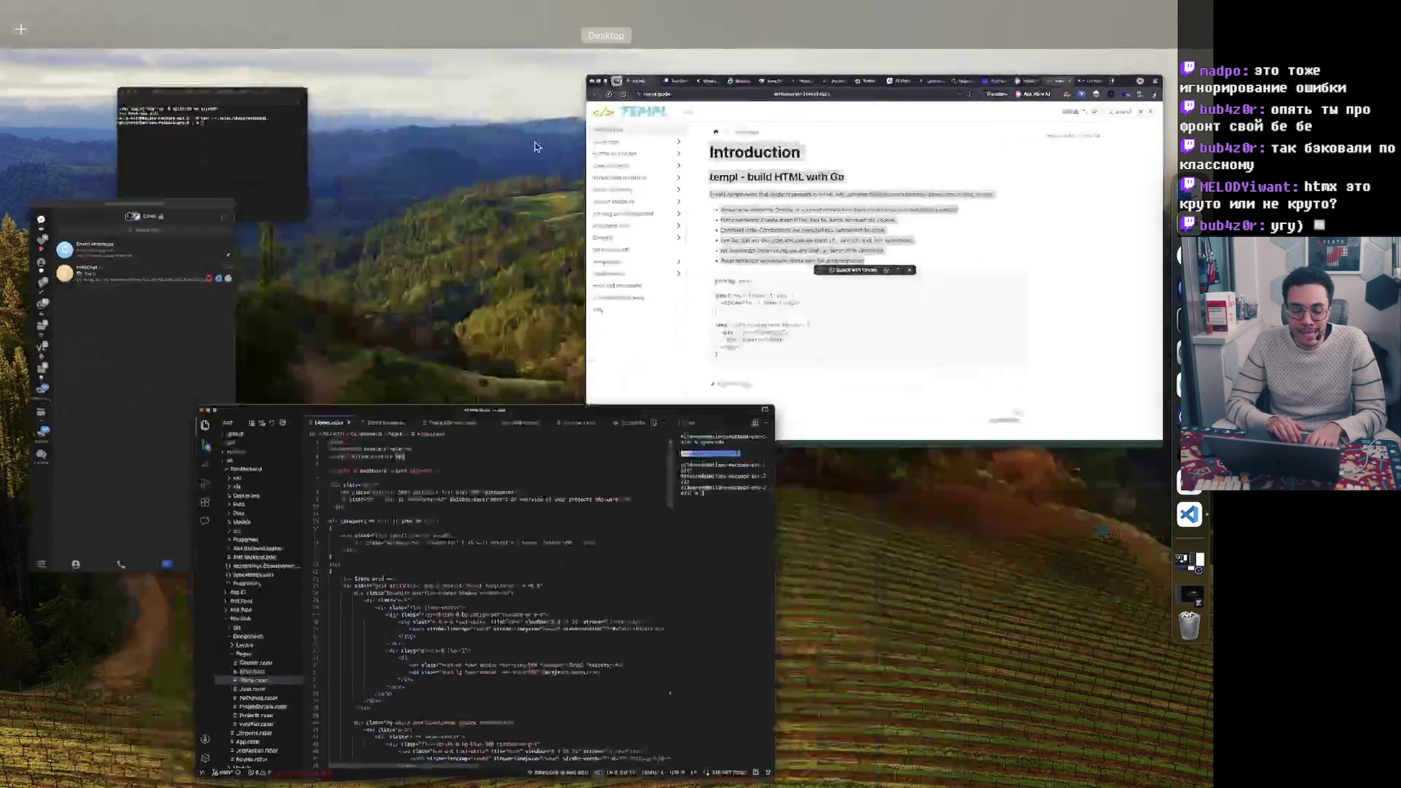
# Bring the templ docs forward and select the intro paragraph and feature bullets
pyautogui.click(883, 278)
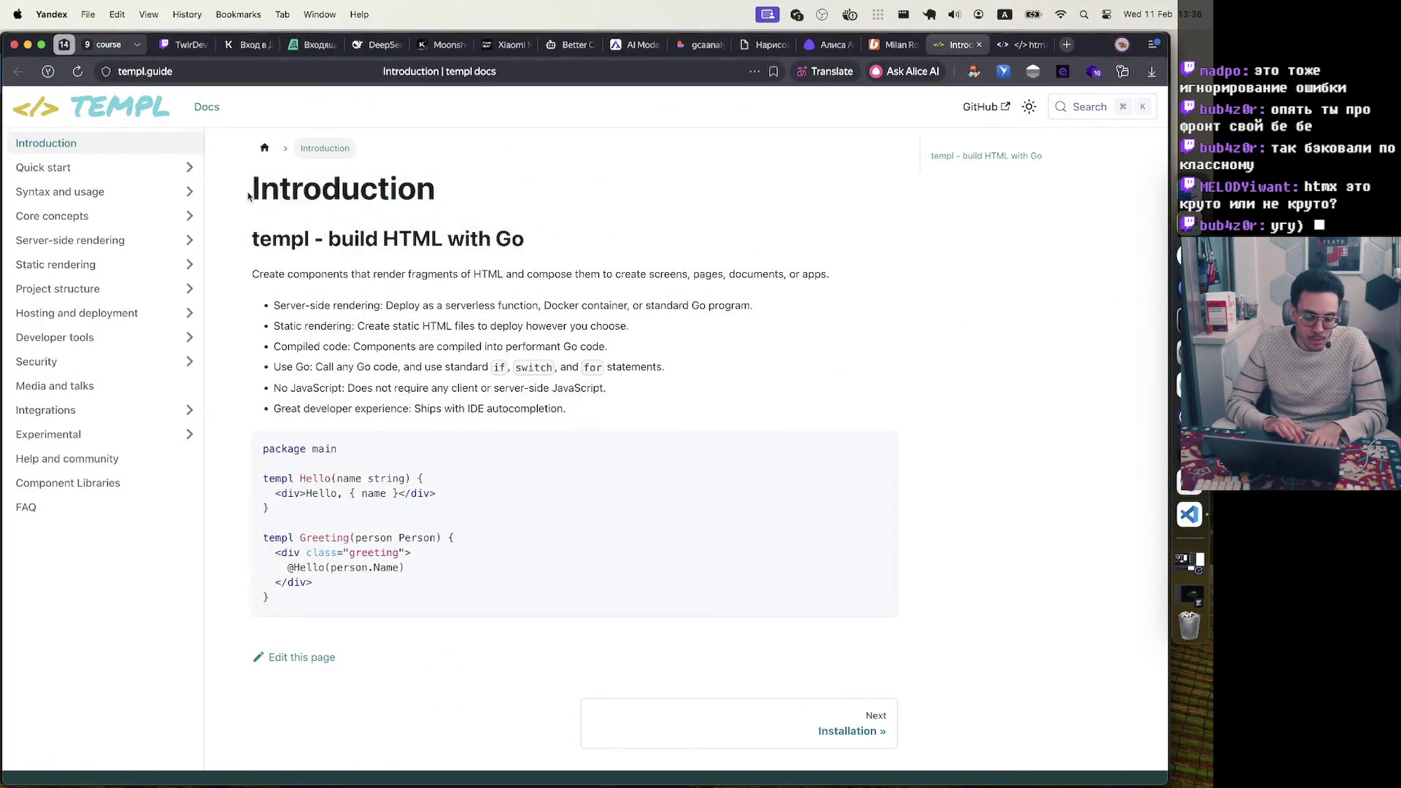
pyautogui.moveTo(248, 193); pyautogui.dragTo(372, 643)
pyautogui.click(436, 538)
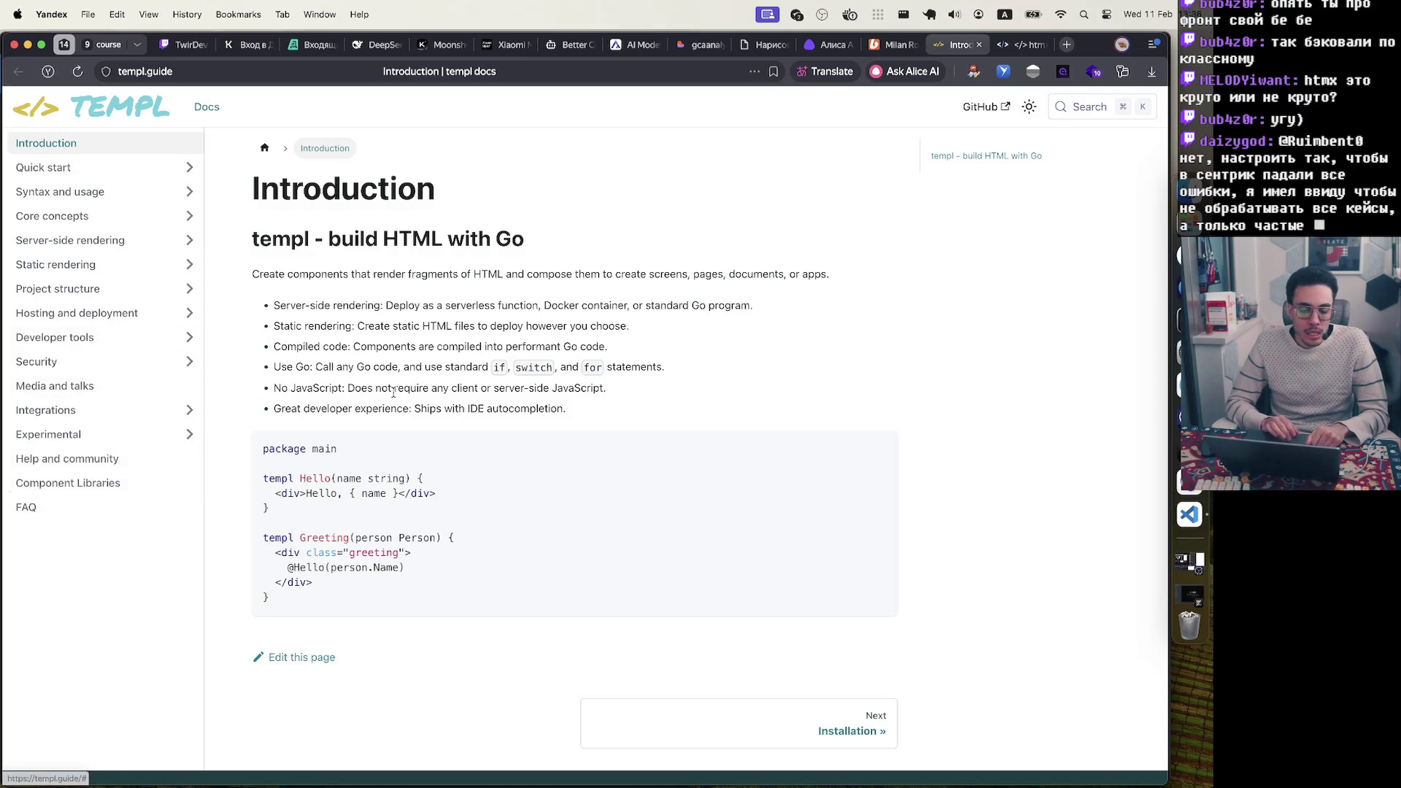
pyautogui.moveTo(250, 274)
pyautogui.mouseDown()
pyautogui.moveTo(438, 288)
pyautogui.moveTo(634, 408)
pyautogui.moveTo(583, 410)
pyautogui.moveTo(252, 273)
pyautogui.mouseUp()
pyautogui.click(314, 296)
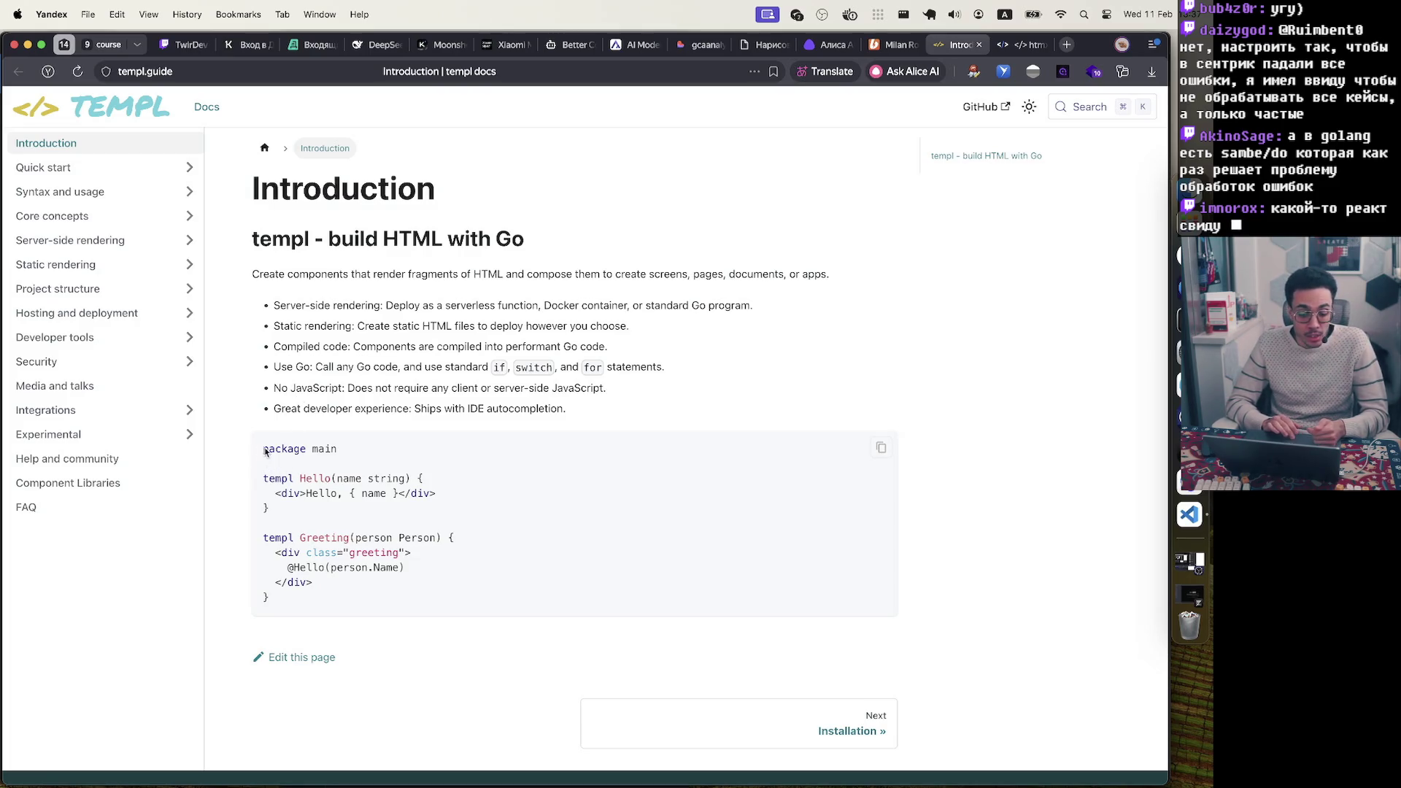
pyautogui.moveTo(265, 458); pyautogui.dragTo(335, 603)
pyautogui.click(335, 603)
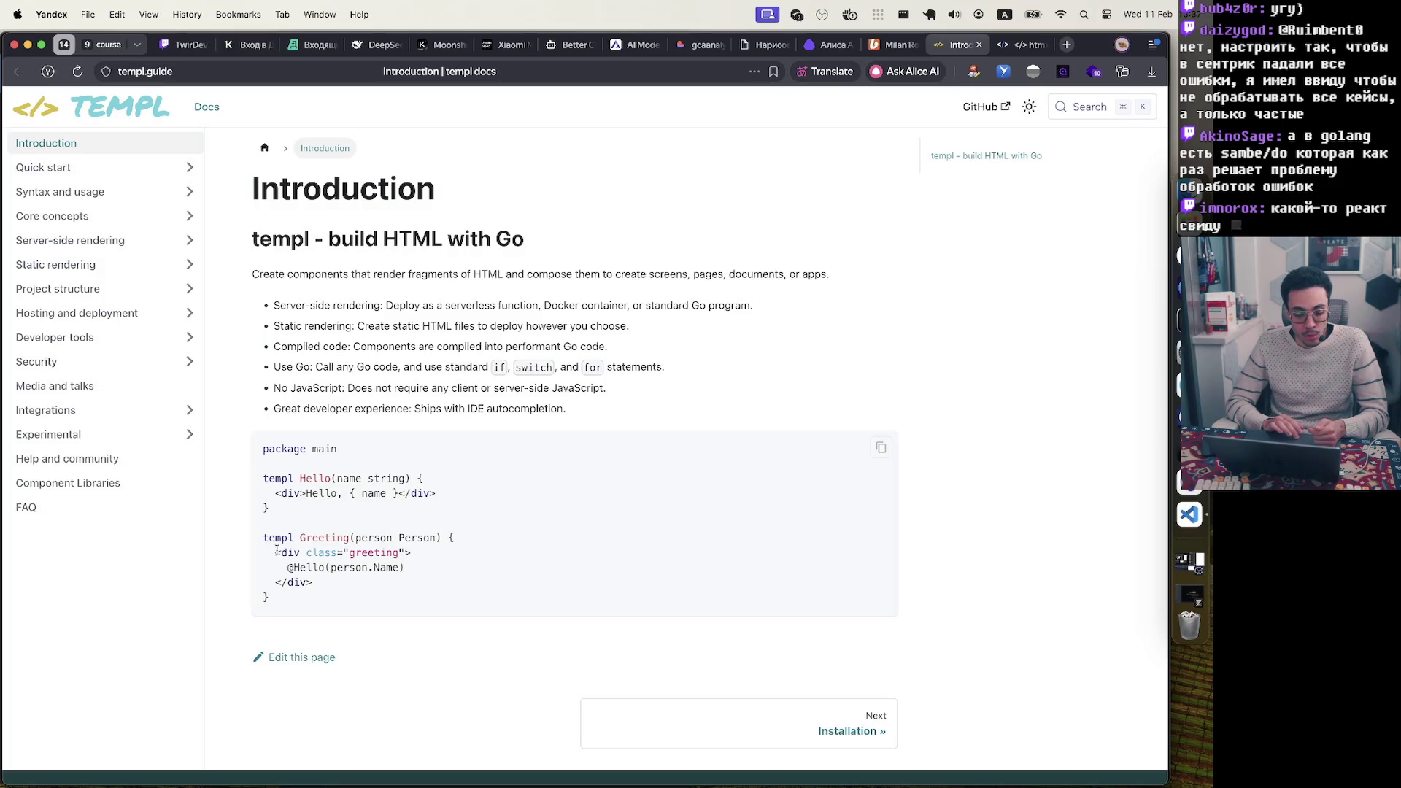
pyautogui.moveTo(276, 553); pyautogui.dragTo(411, 554)
pyautogui.moveTo(283, 572); pyautogui.dragTo(405, 569)
pyautogui.hotkey('ctrl', 'Up')
pyautogui.click(534, 540)
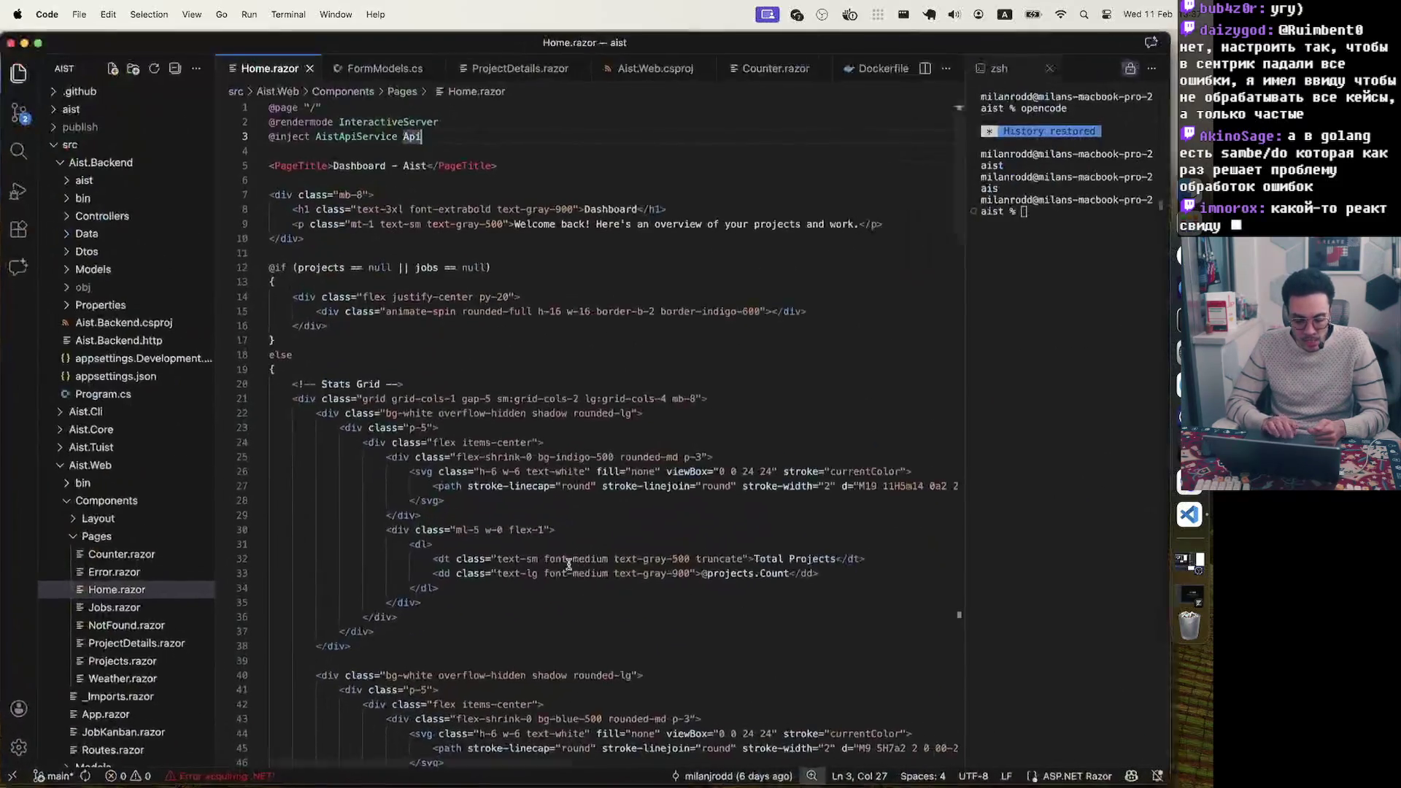
pyautogui.scroll(-10, 568, 564)
pyautogui.scroll(-5, 569, 564)
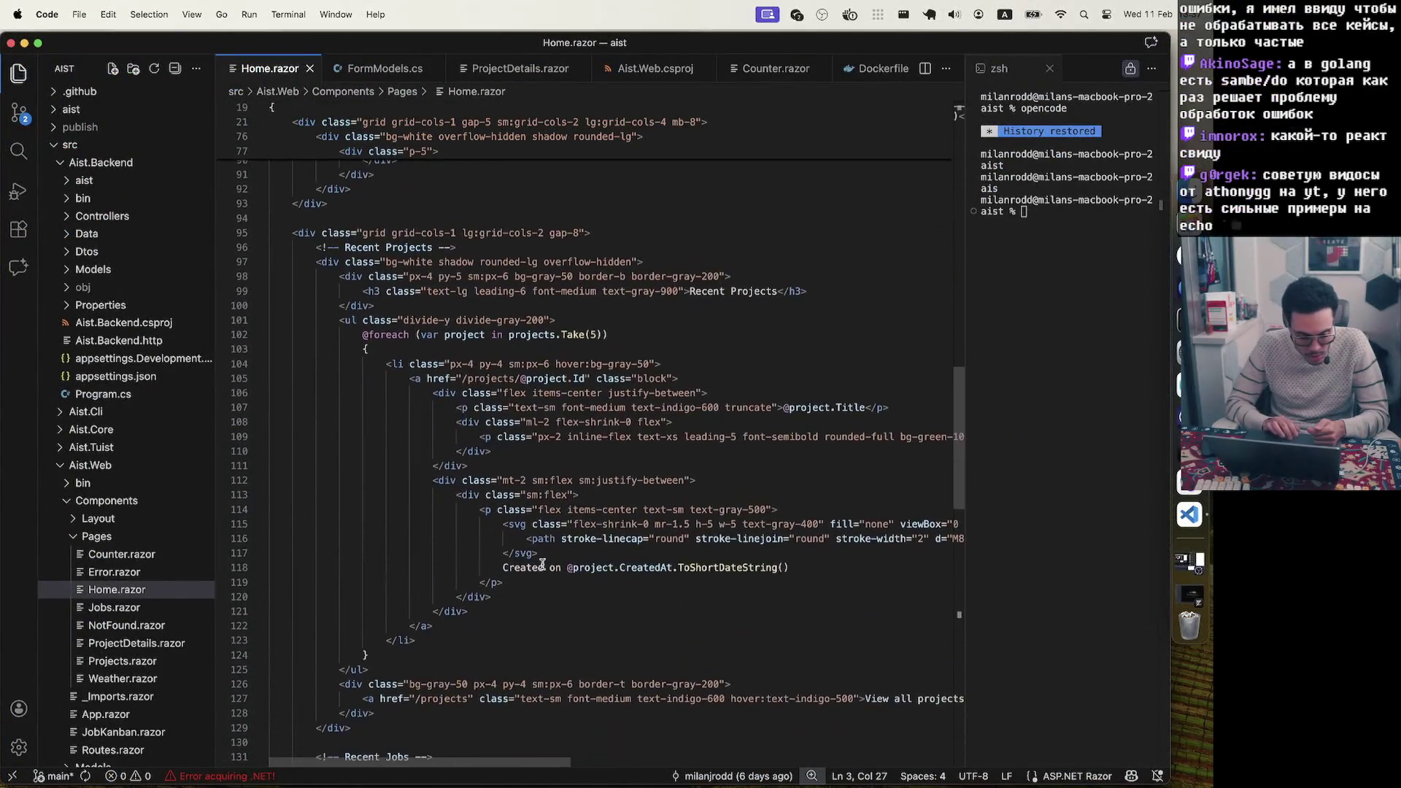
pyautogui.click(114, 607)
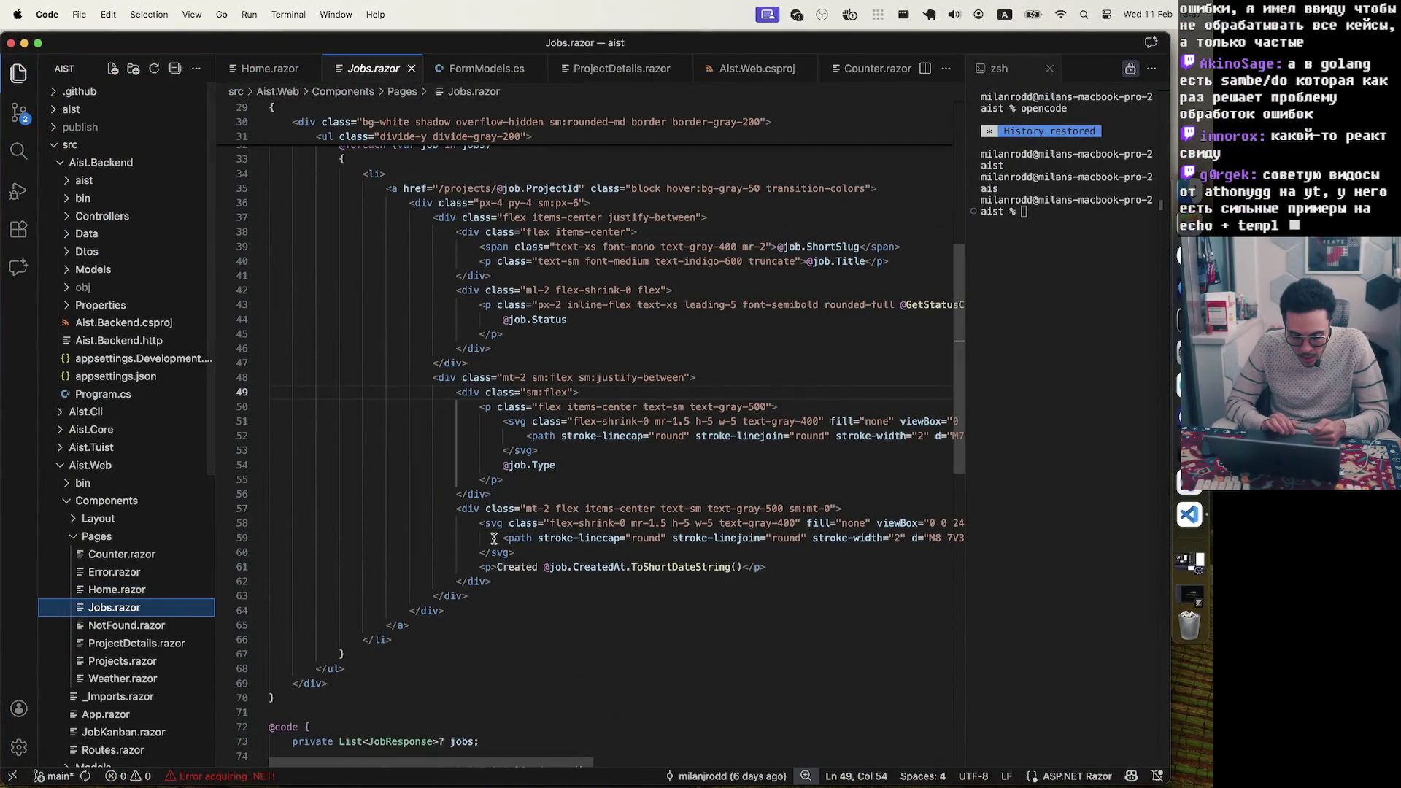
pyautogui.scroll(6, 453, 535)
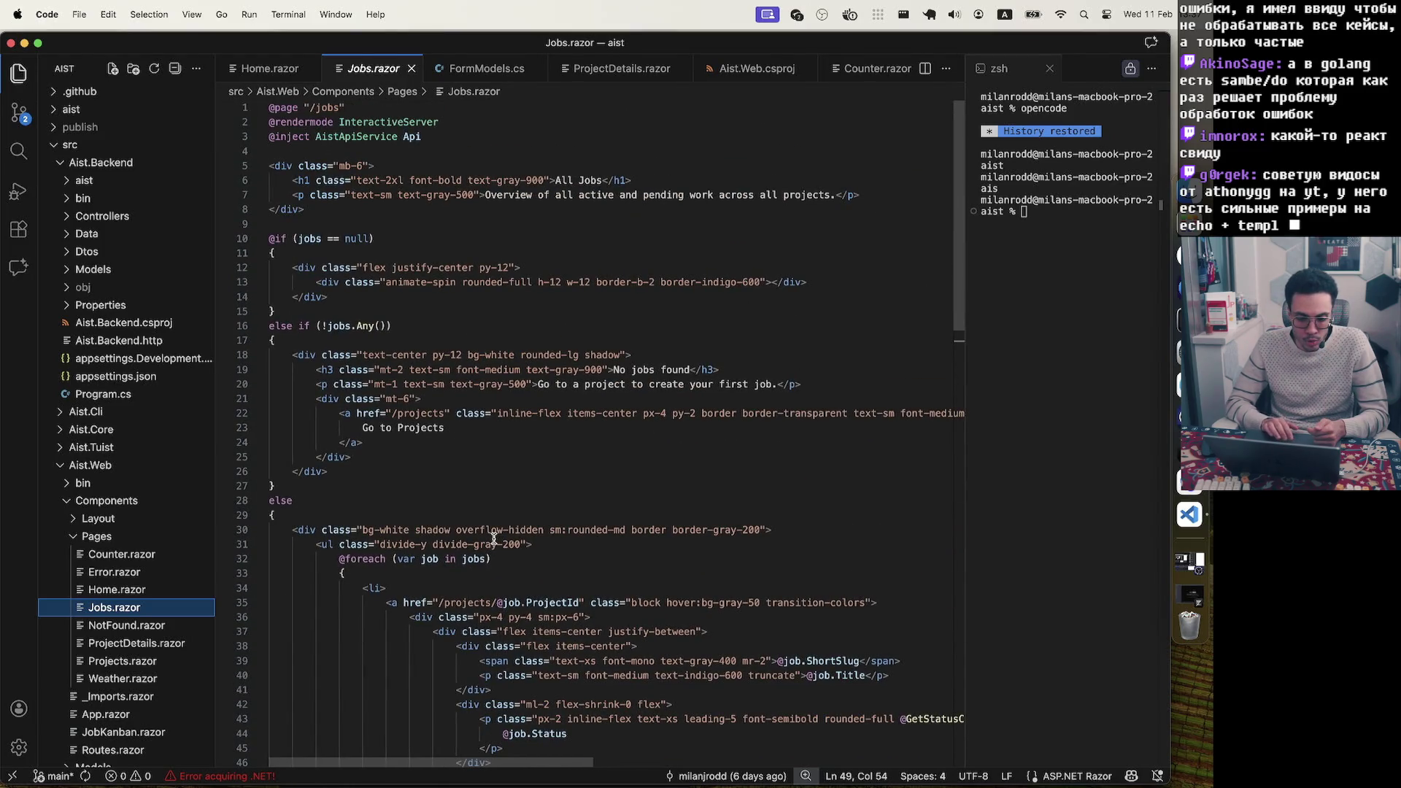
pyautogui.scroll(-8, 495, 539)
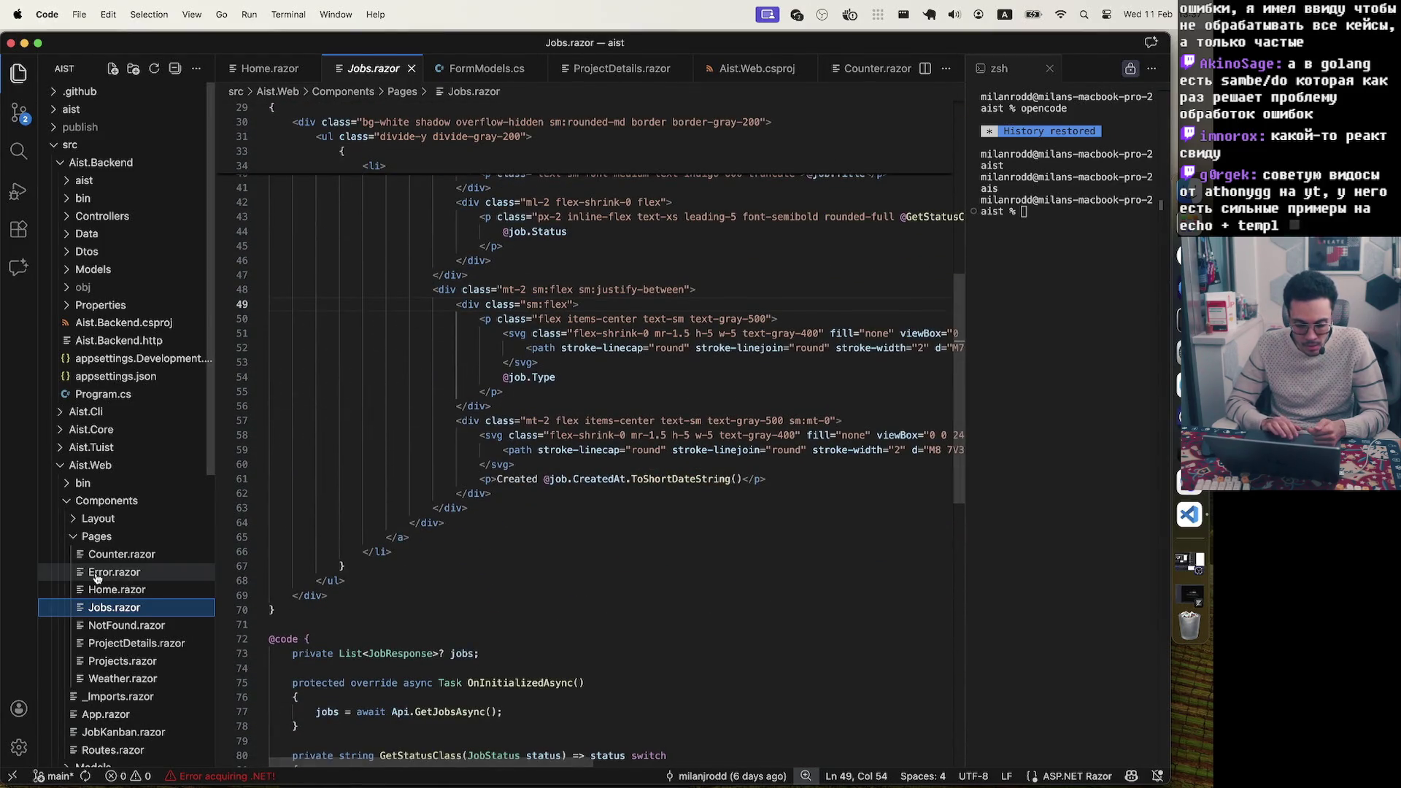
pyautogui.click(542, 478)
pyautogui.moveTo(542, 478); pyautogui.dragTo(742, 480)
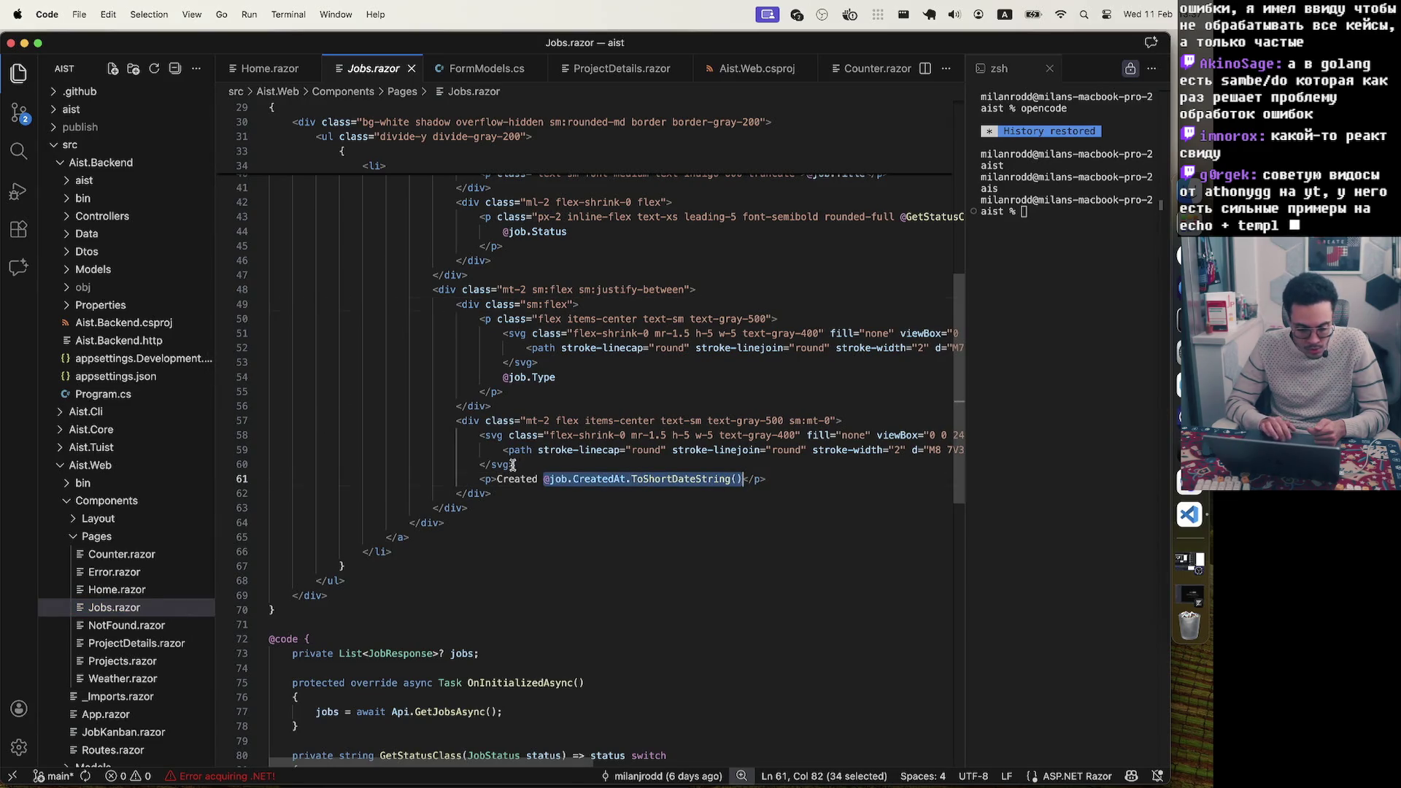
pyautogui.click(139, 626)
# In ProjectDetails.razor, highlight the user-stories rendering block near line 96, then bring up the templ docs window
pyautogui.click(143, 645)
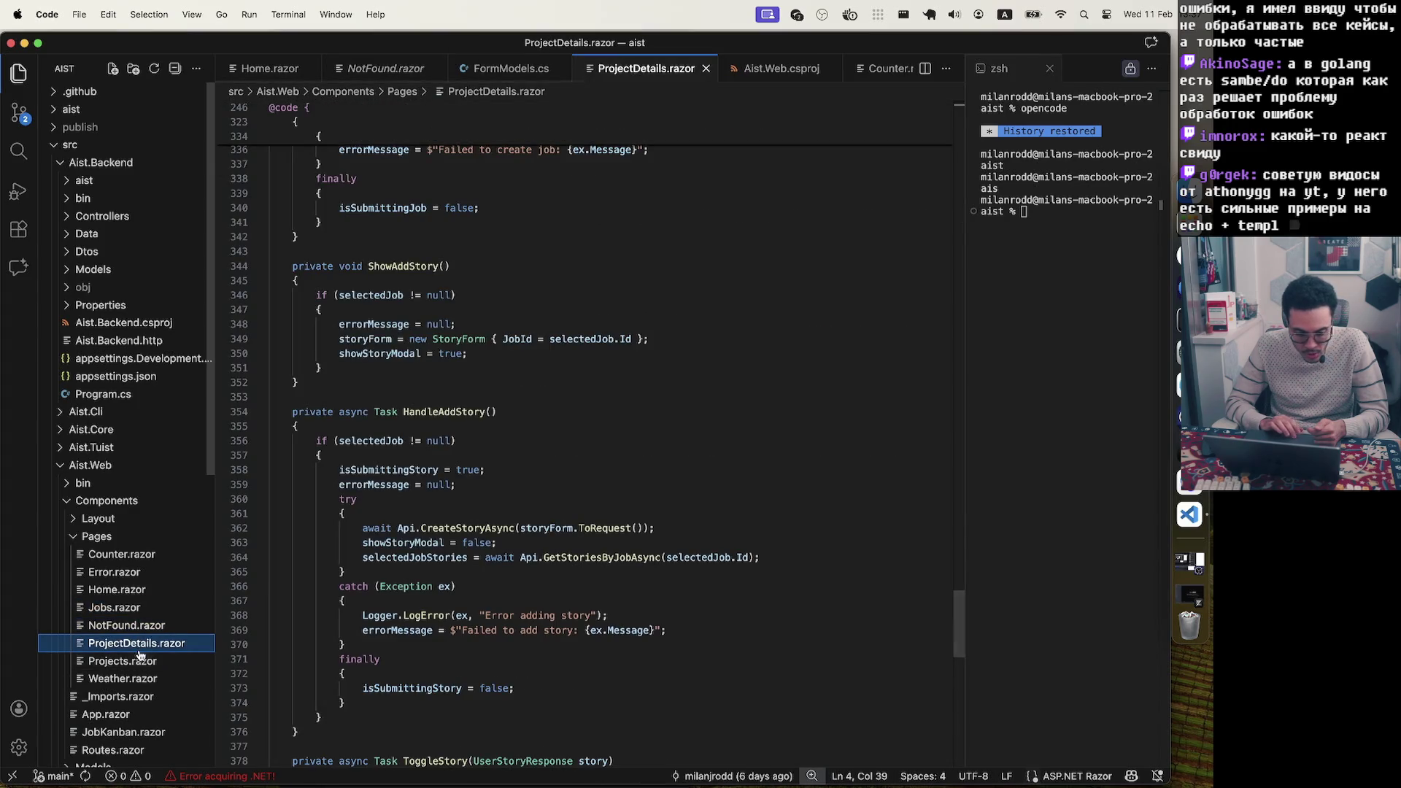
pyautogui.scroll(20, 489, 623)
pyautogui.scroll(-10, 489, 622)
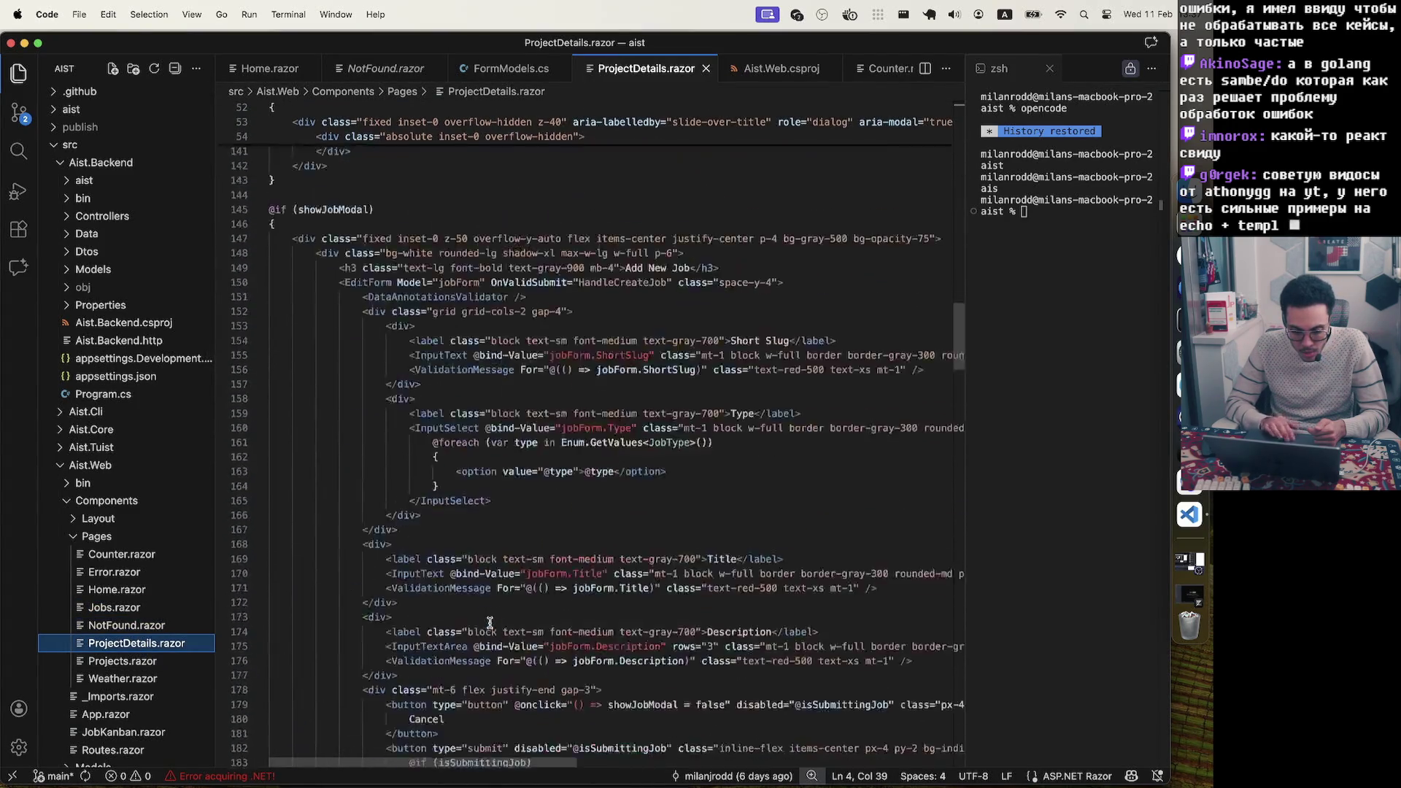
pyautogui.moveTo(479, 408)
pyautogui.mouseDown()
pyautogui.moveTo(511, 693)
pyautogui.moveTo(677, 531)
pyautogui.mouseUp()
pyautogui.scroll(8, 677, 531)
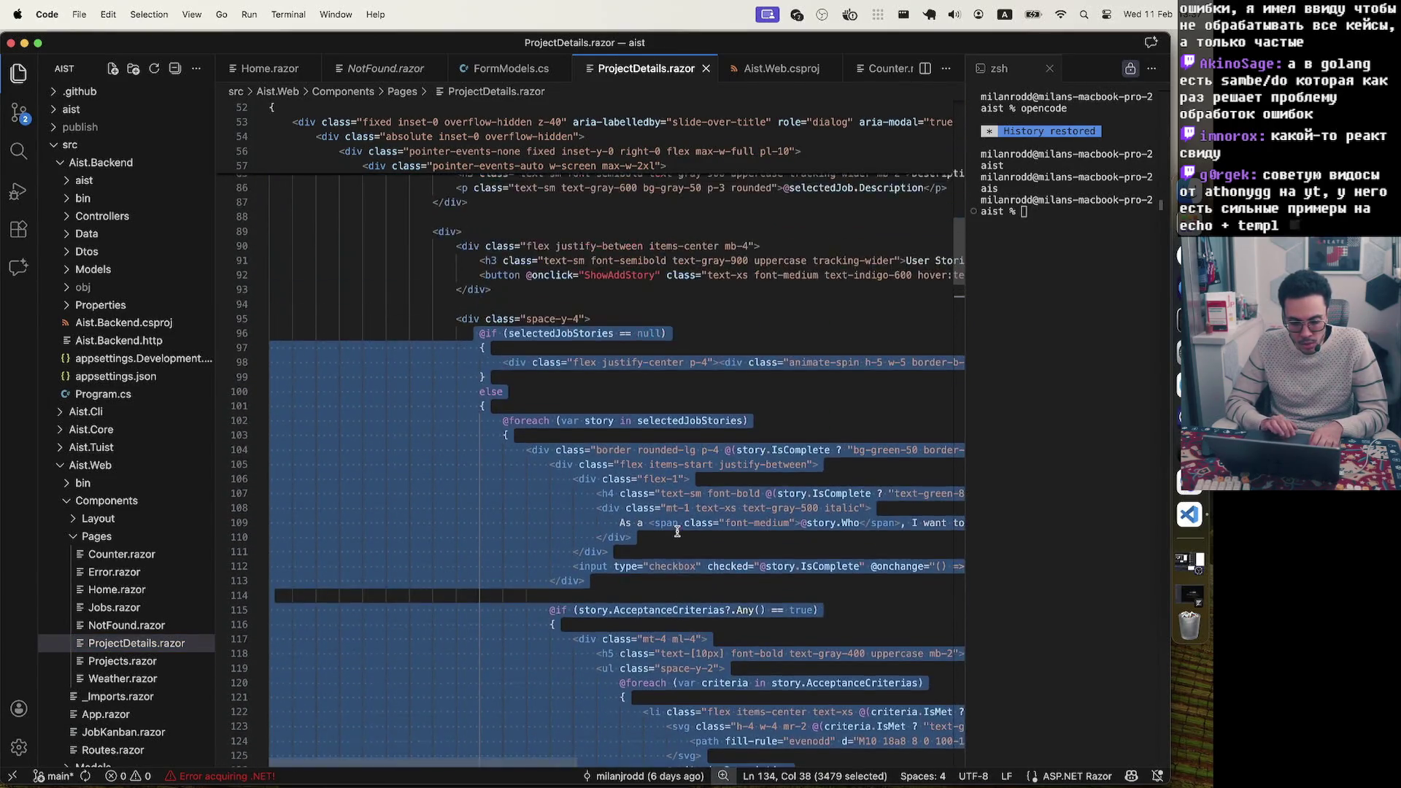
pyautogui.hscroll(4, 664, 438)
pyautogui.click(656, 359)
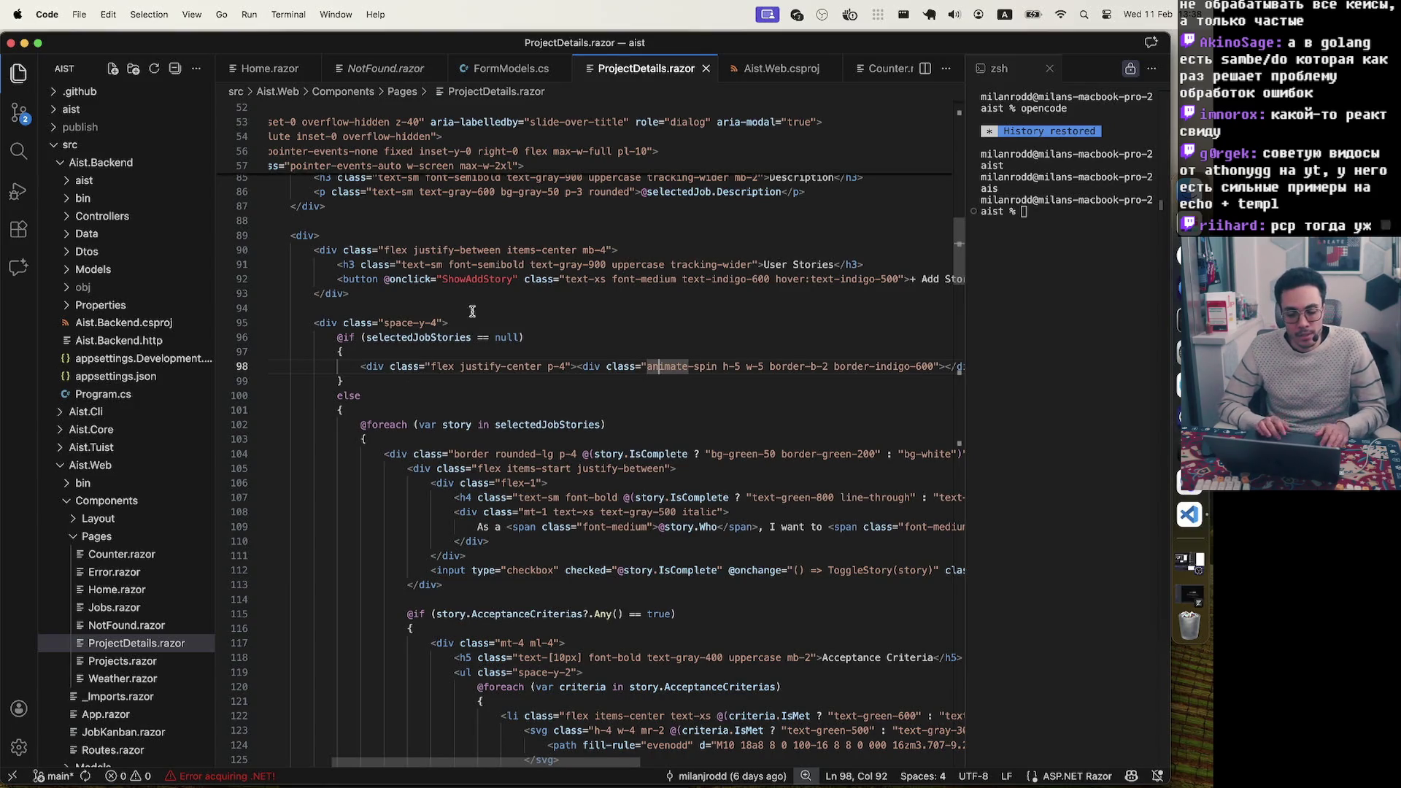
pyautogui.hotkey('ctrl', 'Up')
pyautogui.click(862, 420)
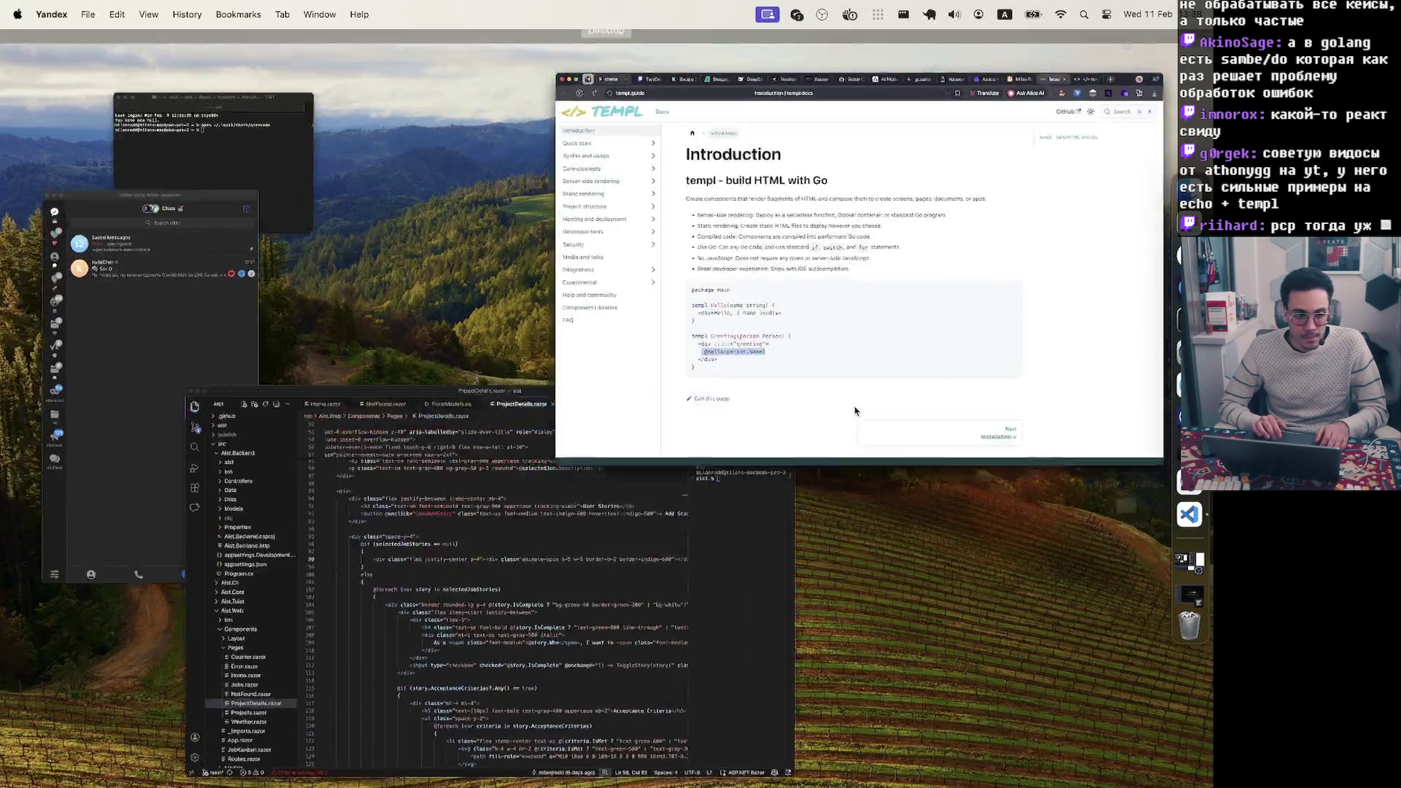
# Highlight the templ Hello and Greeting example code block on the Introduction page
pyautogui.moveTo(290, 603)
pyautogui.mouseDown()
pyautogui.moveTo(268, 413)
pyautogui.moveTo(264, 438)
pyautogui.mouseUp()
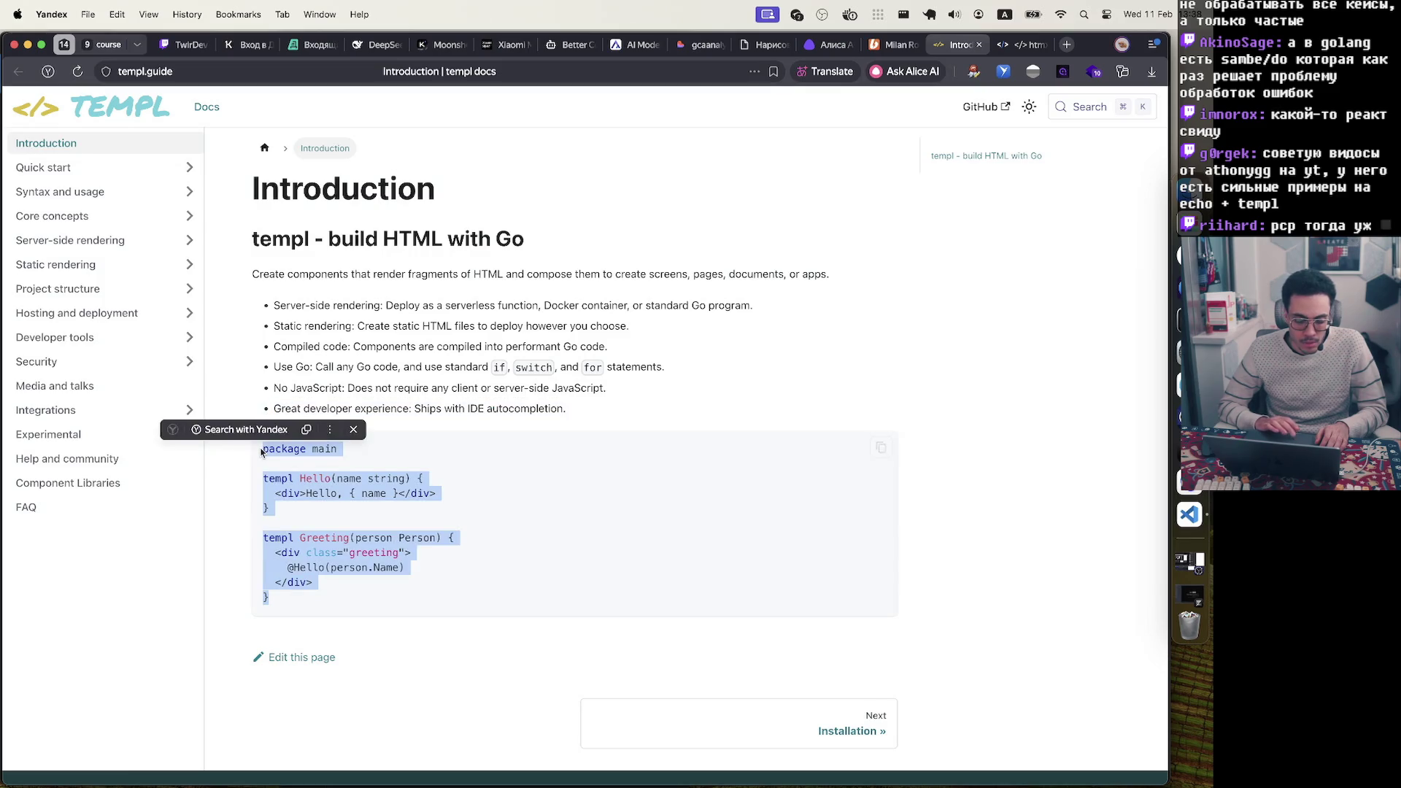
pyautogui.click(465, 475)
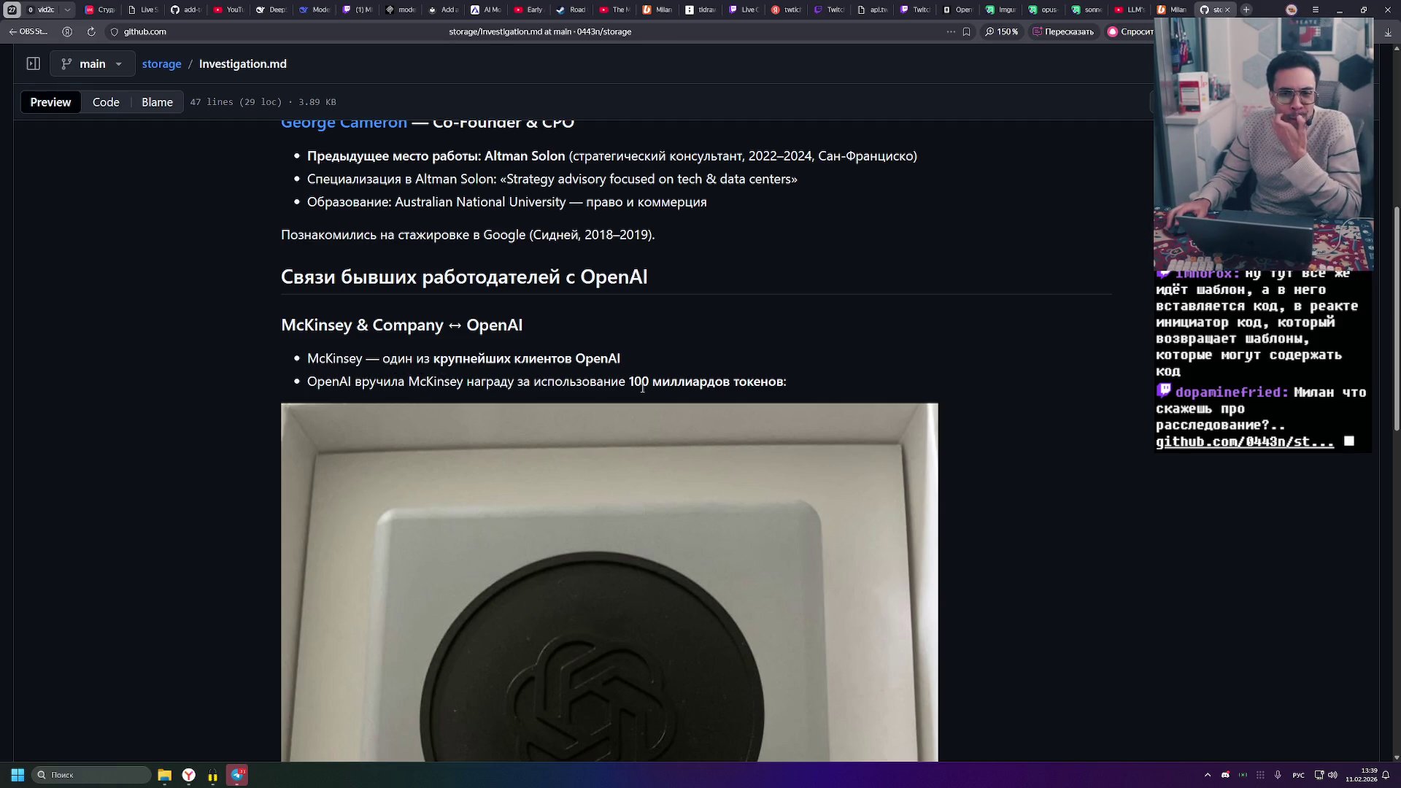
# Read Investigation.md past the plaque image to the Вывод conclusion, then return to the top
pyautogui.scroll(-3, 635, 438)
pyautogui.scroll(4, 627, 589)
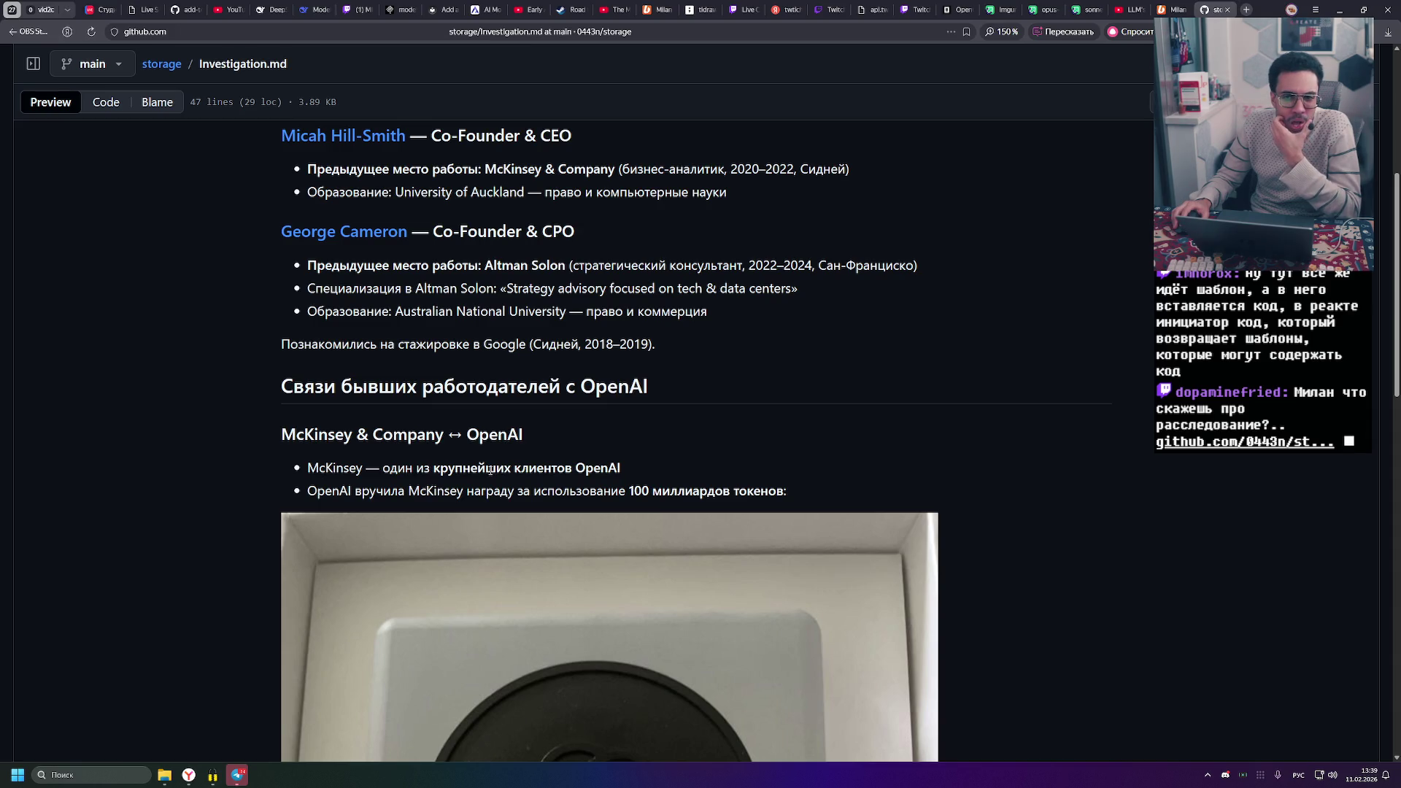
pyautogui.scroll(-5, 490, 471)
pyautogui.scroll(-4, 490, 471)
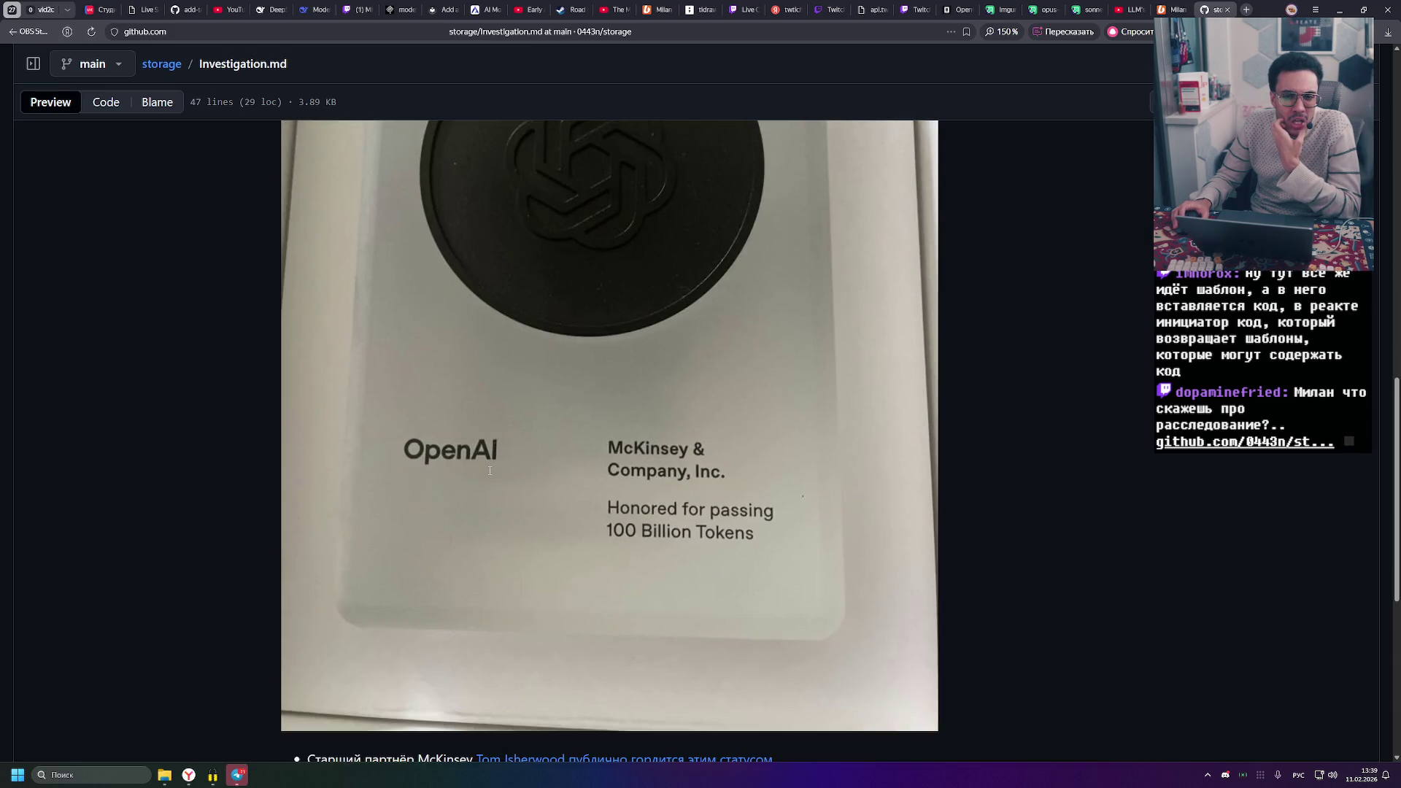
pyautogui.scroll(-5, 490, 471)
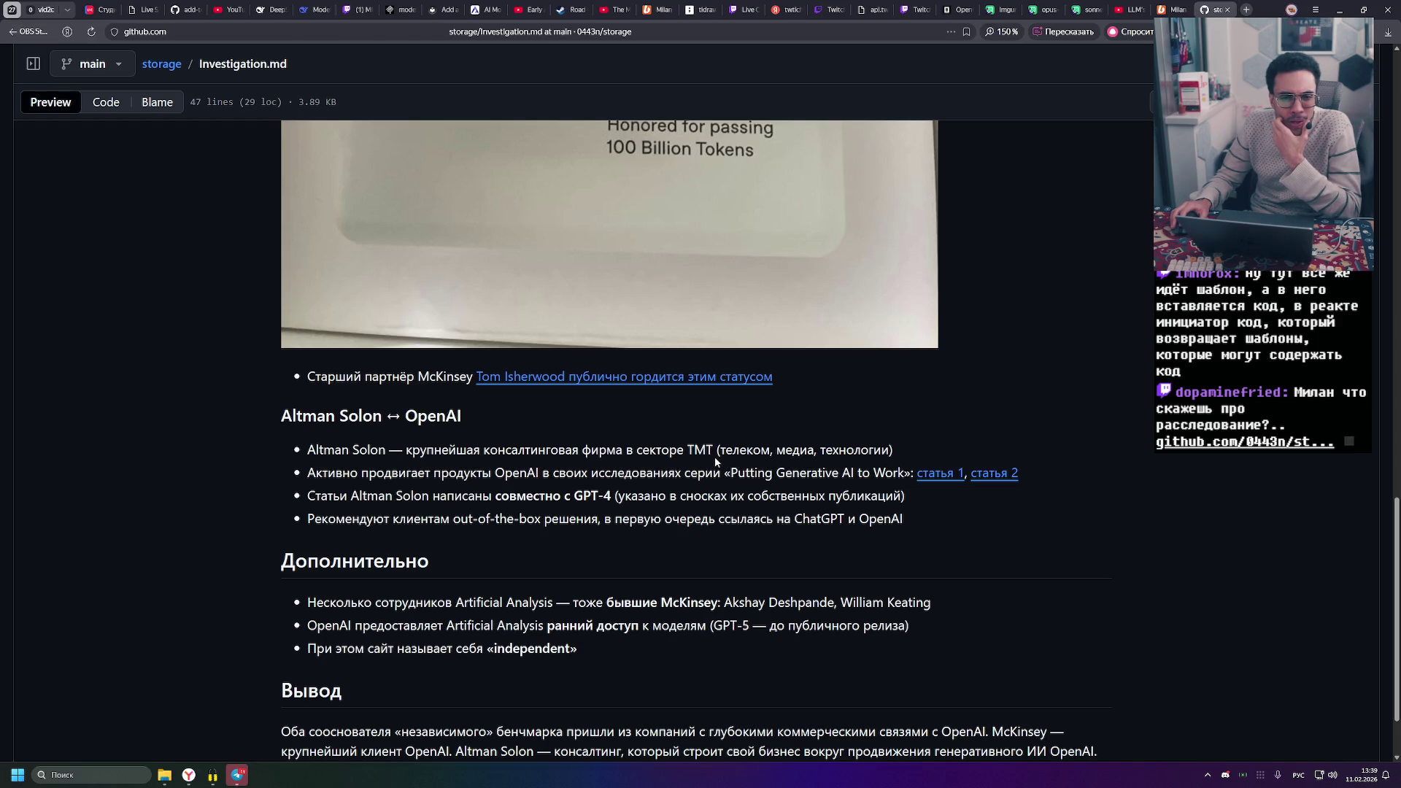
pyautogui.scroll(-2, 716, 460)
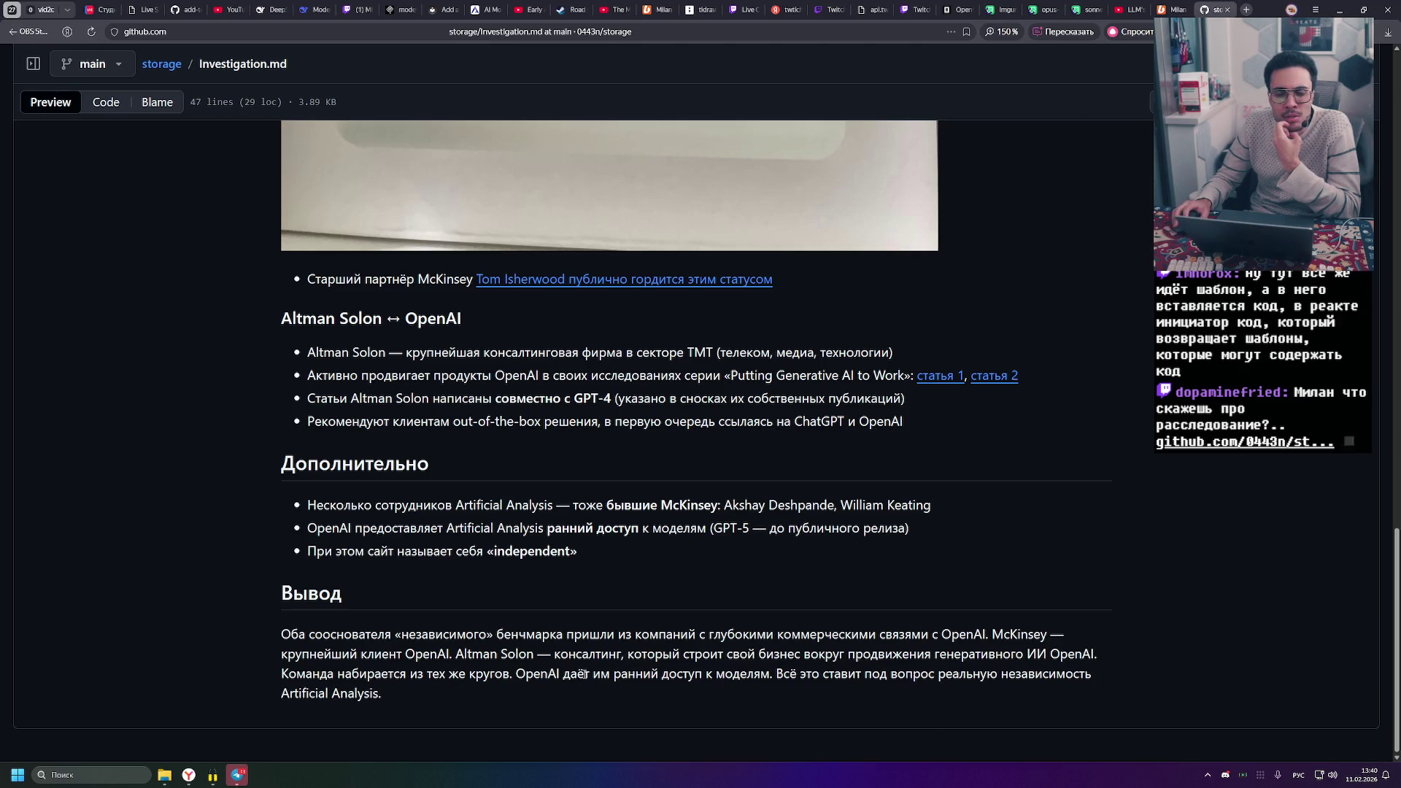
pyautogui.scroll(5, 591, 673)
pyautogui.scroll(20, 610, 654)
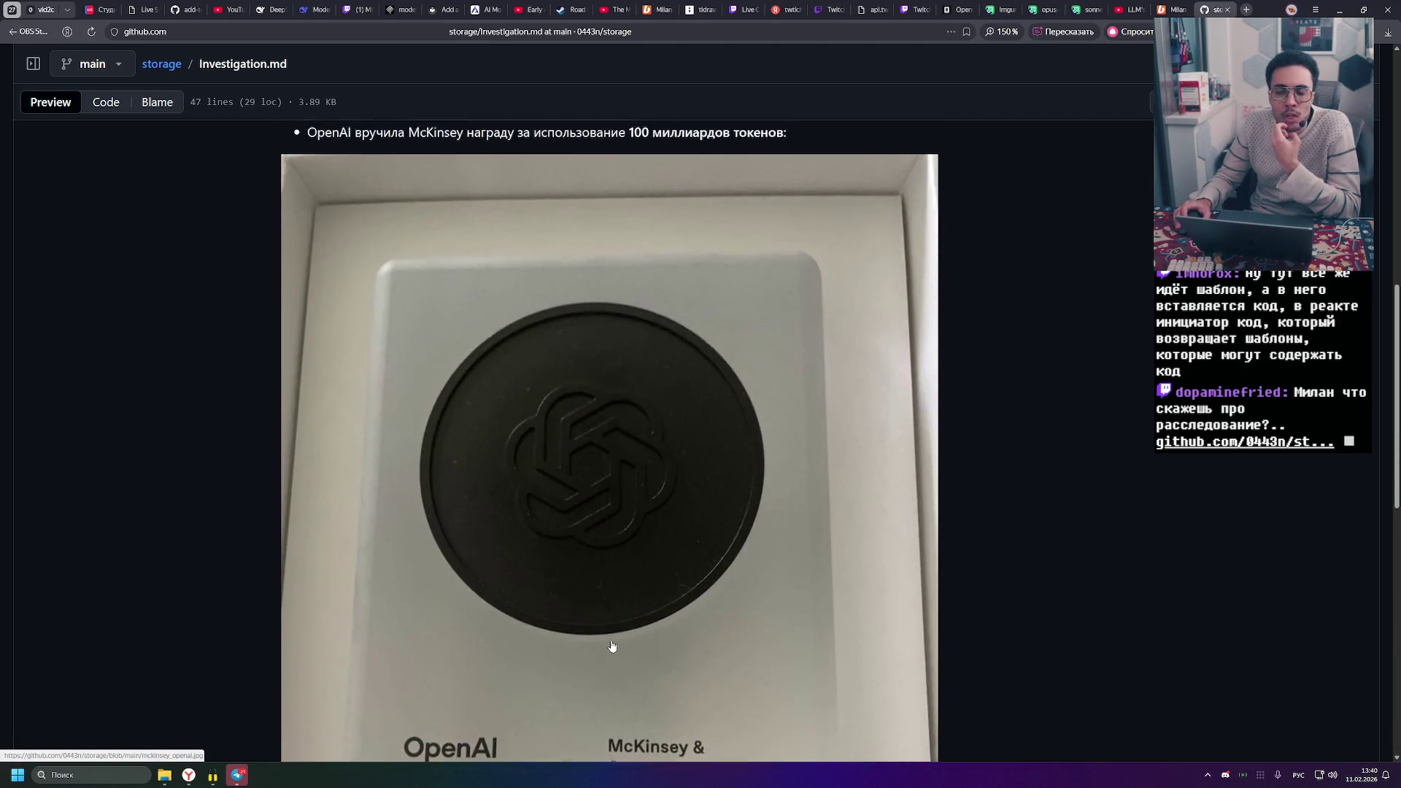
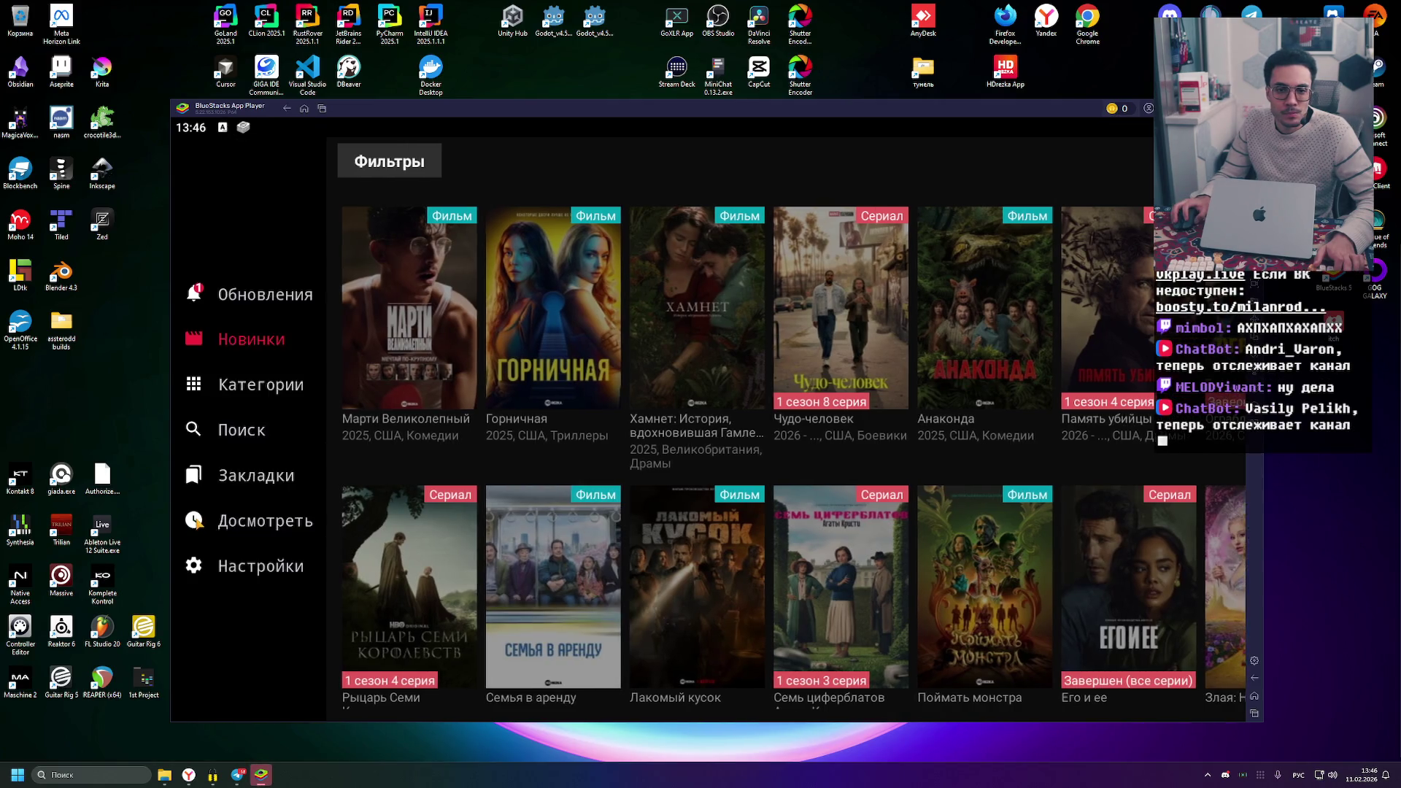
# Open Кремниевая долина from the Досмотреть watch history to reach its series page
pyautogui.click(196, 520)
pyautogui.scroll(-6, 379, 427)
pyautogui.scroll(-6, 380, 427)
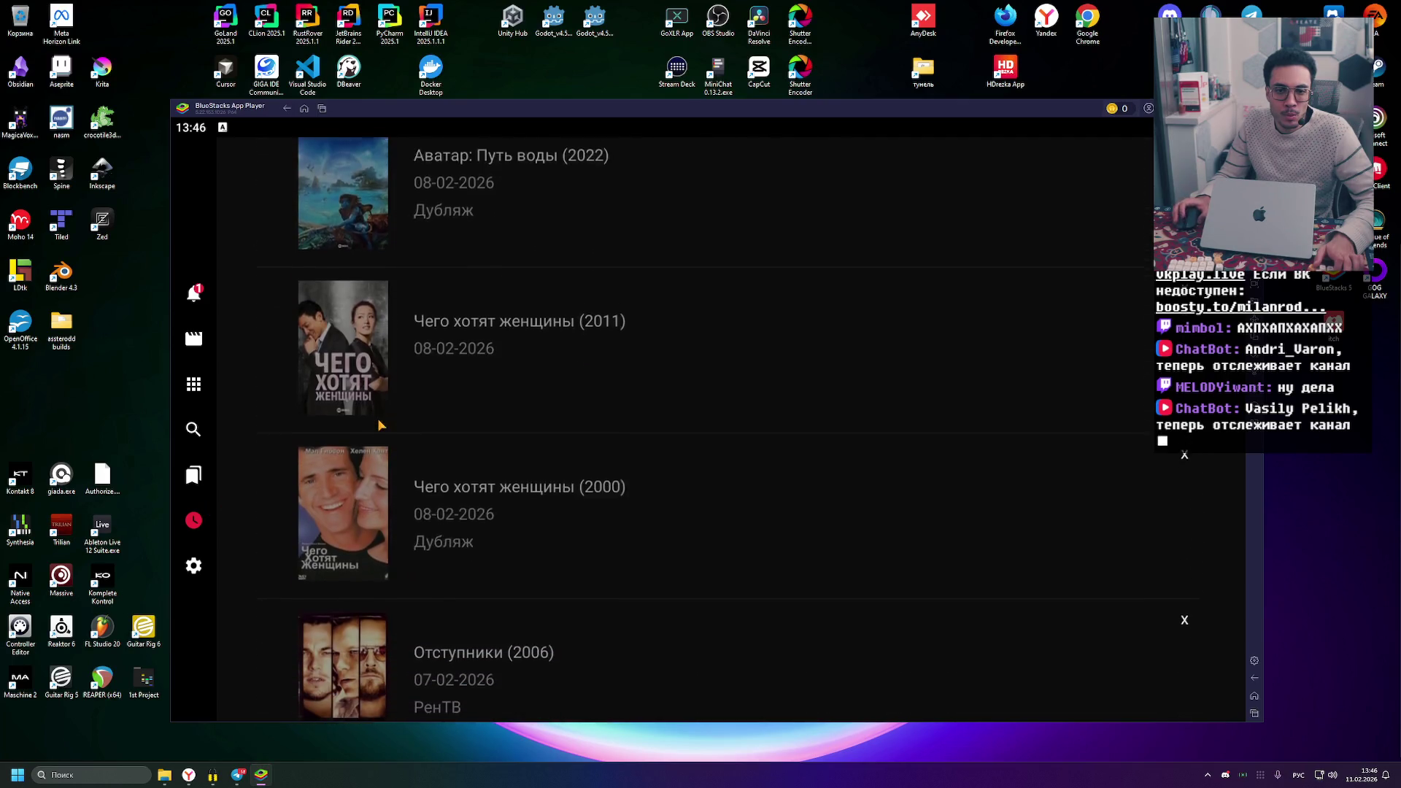
pyautogui.scroll(-10, 379, 425)
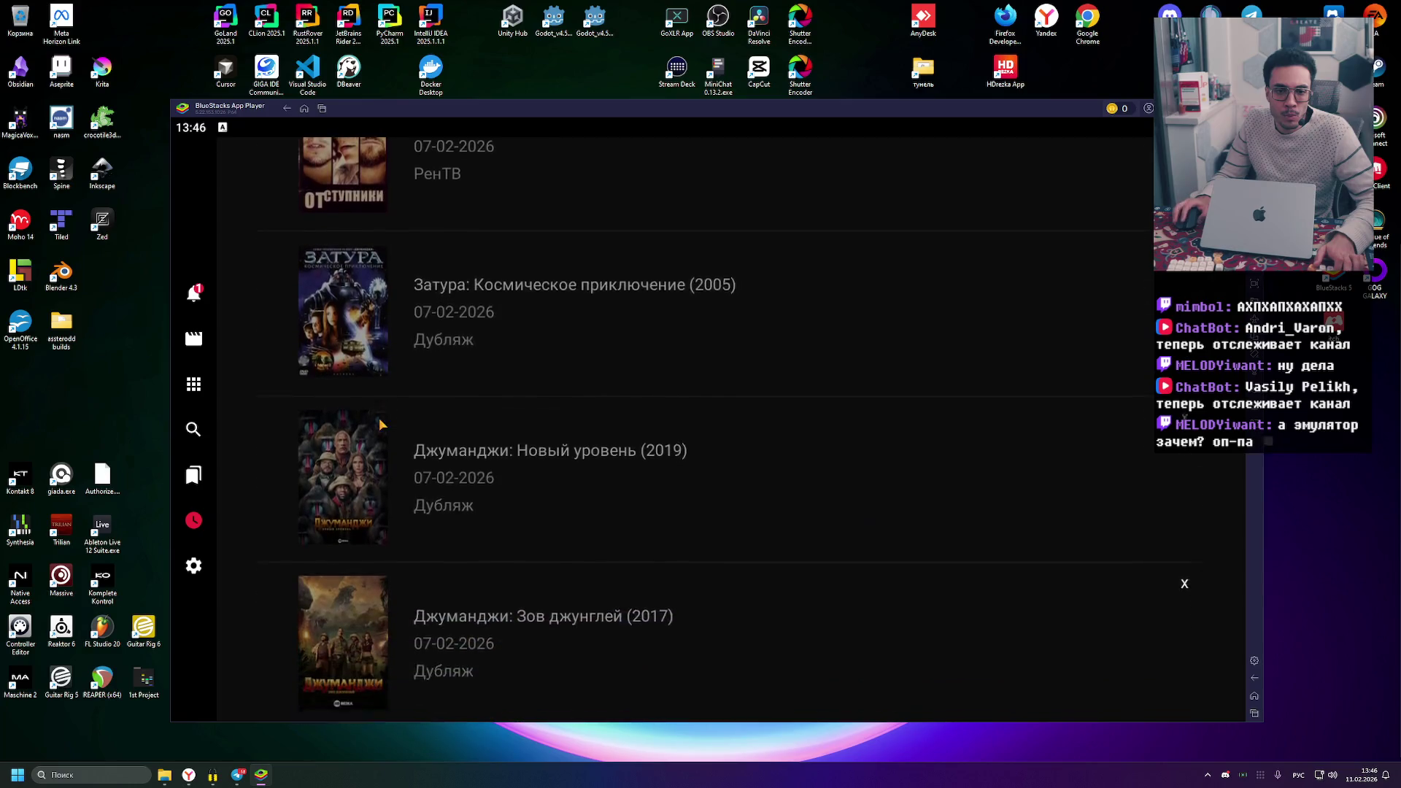
pyautogui.scroll(-8, 380, 421)
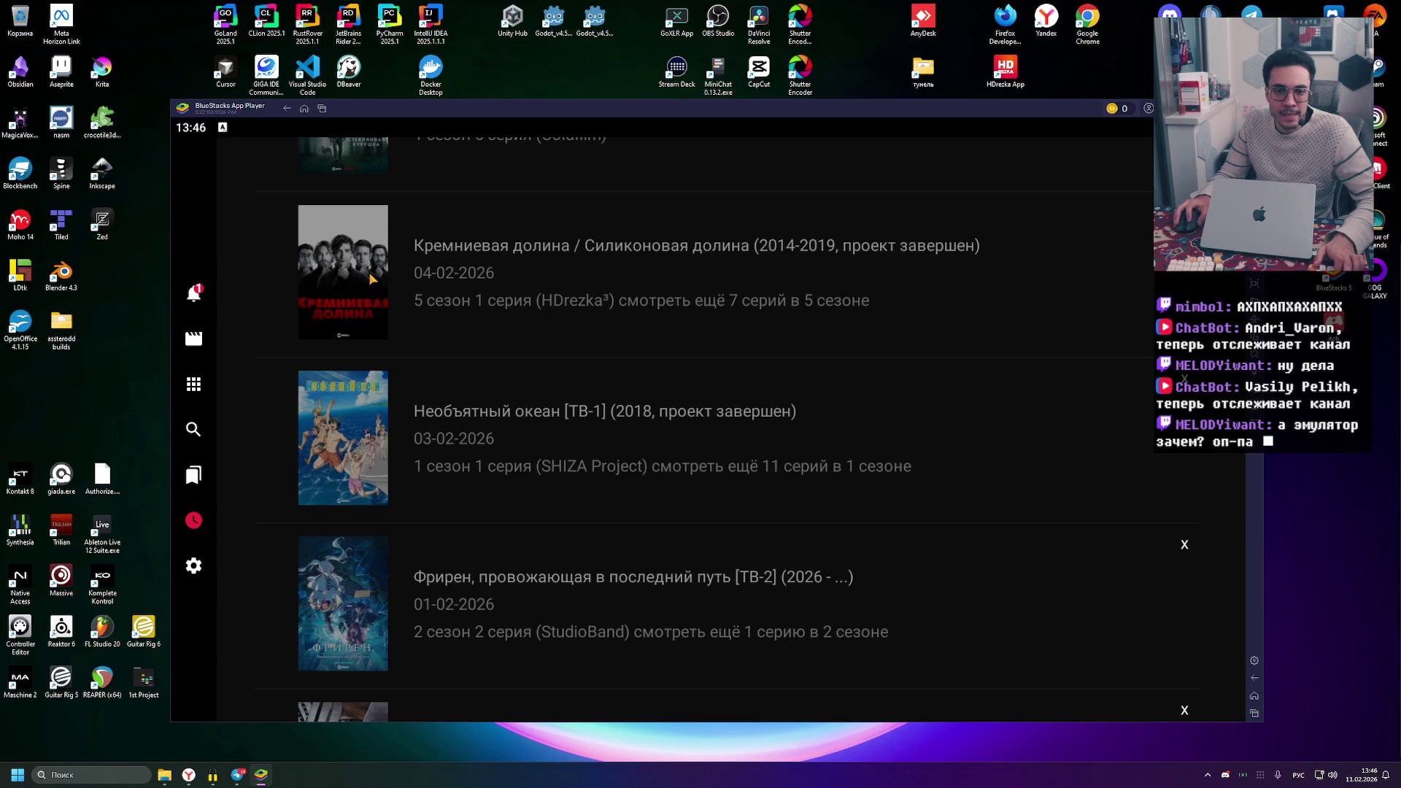
pyautogui.click(372, 278)
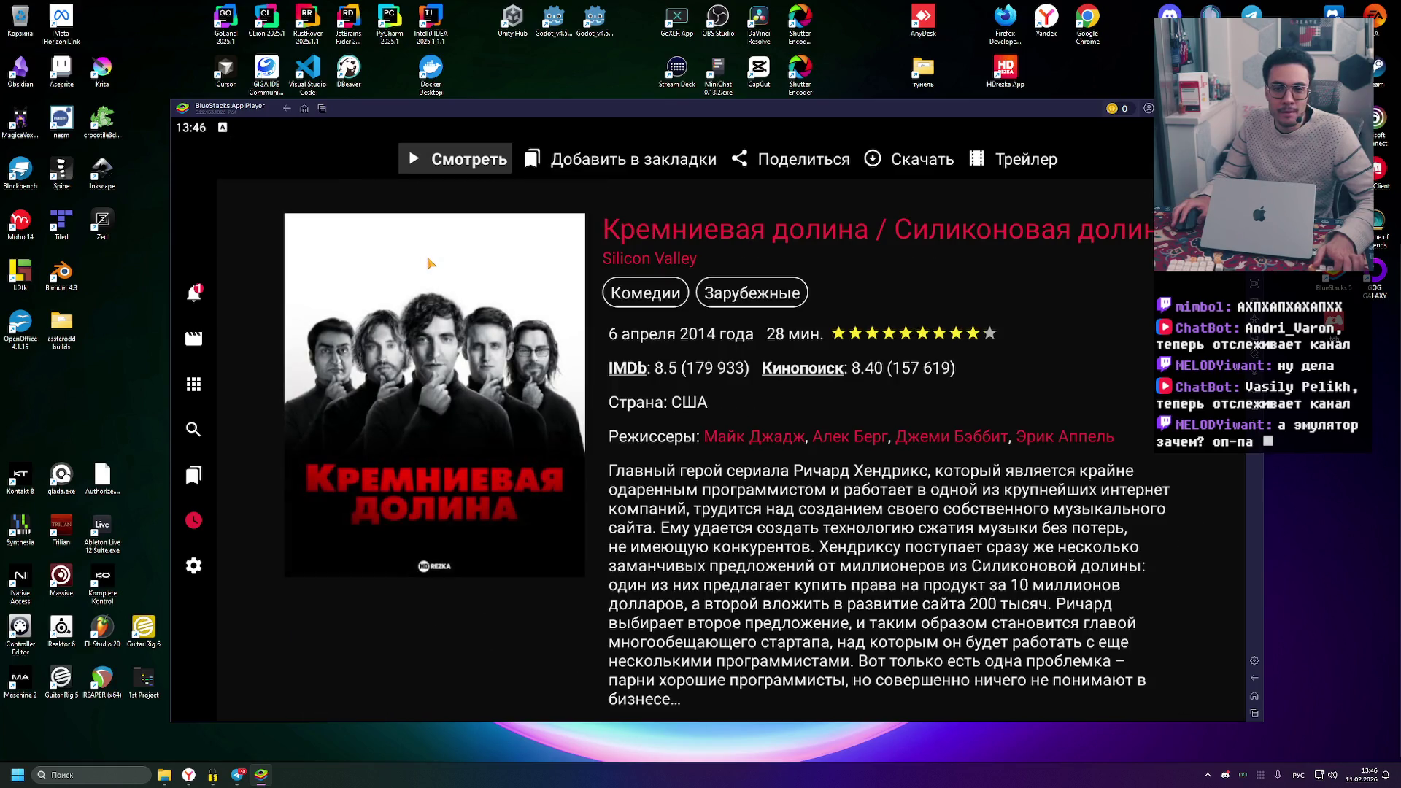
pyautogui.scroll(-5, 430, 263)
pyautogui.scroll(5, 436, 260)
# Open the Смотреть chooser, find Сезон 5, and start Episode 1 in the player
pyautogui.click(437, 168)
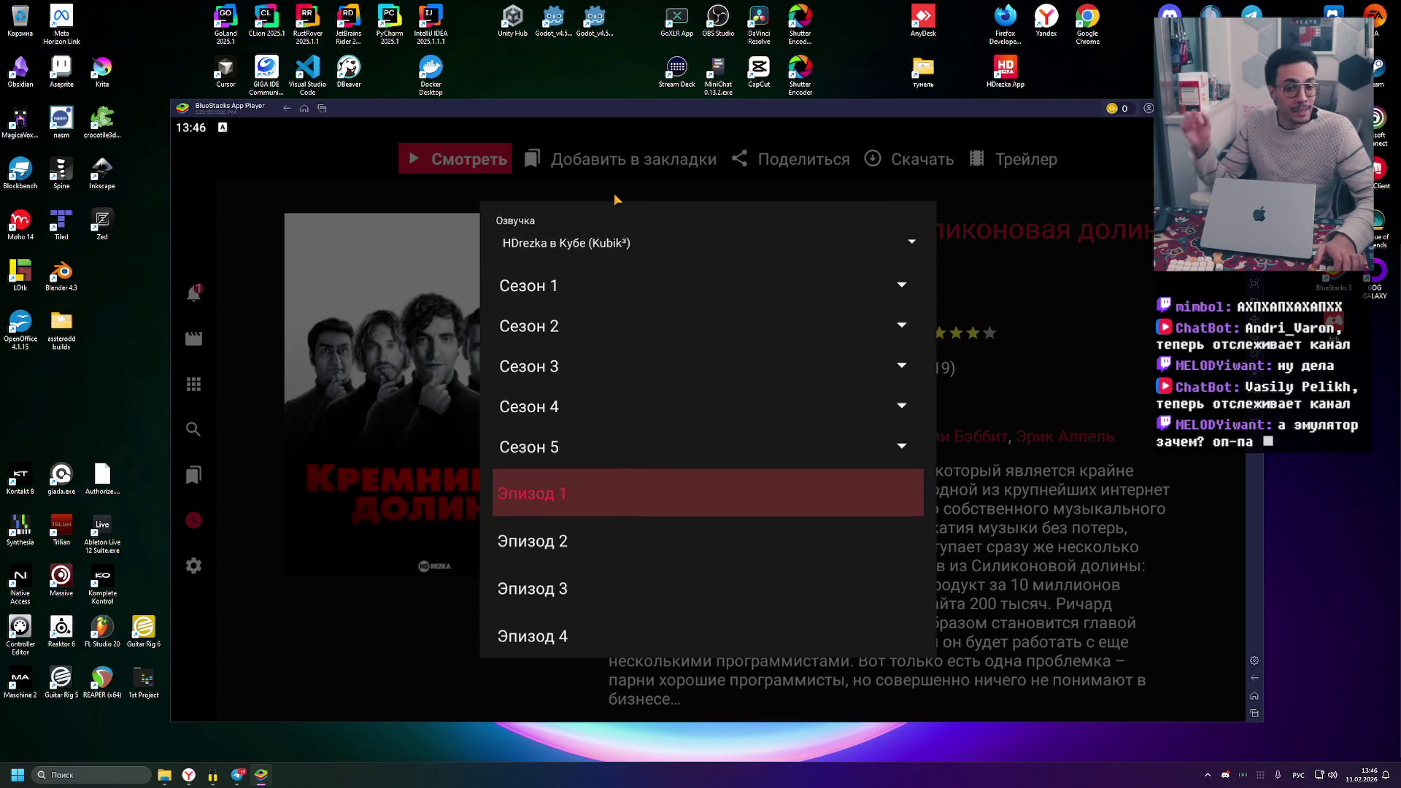
pyautogui.scroll(-3, 637, 321)
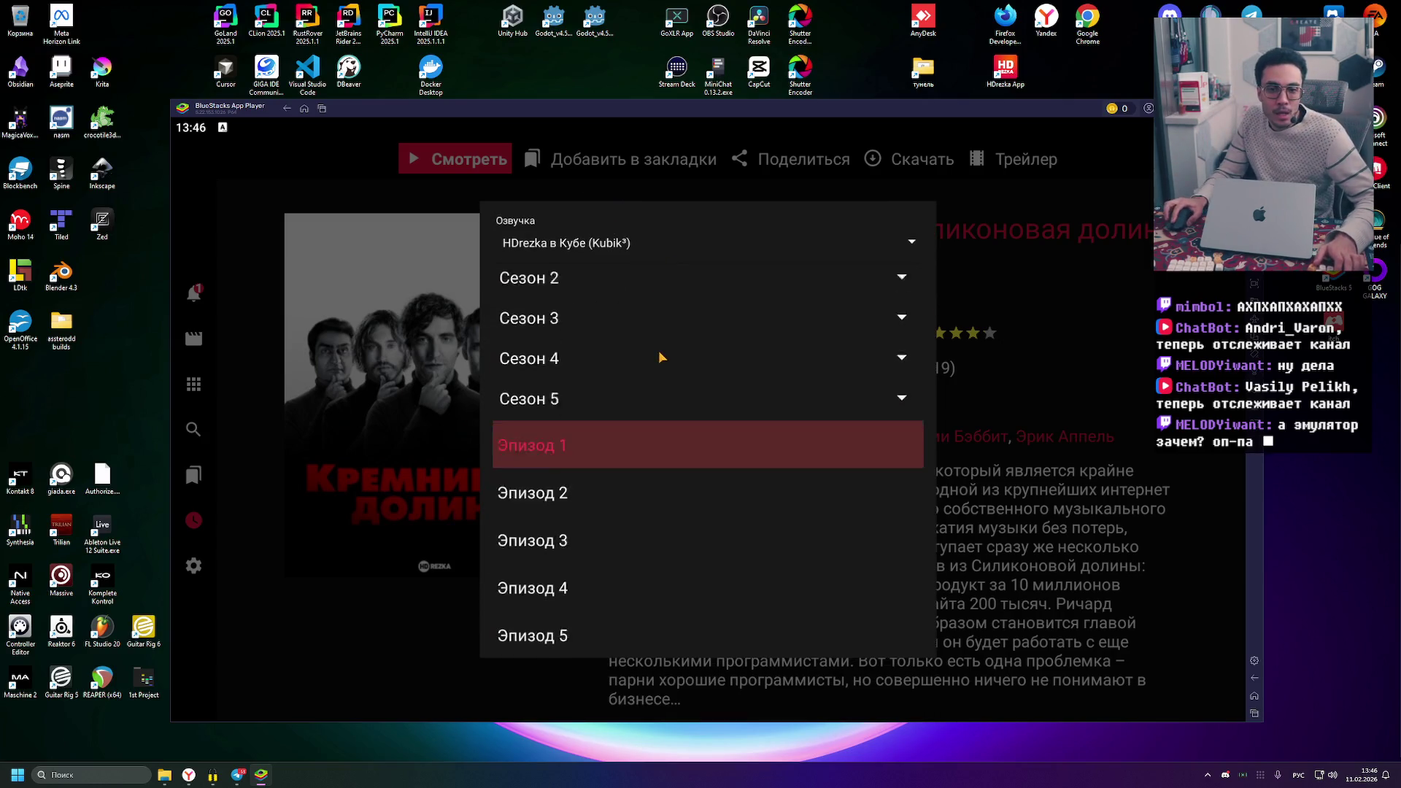
pyautogui.scroll(3, 570, 546)
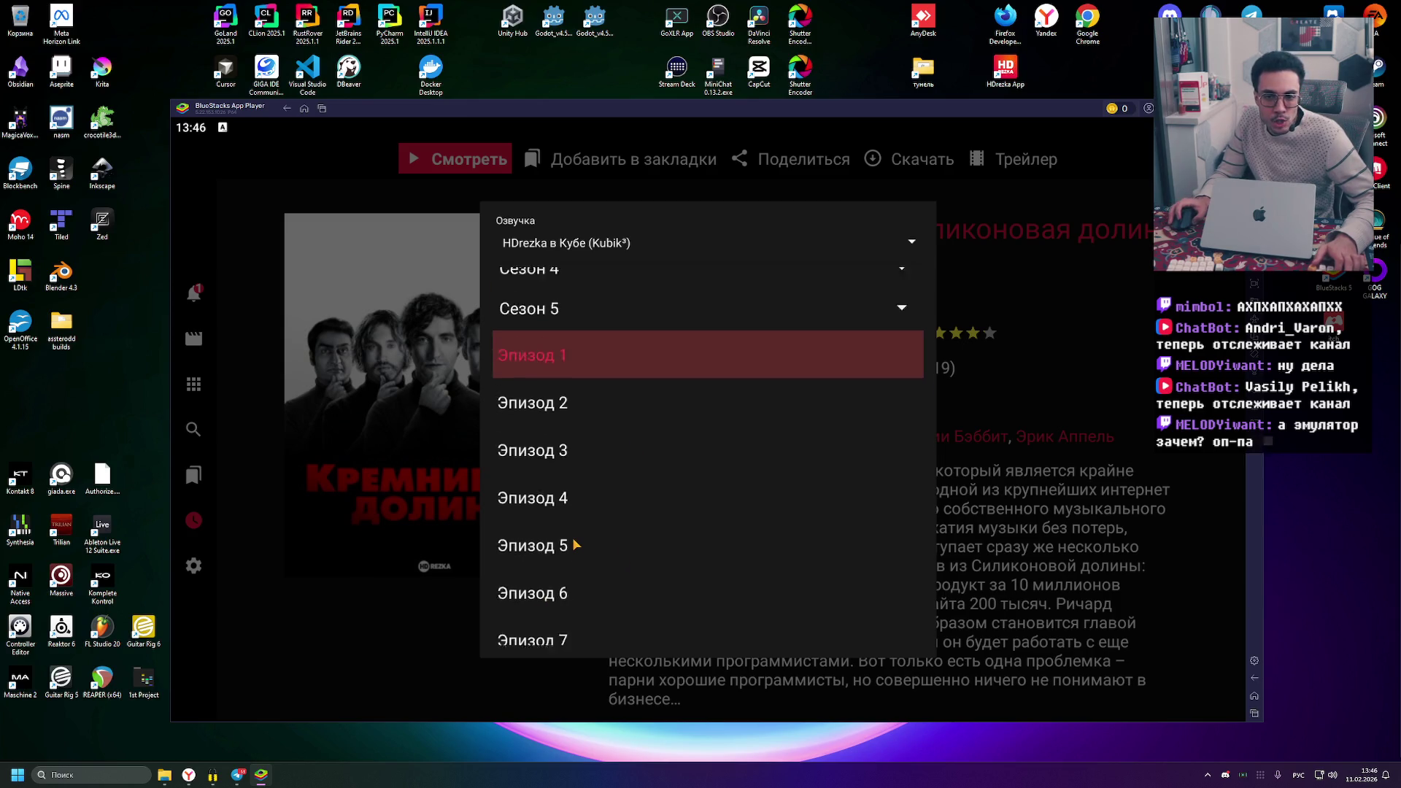
pyautogui.scroll(-2, 569, 568)
pyautogui.scroll(-1, 569, 569)
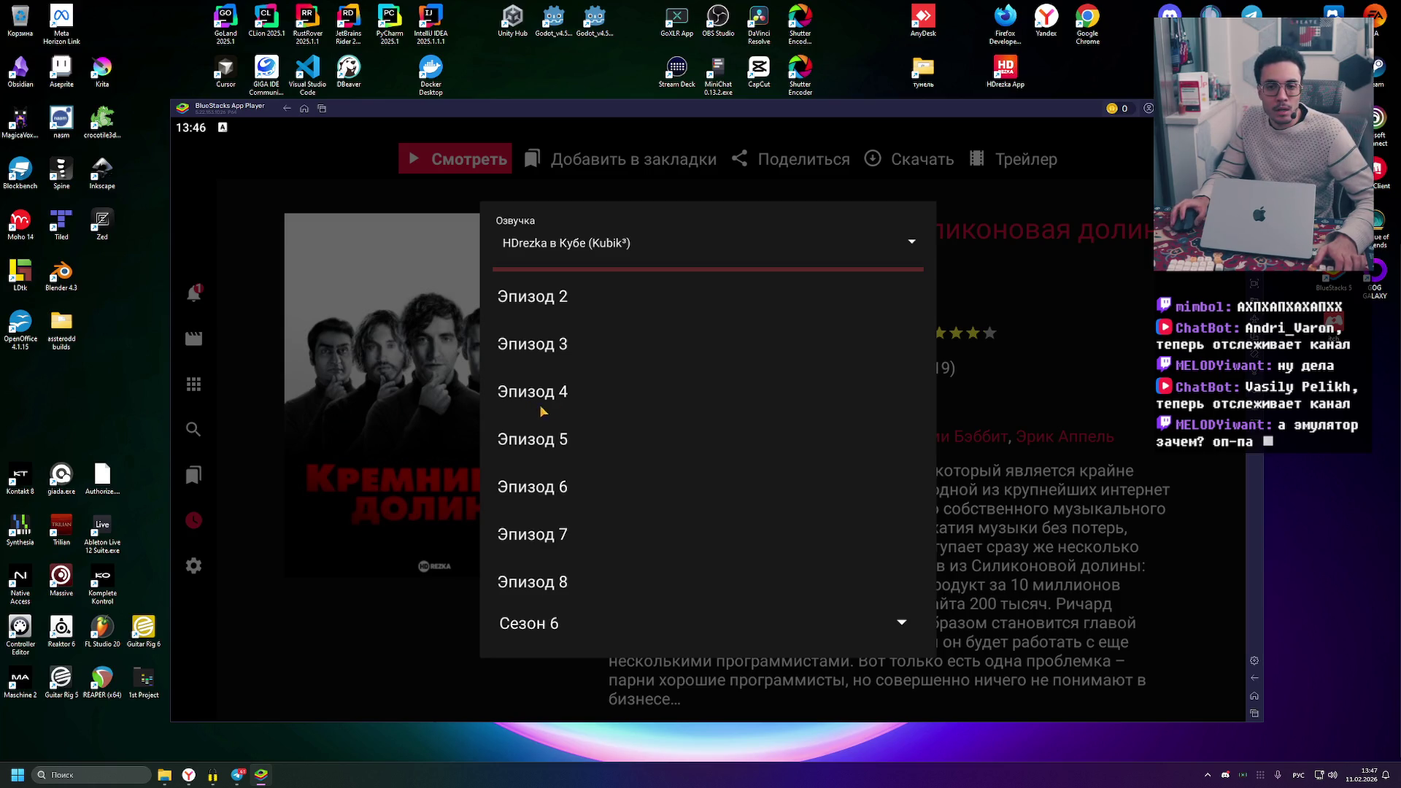
pyautogui.scroll(5, 657, 370)
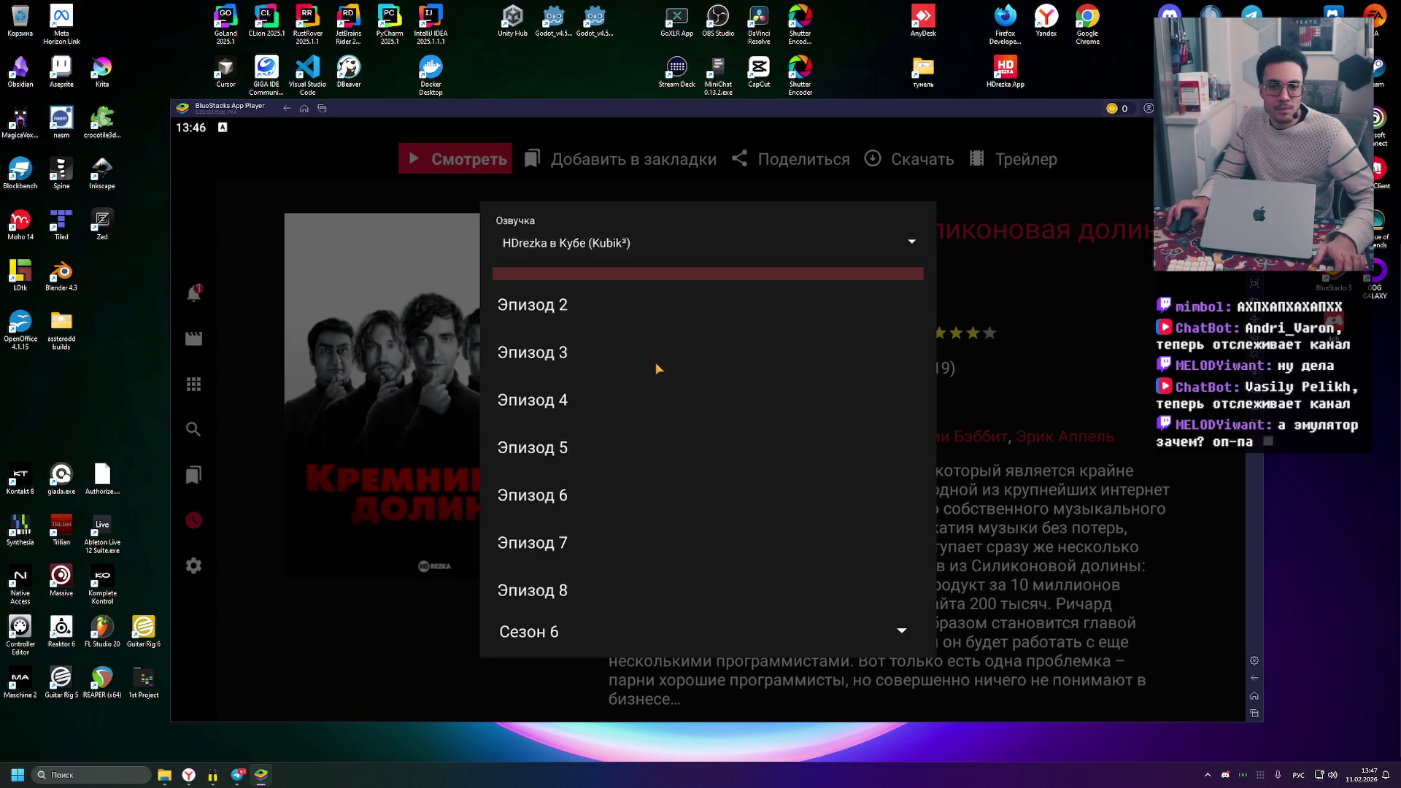
pyautogui.click(718, 438)
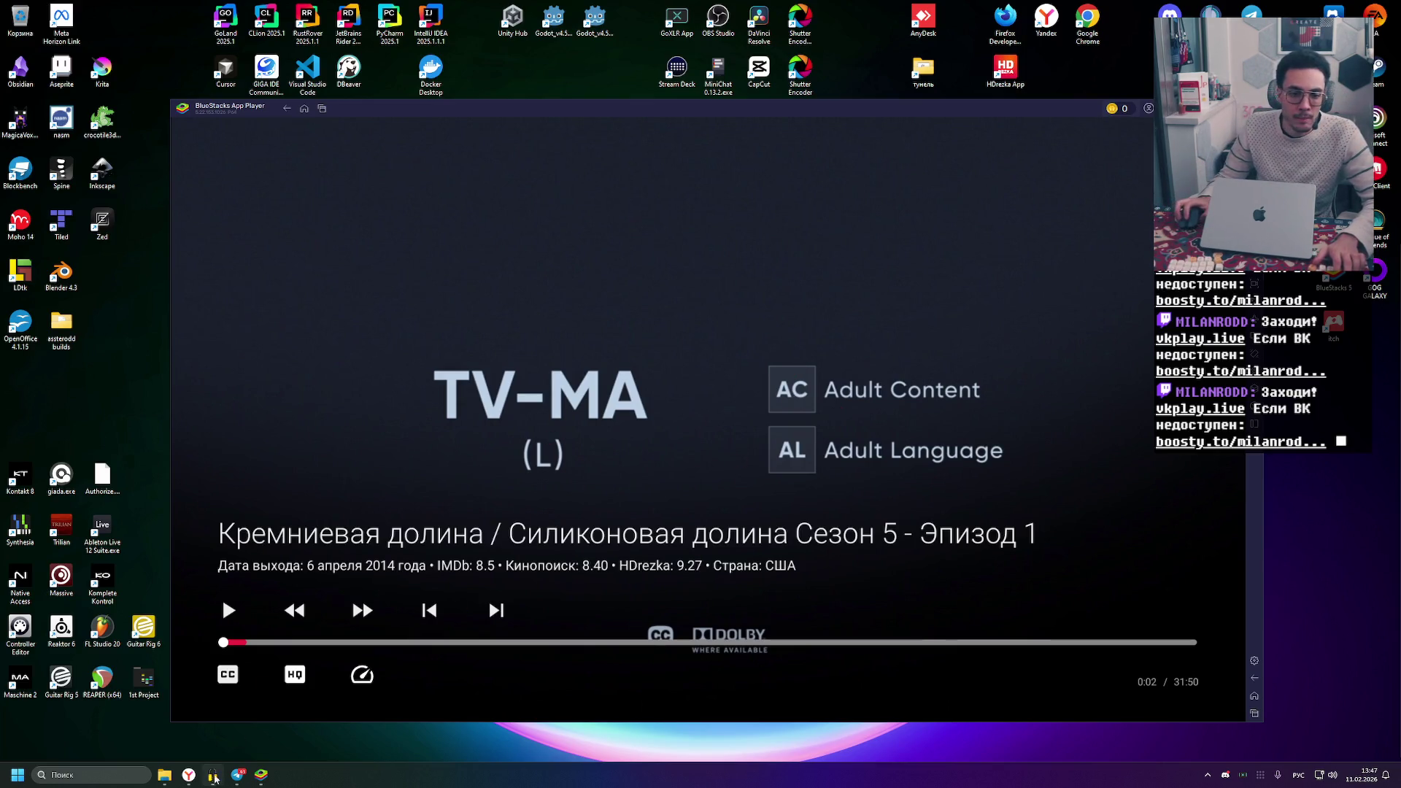
# Shift the BlueStacks window slightly down and right while Season 5 Episode 1 stays paused
pyautogui.moveTo(196, 777)
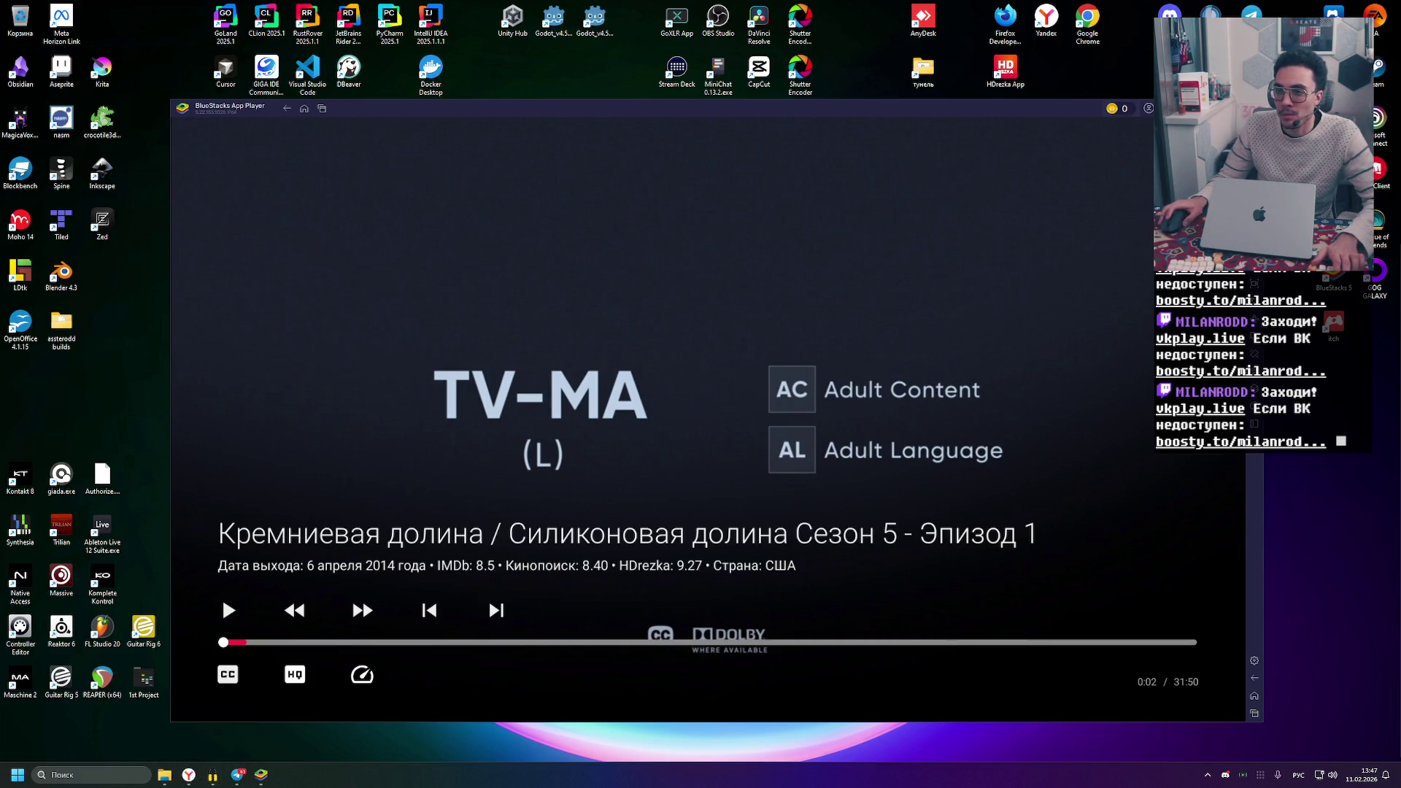
pyautogui.moveTo(1074, 110)
pyautogui.mouseDown()
pyautogui.moveTo(1088, 138)
pyautogui.moveTo(1110, 110)
pyautogui.mouseUp()
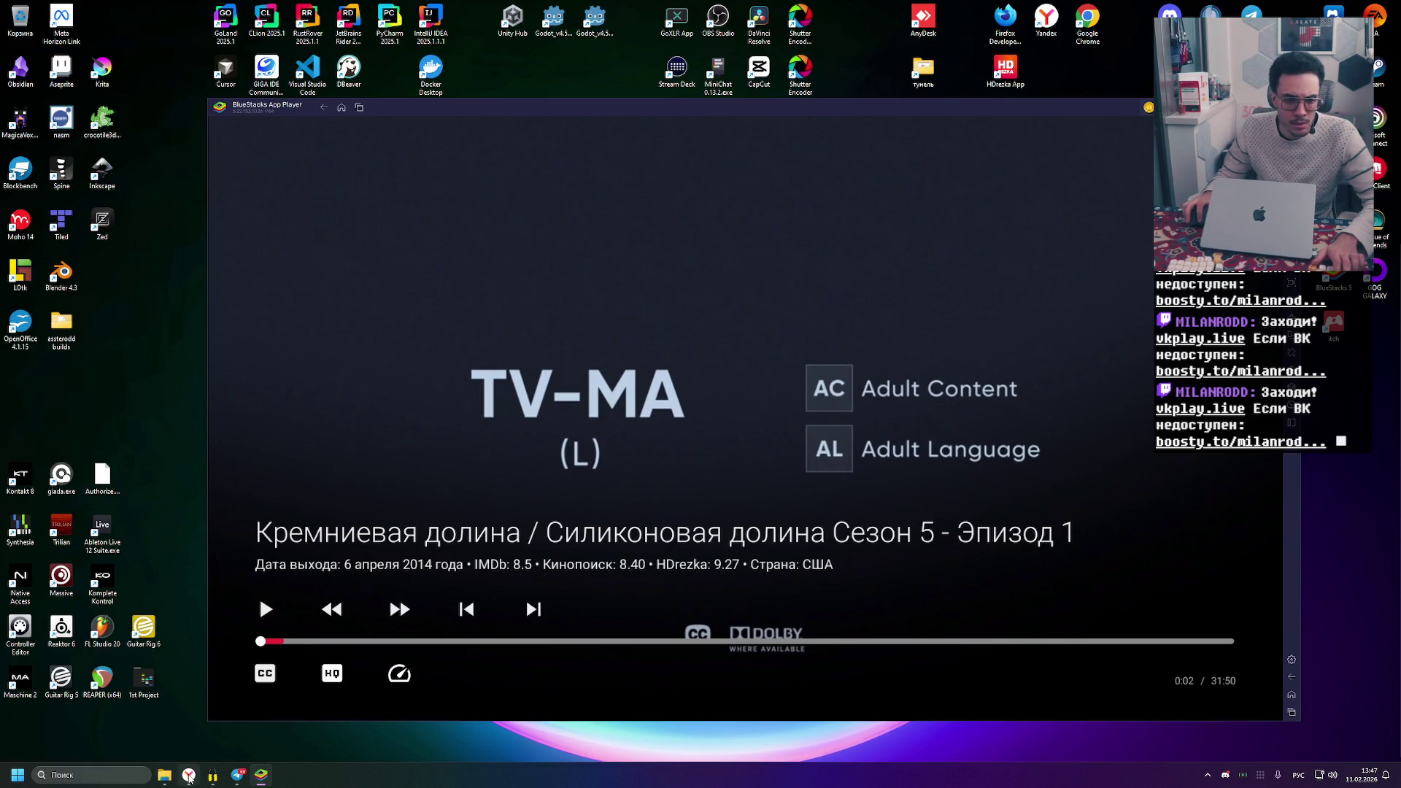
pyautogui.moveTo(189, 779)
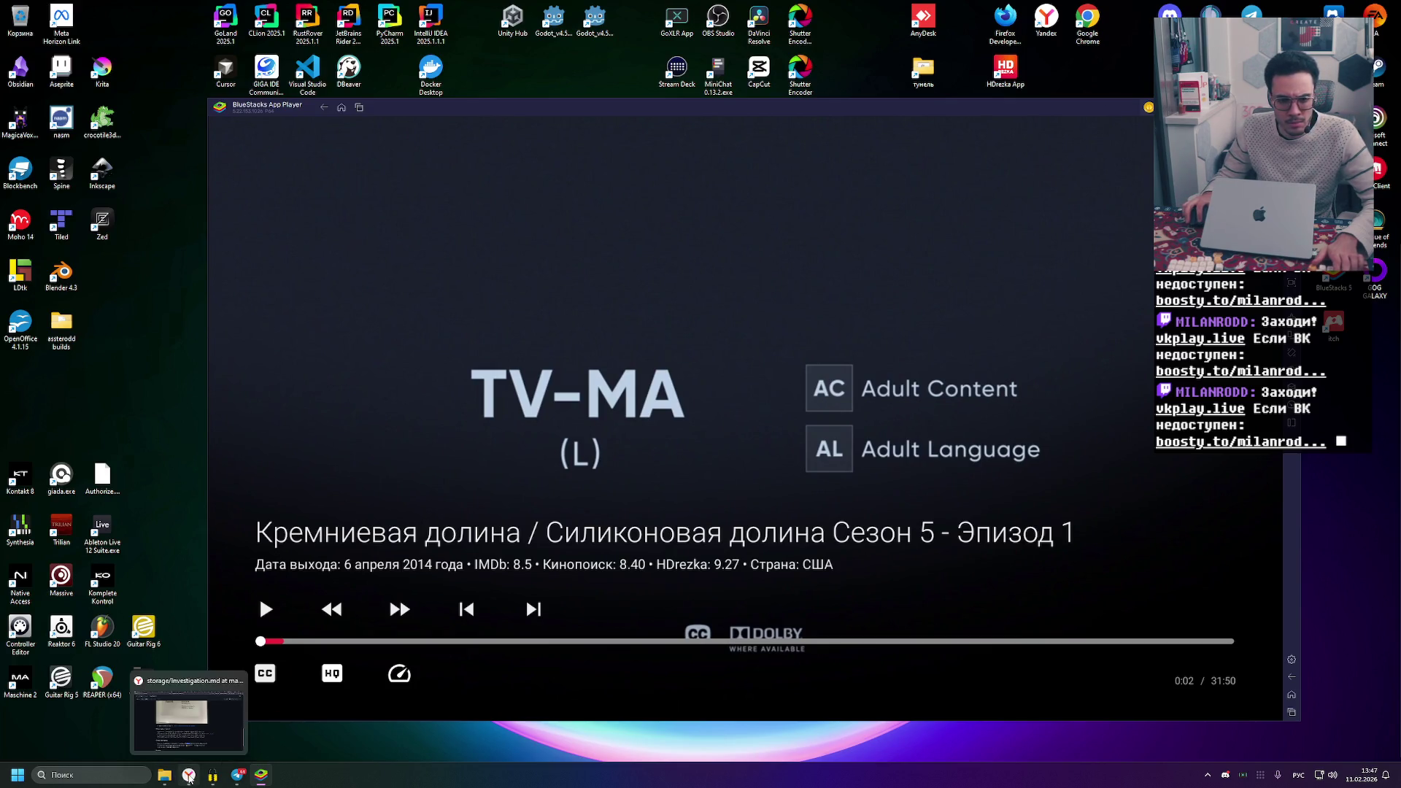